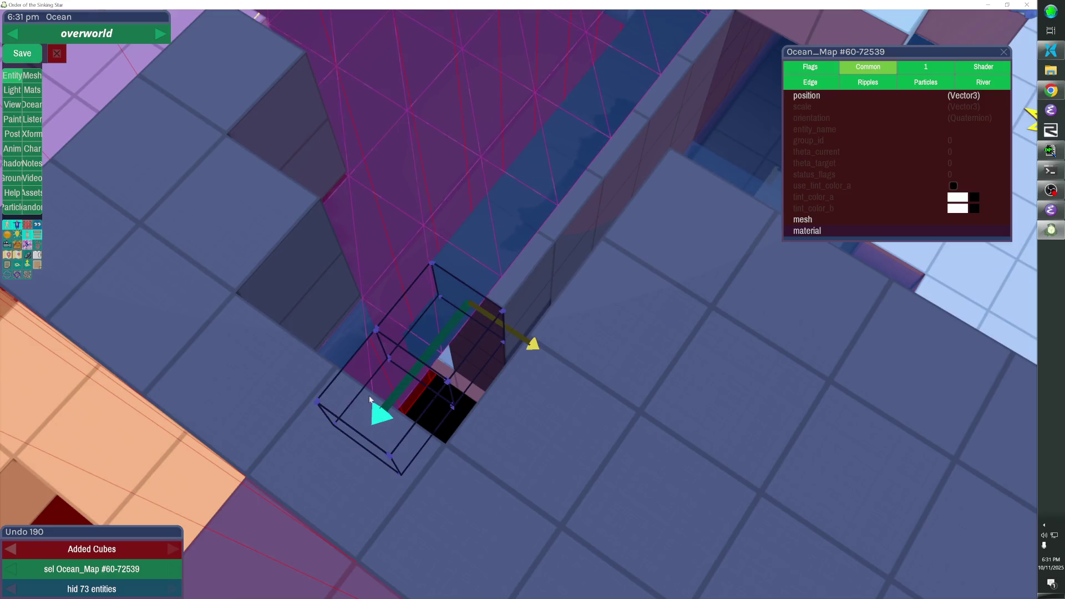
Fill the blue wall's gap with cubes, then rebuild and delete the unwanted wall set near the ocean
{"action": "left_click", "coordinate": [218, 395]}
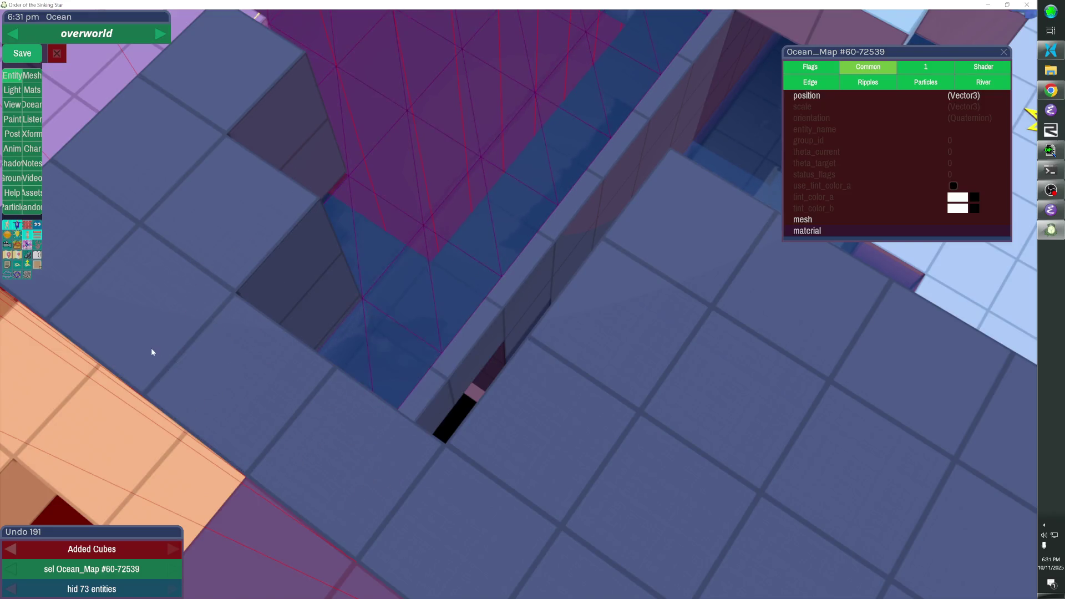
{"action": "key", "text": "Escape"}
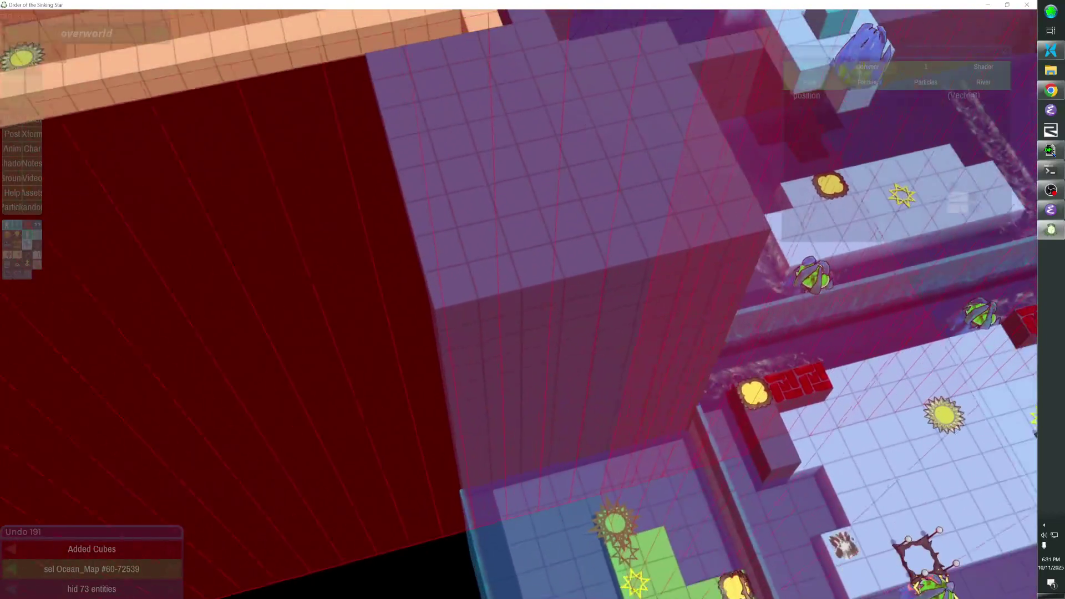
{"action": "left_click", "coordinate": [528, 266]}
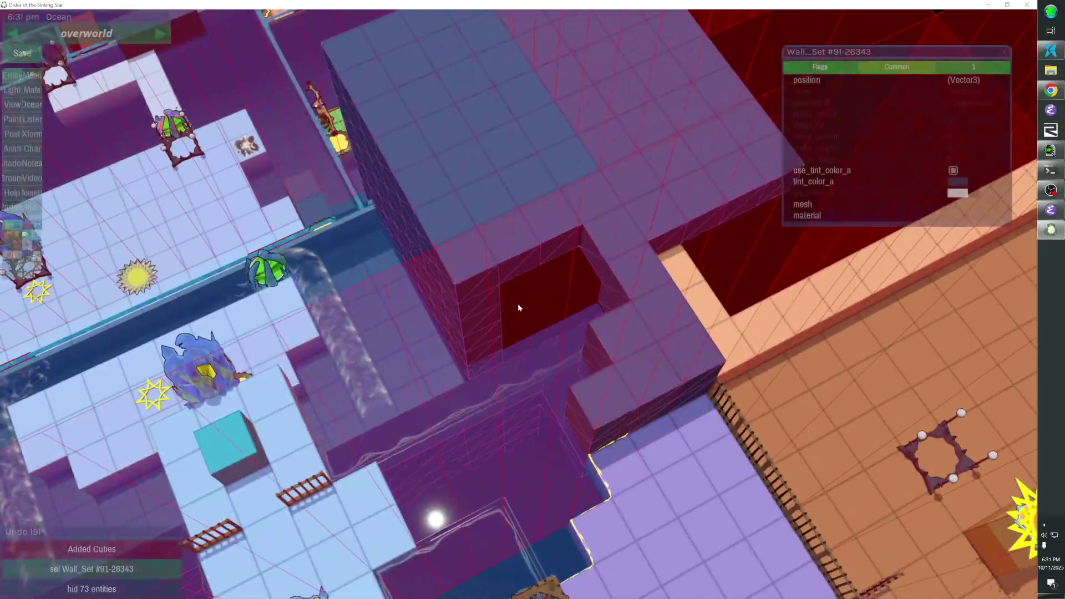
{"action": "left_click", "coordinate": [726, 330]}
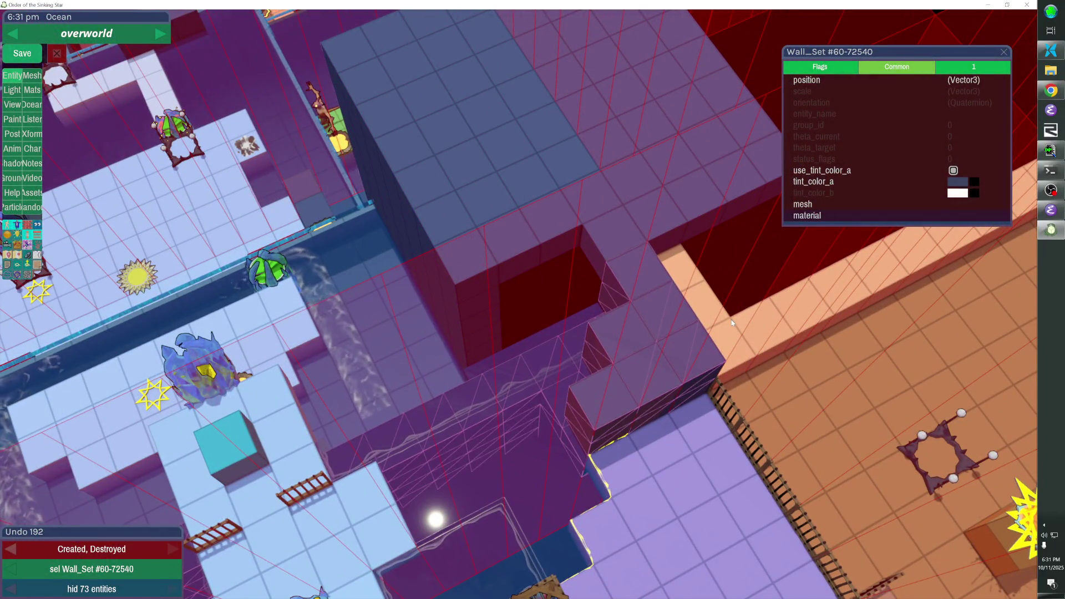
{"action": "key", "text": "Delete"}
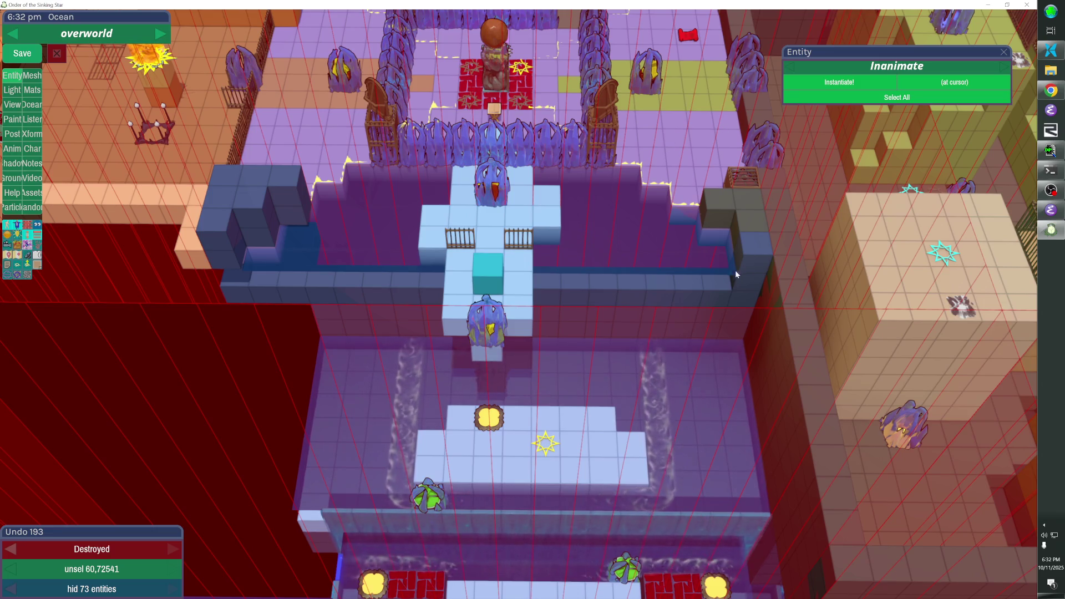
{"action": "mouse_move", "coordinate": [651, 231]}
{"action": "left_mouse_down"}
{"action": "mouse_move", "coordinate": [548, 250]}
{"action": "mouse_move", "coordinate": [630, 237]}
{"action": "left_mouse_up"}
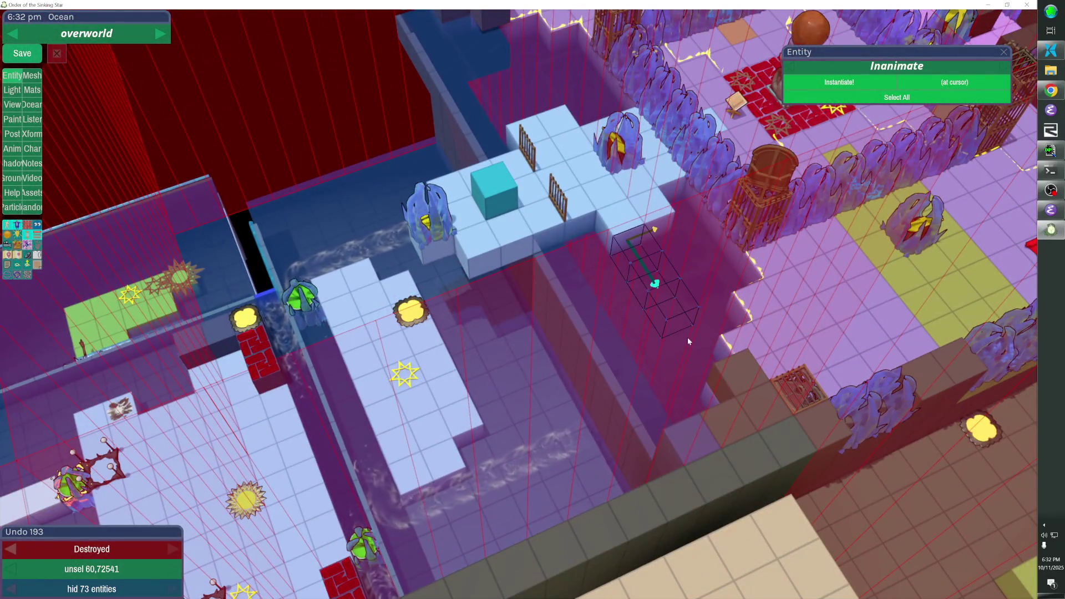
Add a block platform of cubes beside the hub walkway
{"action": "left_click", "coordinate": [632, 245]}
{"action": "left_click", "coordinate": [646, 295]}
{"action": "left_click_drag", "start_coordinate": [646, 295], "coordinate": [582, 249]}
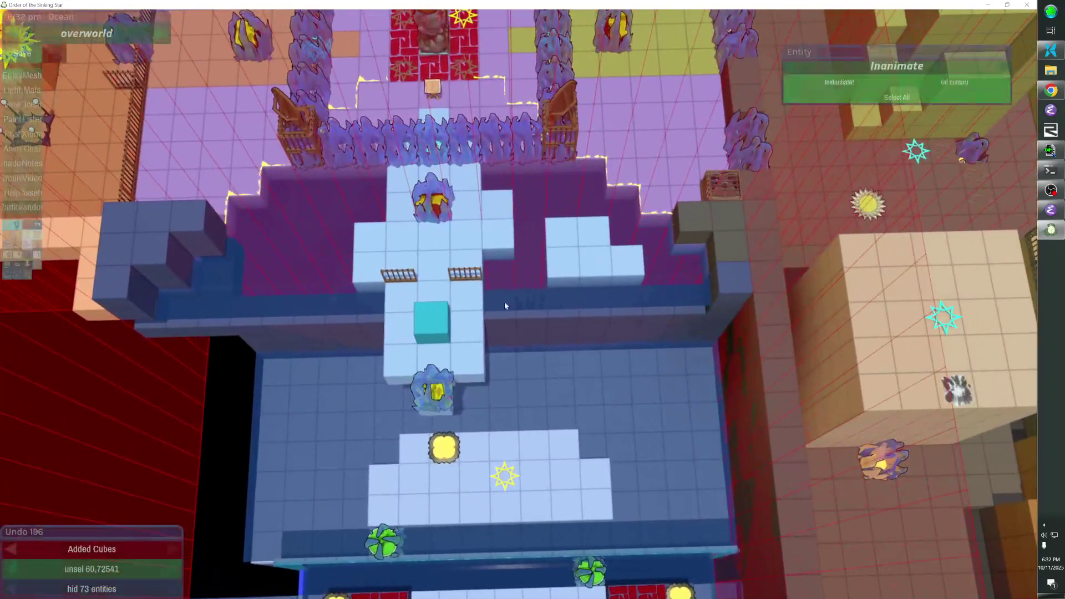
Tint the walkway's wall set reddish-brown through its tint_color_a colour picker
{"action": "left_click", "coordinate": [471, 295]}
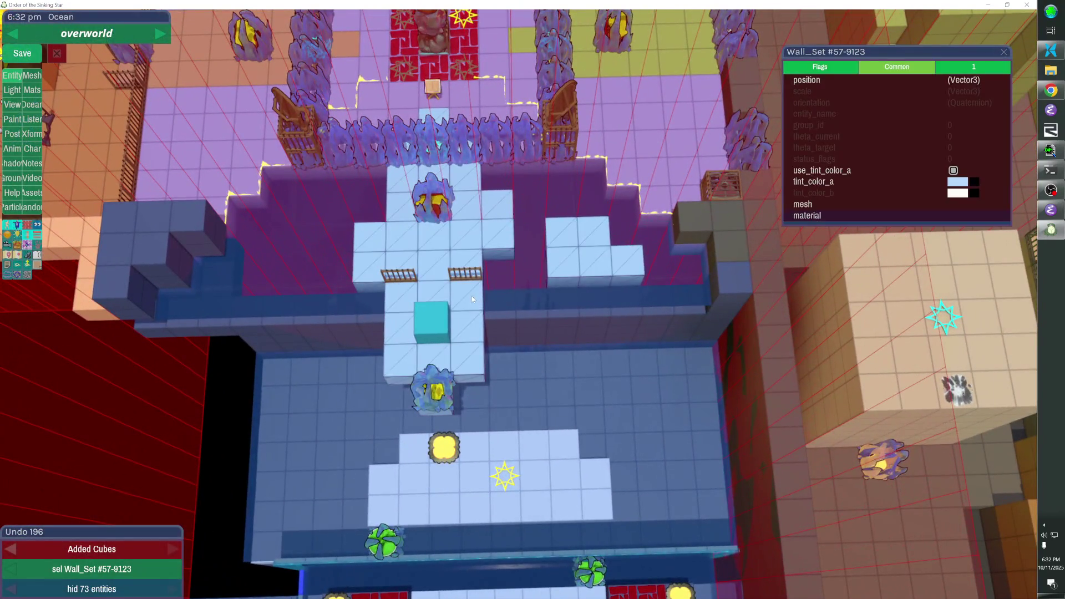
{"action": "left_click", "coordinate": [955, 183]}
{"action": "left_click", "coordinate": [748, 360]}
{"action": "mouse_move", "coordinate": [700, 350]}
{"action": "left_mouse_down"}
{"action": "mouse_move", "coordinate": [677, 329]}
{"action": "mouse_move", "coordinate": [681, 342]}
{"action": "left_mouse_up"}
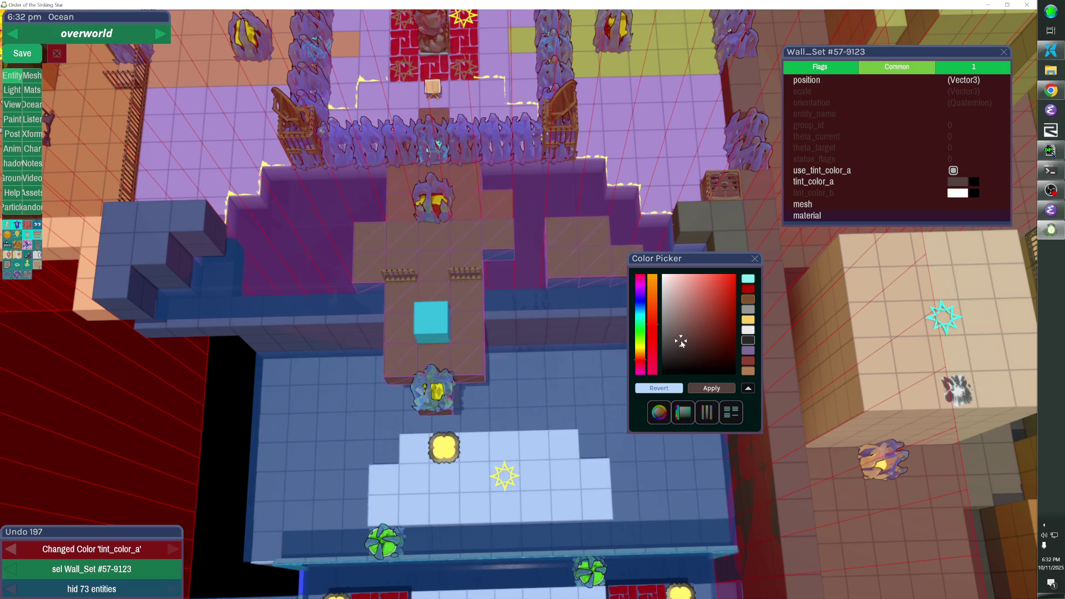
{"action": "left_click", "coordinate": [753, 259]}
{"action": "key", "text": "Escape"}
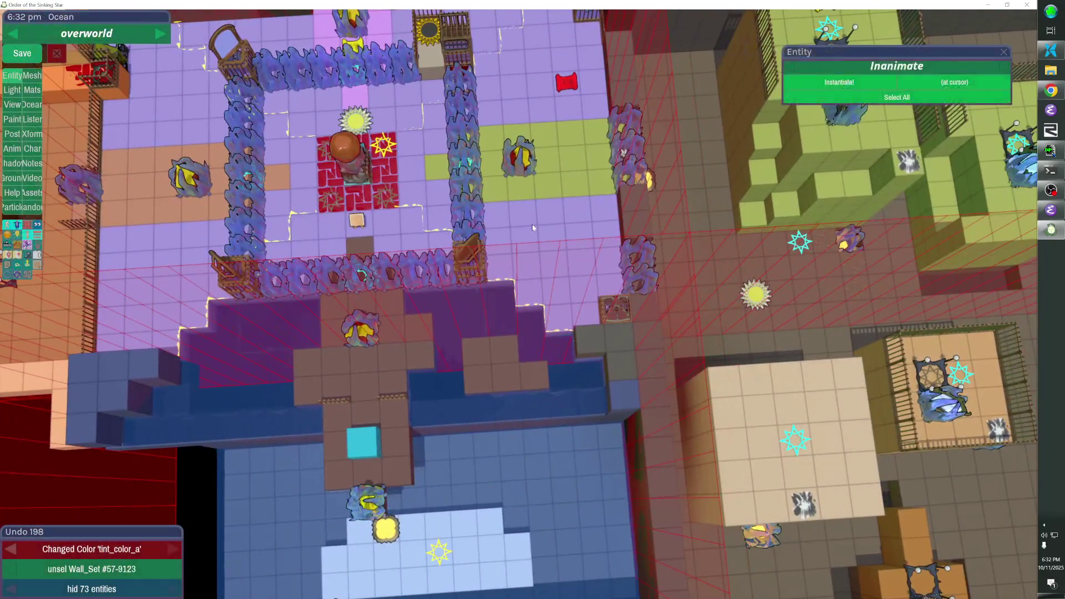
Select the wall set beside the fence and undo the extra cube removal
{"action": "left_click", "coordinate": [531, 224]}
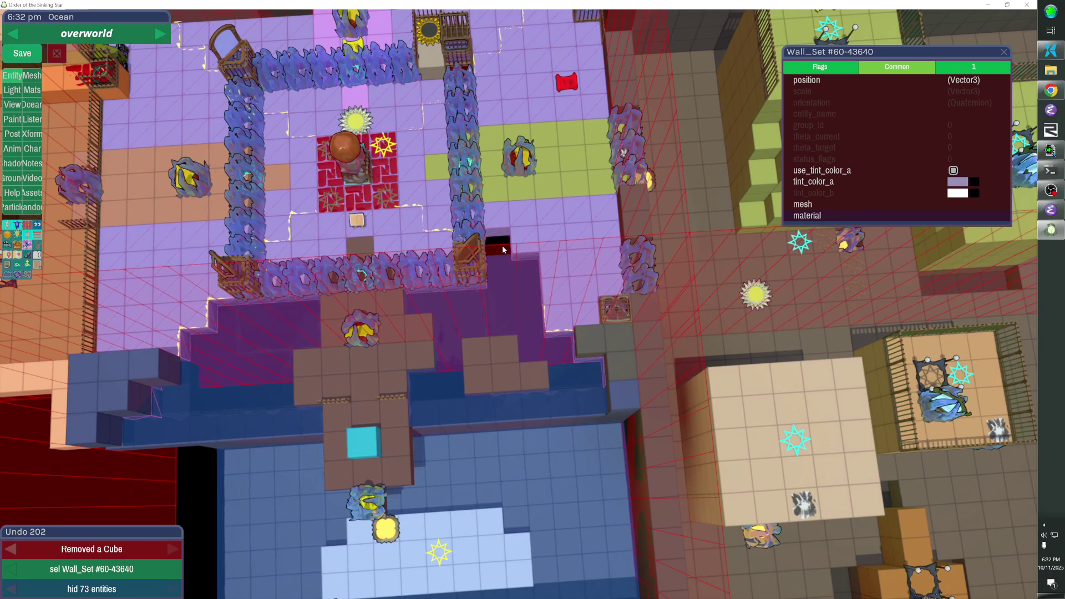
{"action": "key", "text": "ctrl+z"}
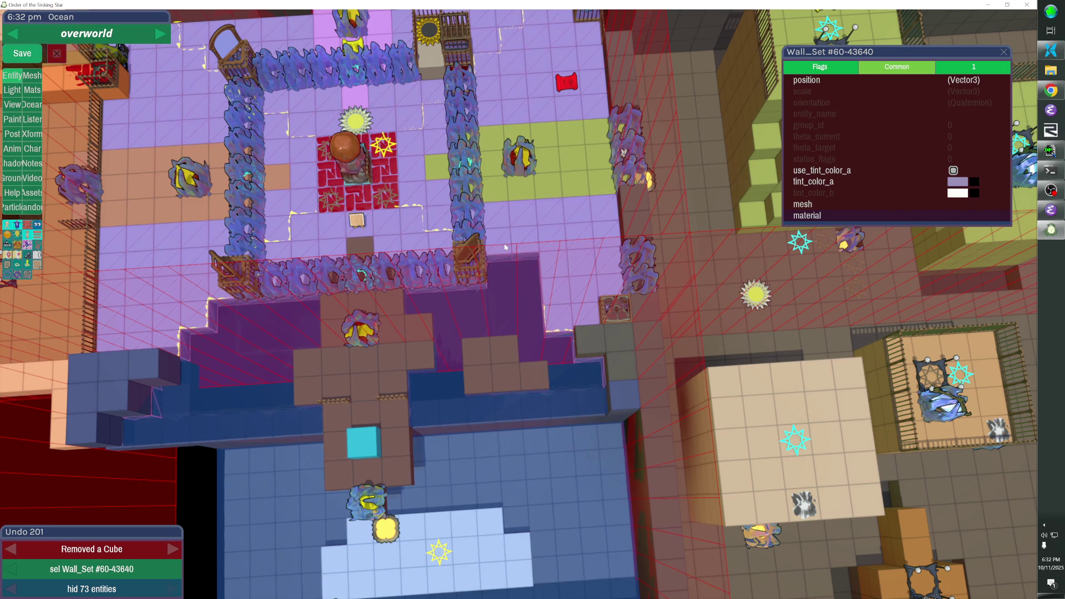
{"action": "key", "text": "ctrl+y"}
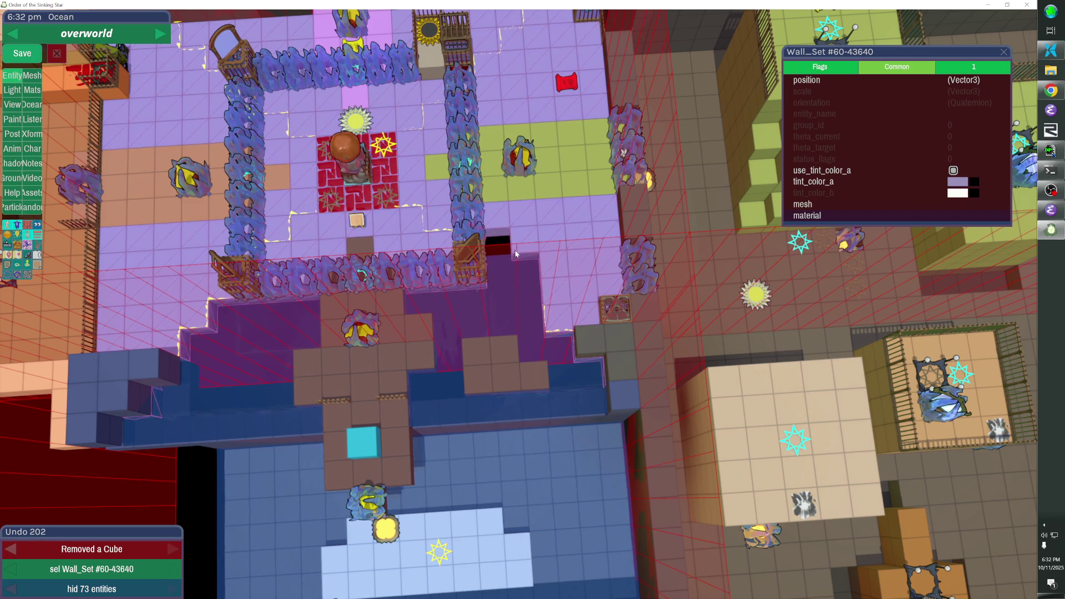
{"action": "key", "text": "ctrl+z"}
{"action": "key", "text": "ctrl+z"}
{"action": "key", "text": "ctrl+z"}
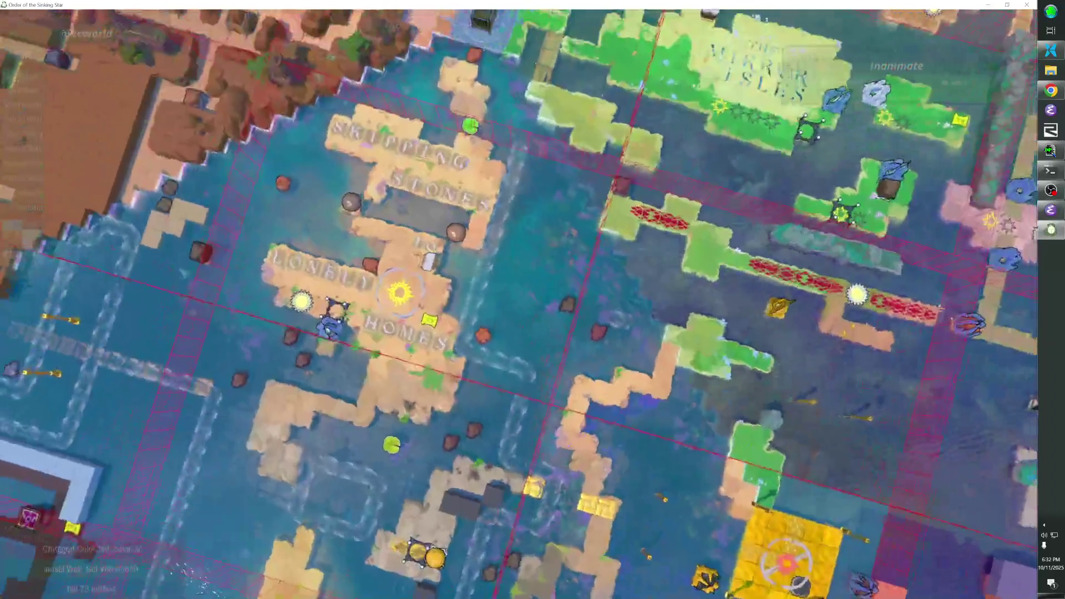
Select both overworld ocean entities and turn on the collision overlay
{"action": "left_click", "coordinate": [520, 184]}
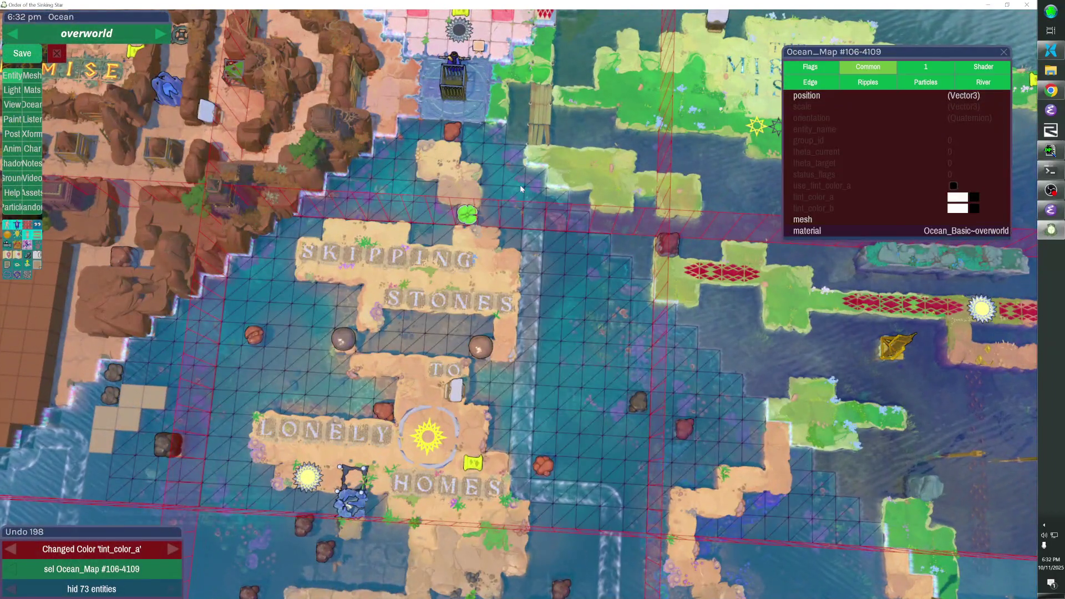
{"action": "left_click", "coordinate": [562, 136], "text": "shift"}
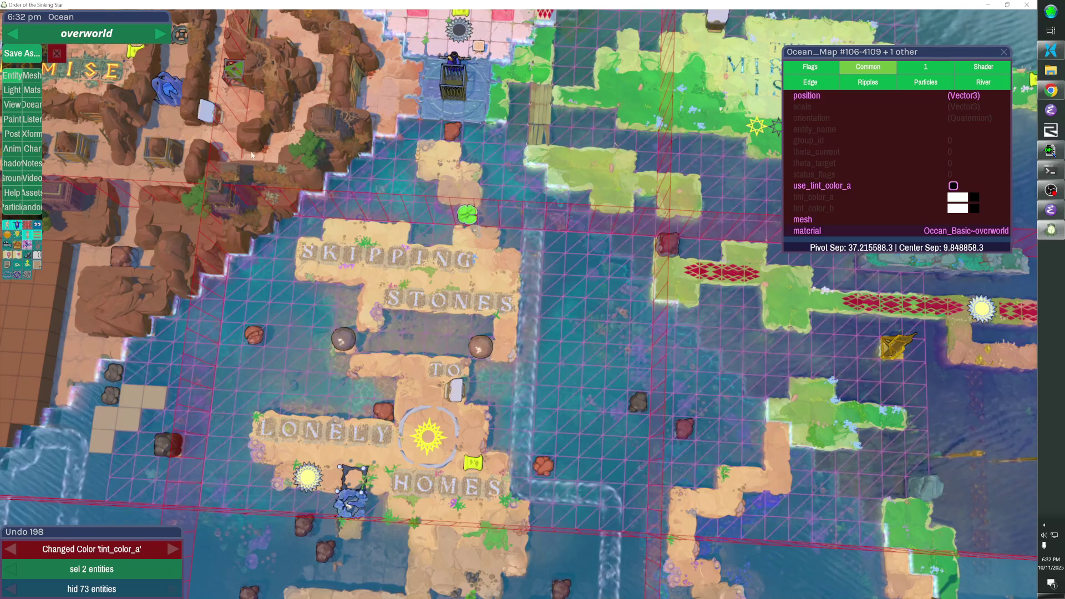
{"action": "left_click", "coordinate": [27, 226]}
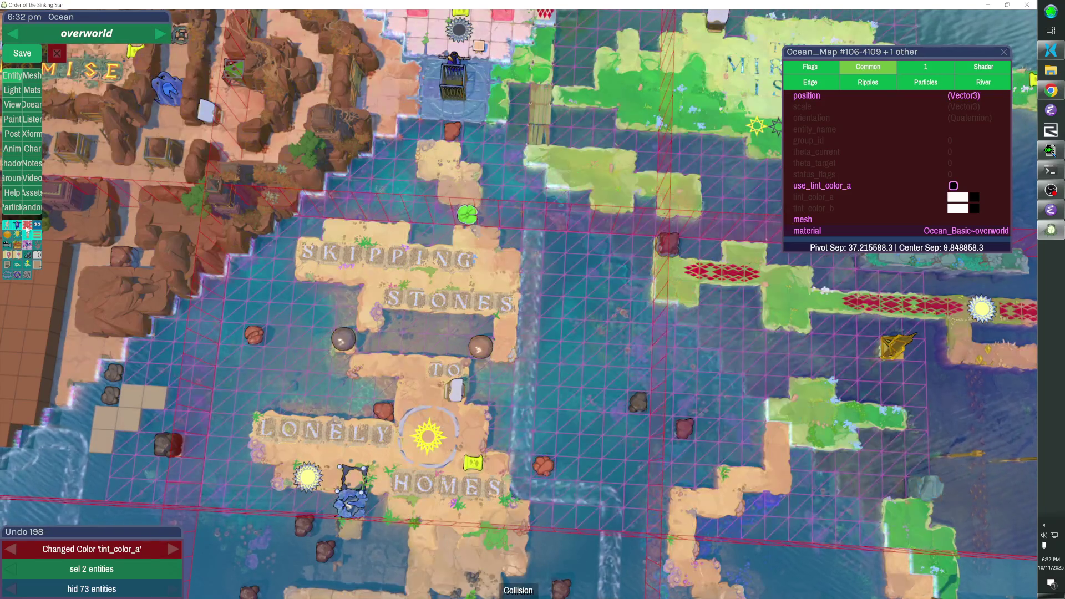
{"action": "scroll", "coordinate": [542, 151], "scroll_direction": "up", "scroll_amount": 5}
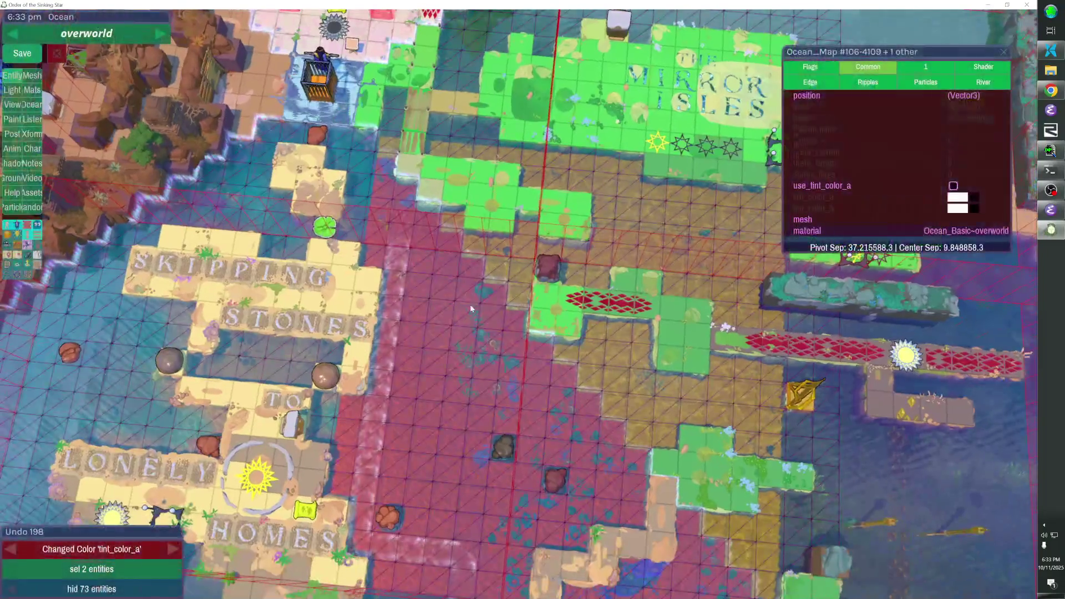
Add the OCEAN_HOLE wall set and remaining ocean pieces after unhiding entities
{"action": "left_click", "coordinate": [483, 249], "text": "shift"}
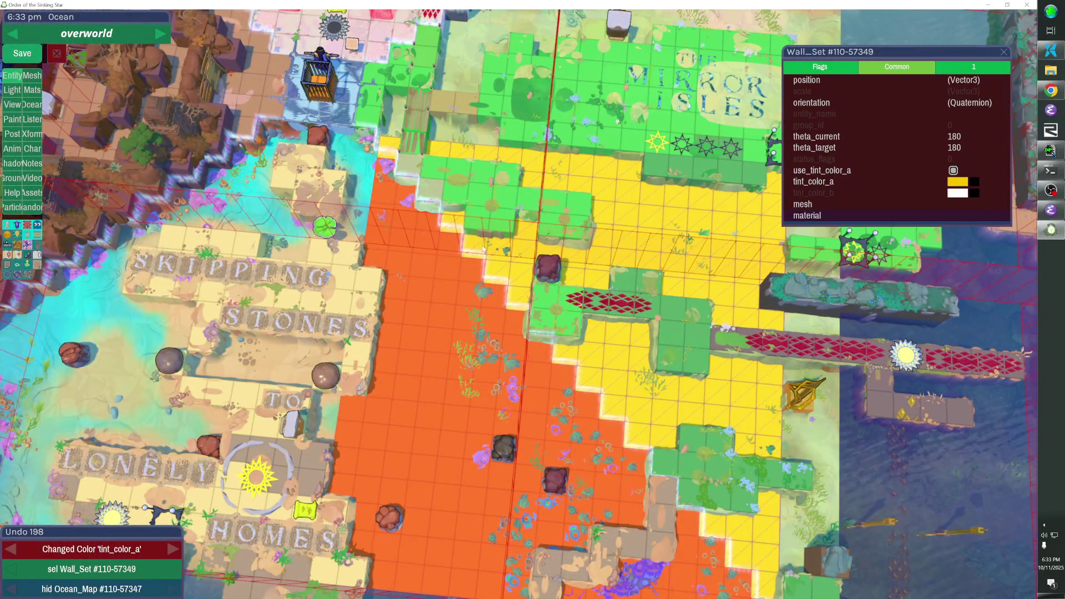
{"action": "left_click", "coordinate": [961, 67]}
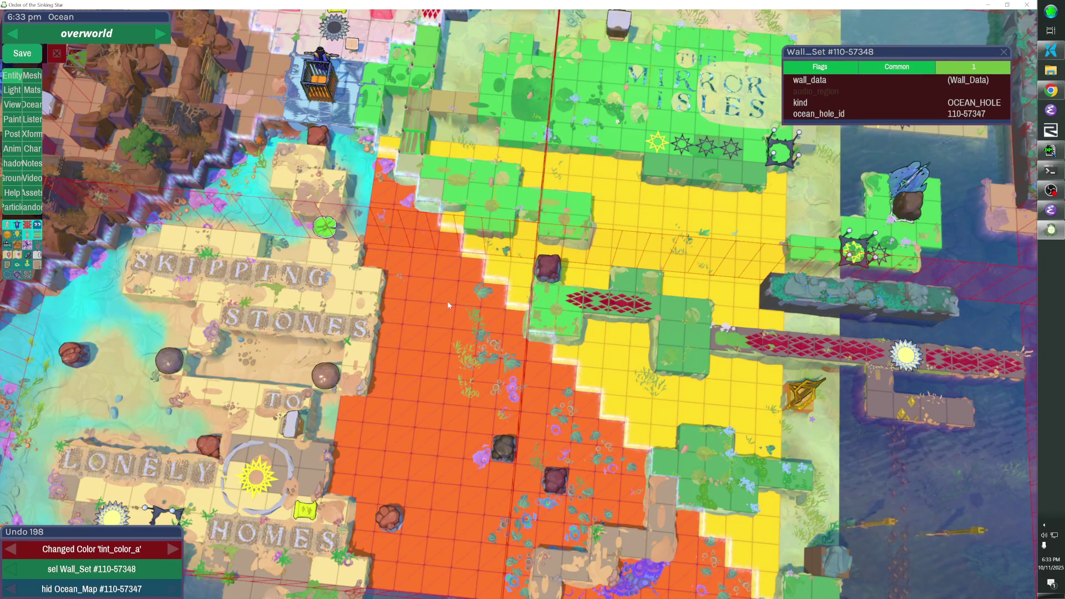
{"action": "key", "text": "alt+h"}
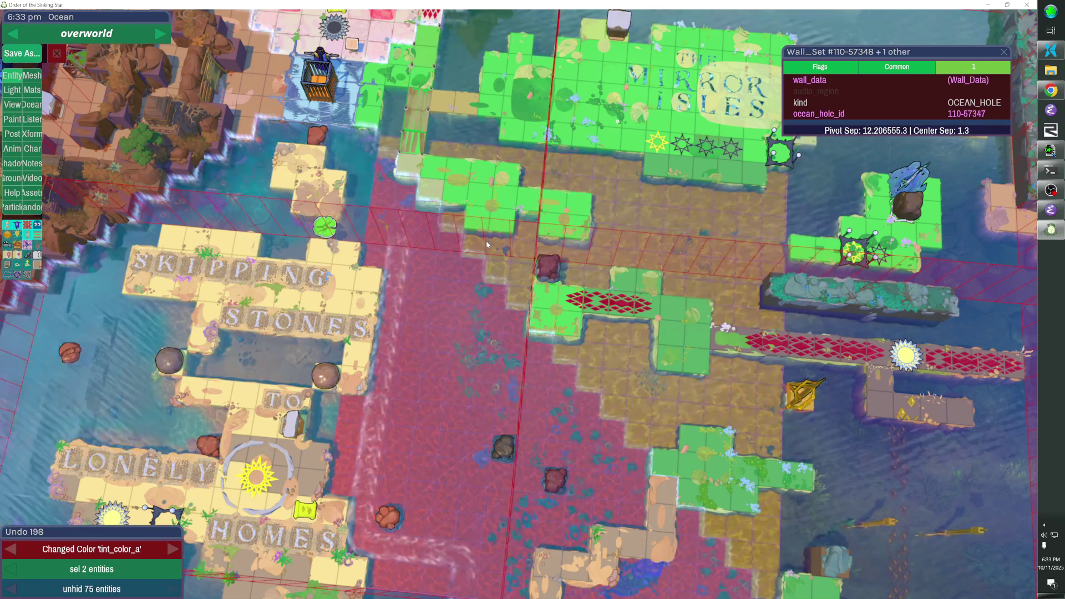
{"action": "left_click", "coordinate": [448, 281], "text": "shift"}
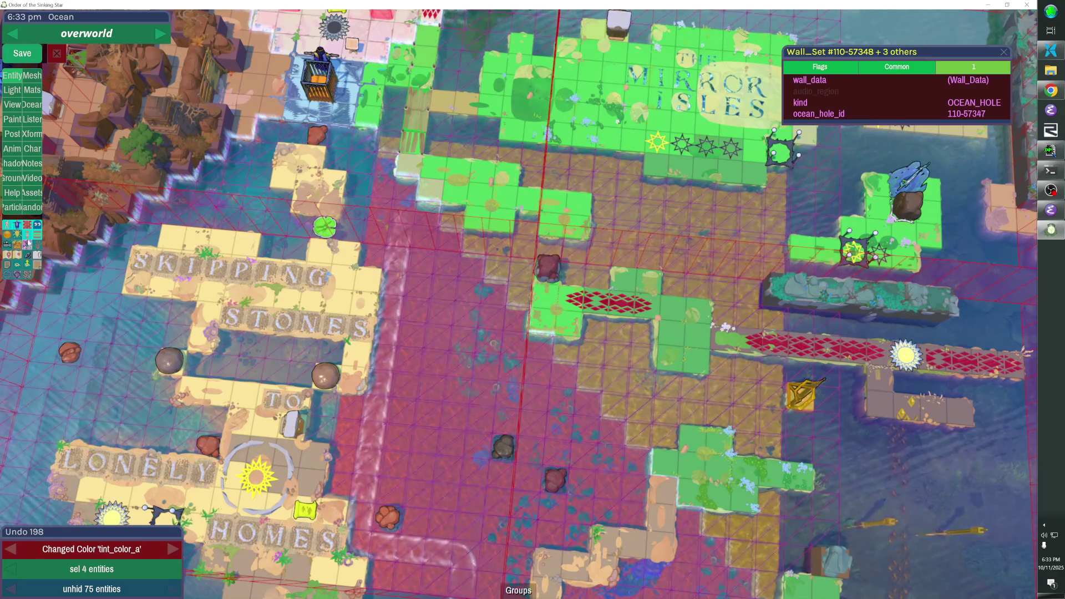
{"action": "key", "text": "f"}
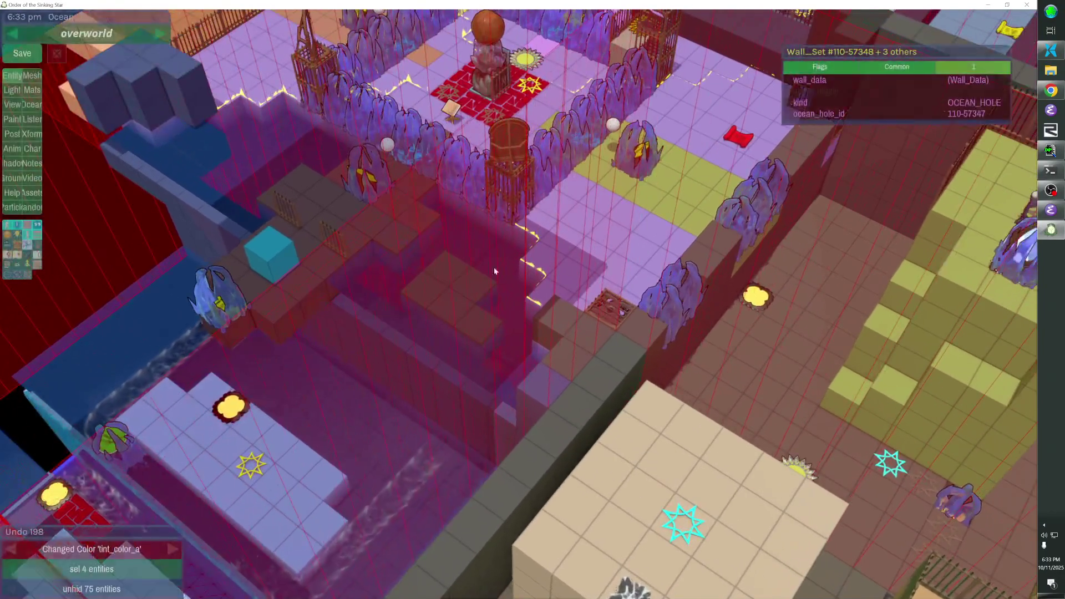
Delete the hub's old Ocean_Map, paste the copied ocean and walls, and move them under the hub
{"action": "left_click", "coordinate": [487, 259]}
{"action": "key", "text": "Delete"}
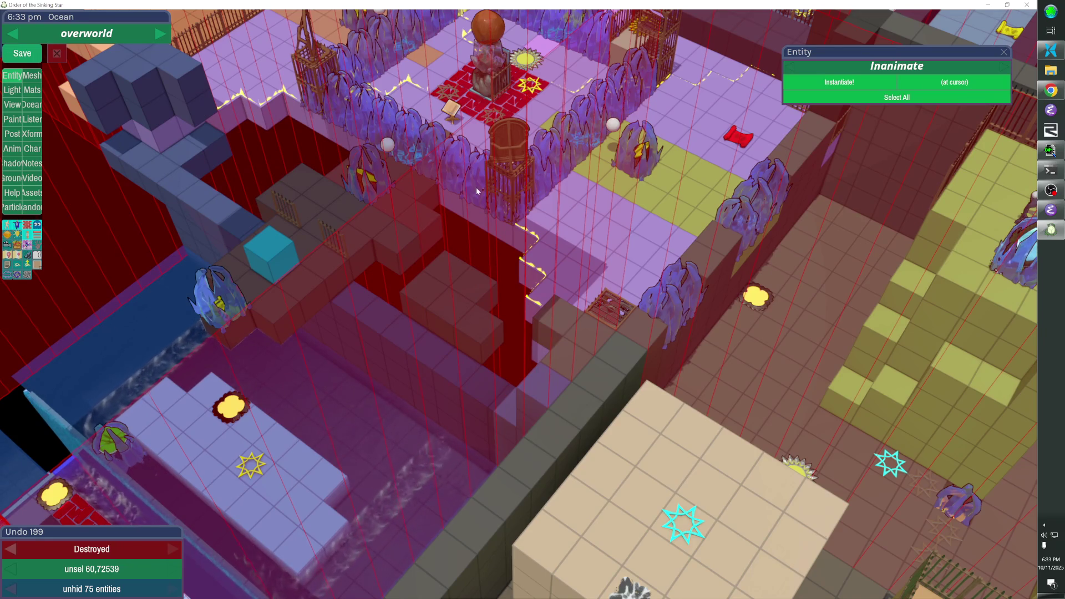
{"action": "key", "text": "ctrl+v"}
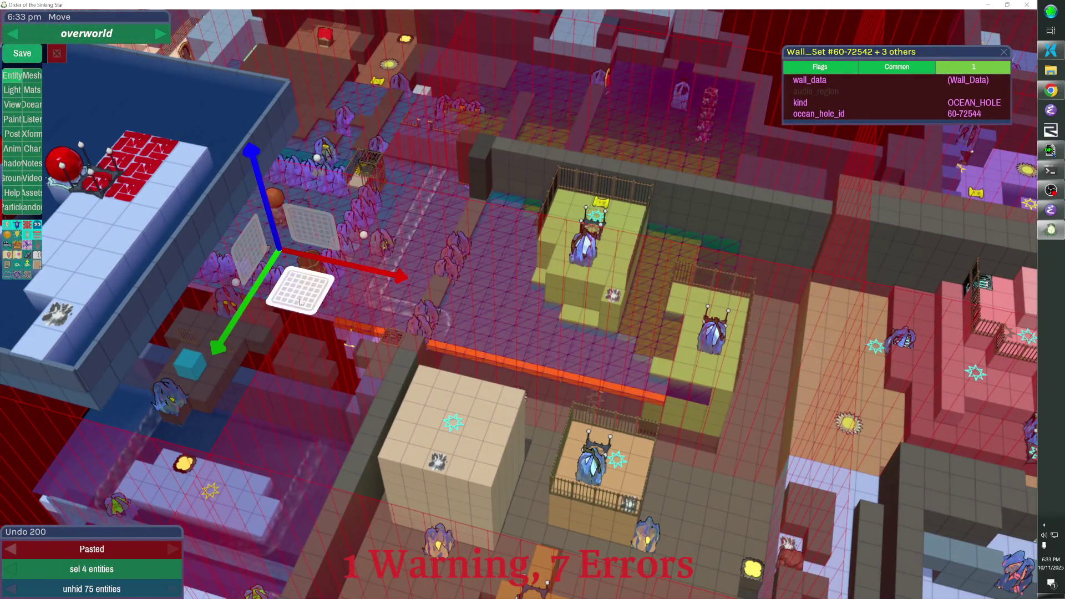
{"action": "left_click", "coordinate": [150, 590]}
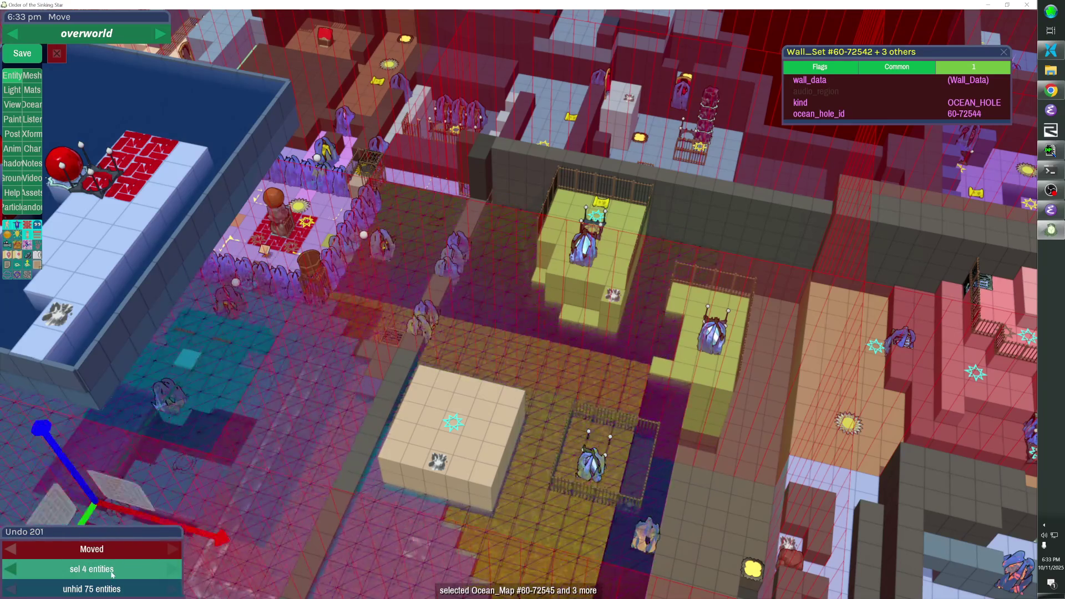
{"action": "key", "text": "Down"}
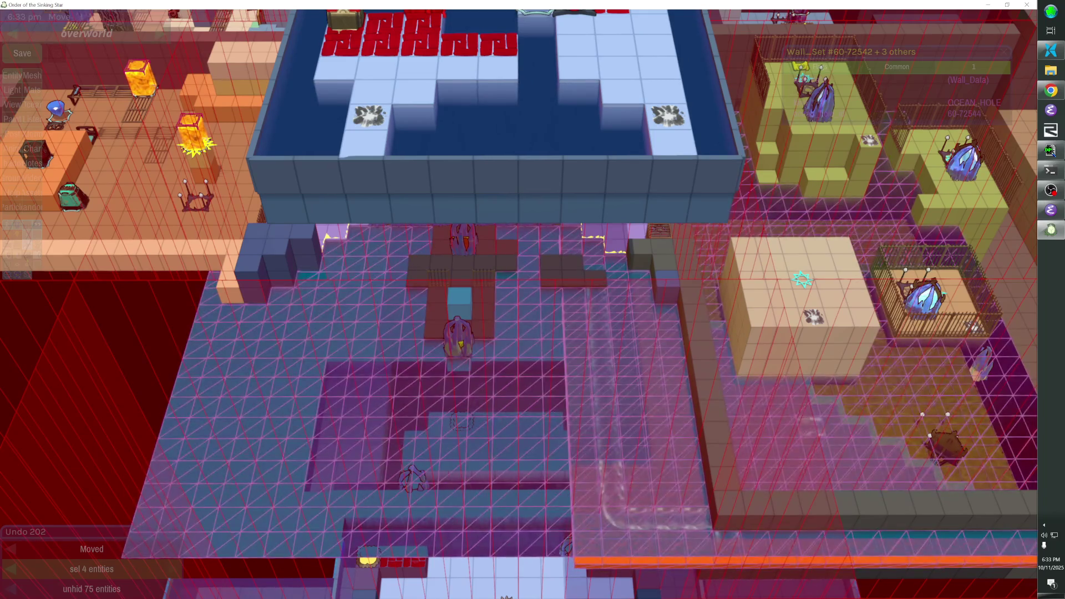
{"action": "key", "text": "Escape"}
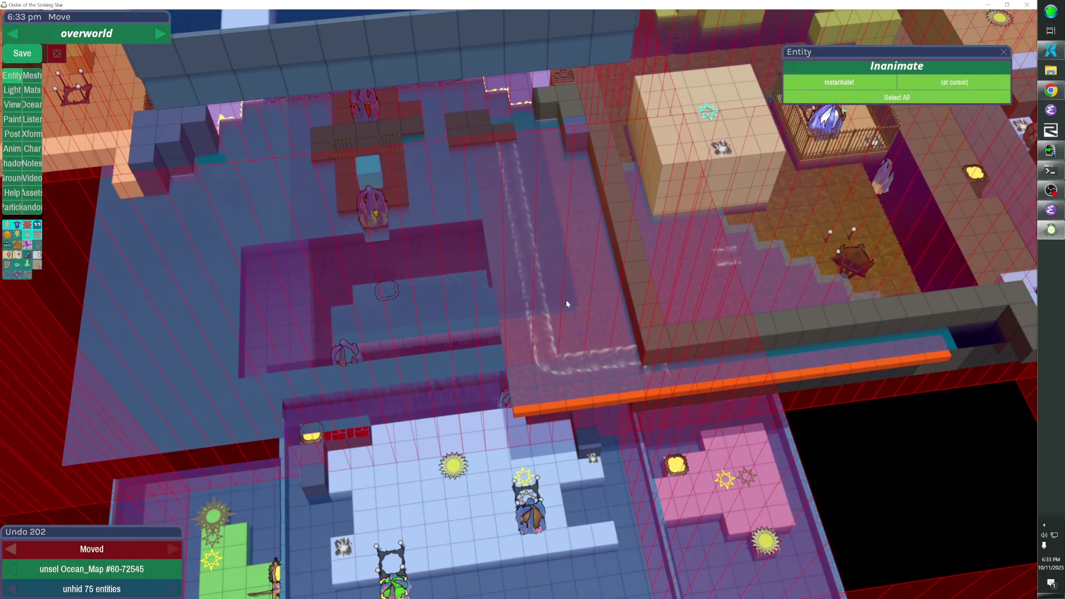
{"action": "left_click", "coordinate": [564, 300]}
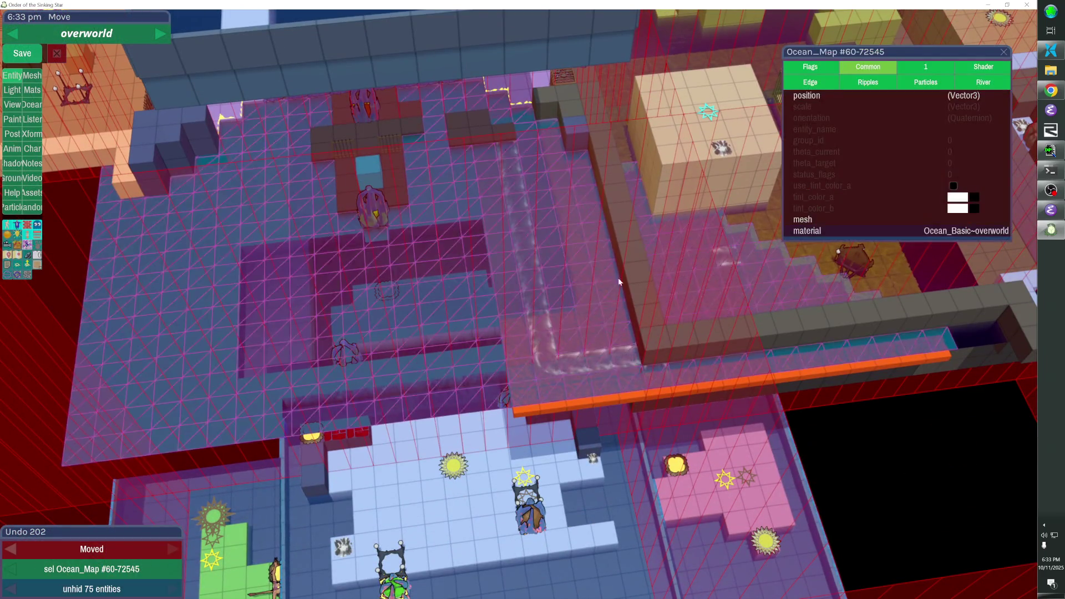
Shrink the hub's ocean map inward four steps using the Ocean resize panel
{"action": "left_click", "coordinate": [32, 104]}
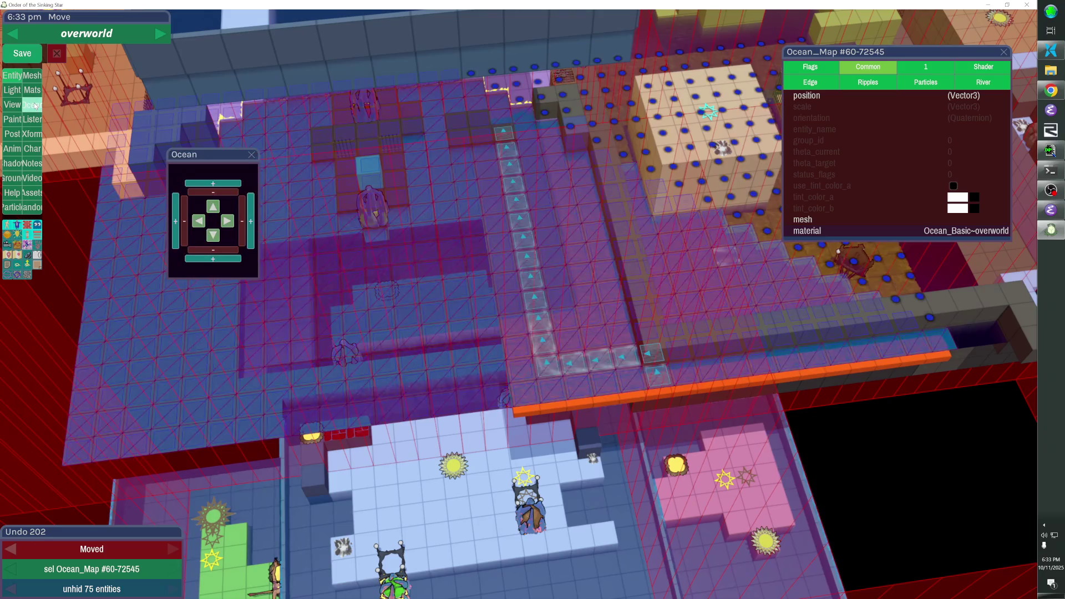
{"action": "left_click", "coordinate": [227, 194]}
{"action": "key", "text": "ctrl+z"}
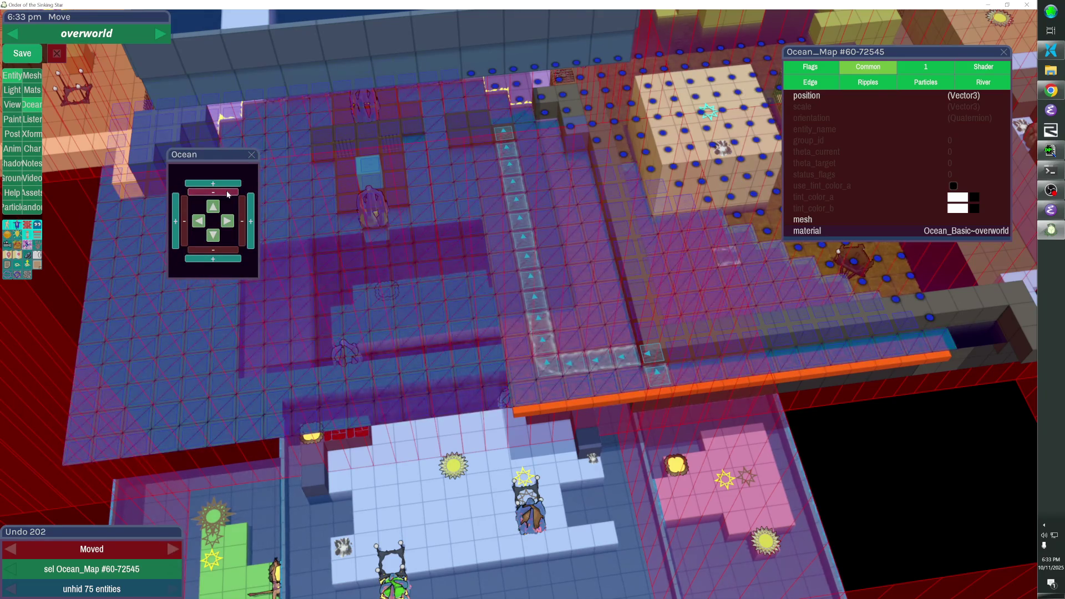
{"action": "left_click", "coordinate": [208, 249]}
{"action": "left_click", "coordinate": [208, 249]}
{"action": "left_click", "coordinate": [208, 250]}
{"action": "left_click", "coordinate": [207, 251]}
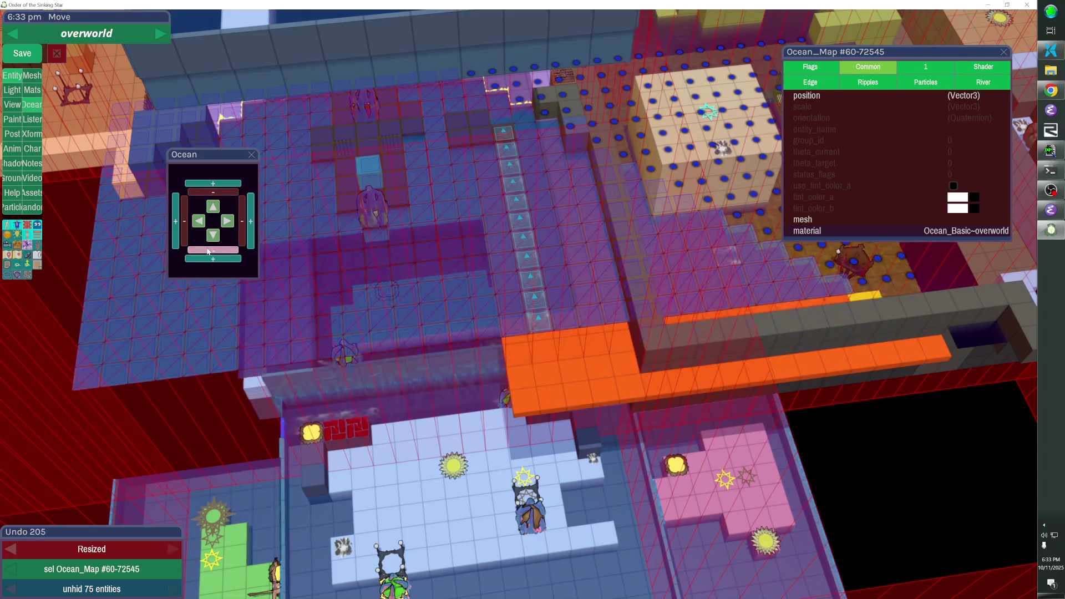
{"action": "left_click", "coordinate": [208, 250]}
{"action": "left_click", "coordinate": [208, 250]}
{"action": "left_click", "coordinate": [208, 251]}
{"action": "left_click", "coordinate": [208, 251]}
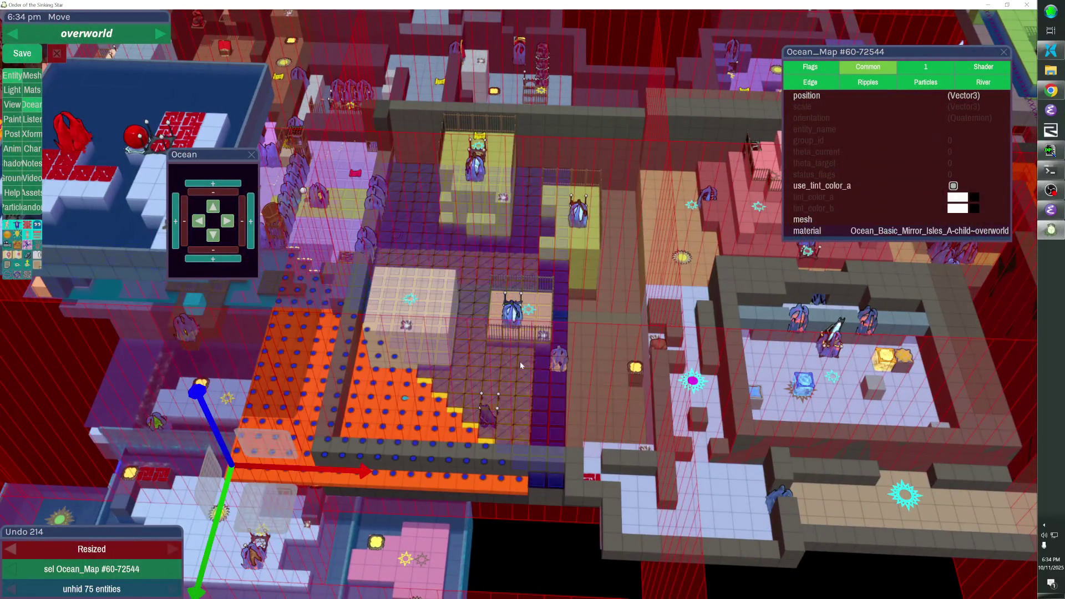
Shrink the ocean from its right edge to expose yellow floor, then remove a neighbouring wall cube
{"action": "left_click", "coordinate": [241, 231]}
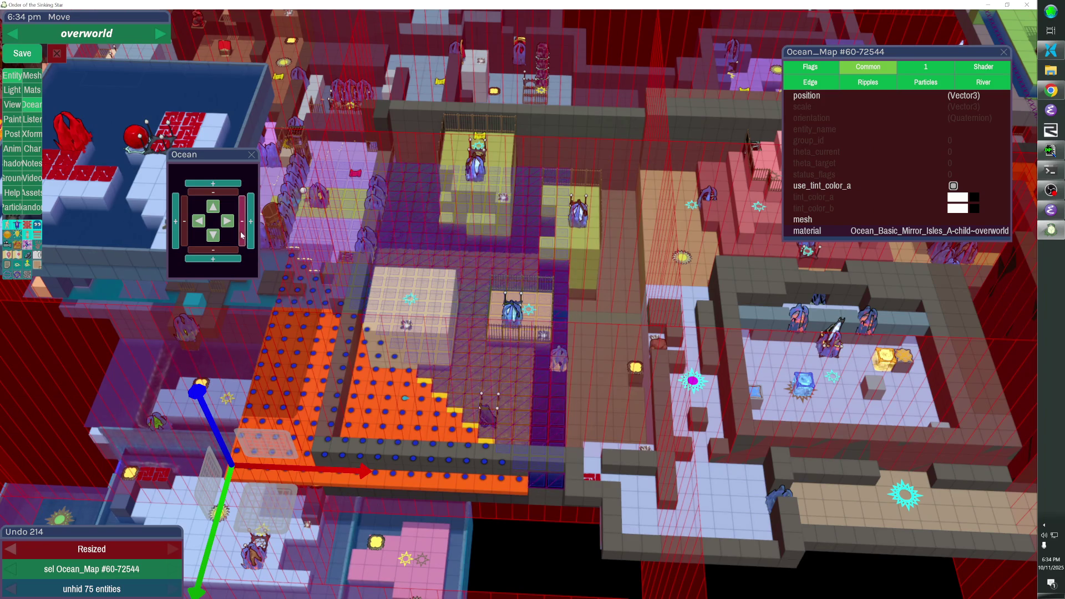
{"action": "left_click", "coordinate": [242, 235]}
{"action": "left_click", "coordinate": [241, 235]}
{"action": "left_click", "coordinate": [242, 235]}
{"action": "left_click", "coordinate": [242, 235]}
{"action": "left_click", "coordinate": [241, 235]}
{"action": "left_click", "coordinate": [241, 235]}
{"action": "left_click", "coordinate": [241, 235]}
{"action": "left_click", "coordinate": [242, 235]}
{"action": "left_click", "coordinate": [241, 235]}
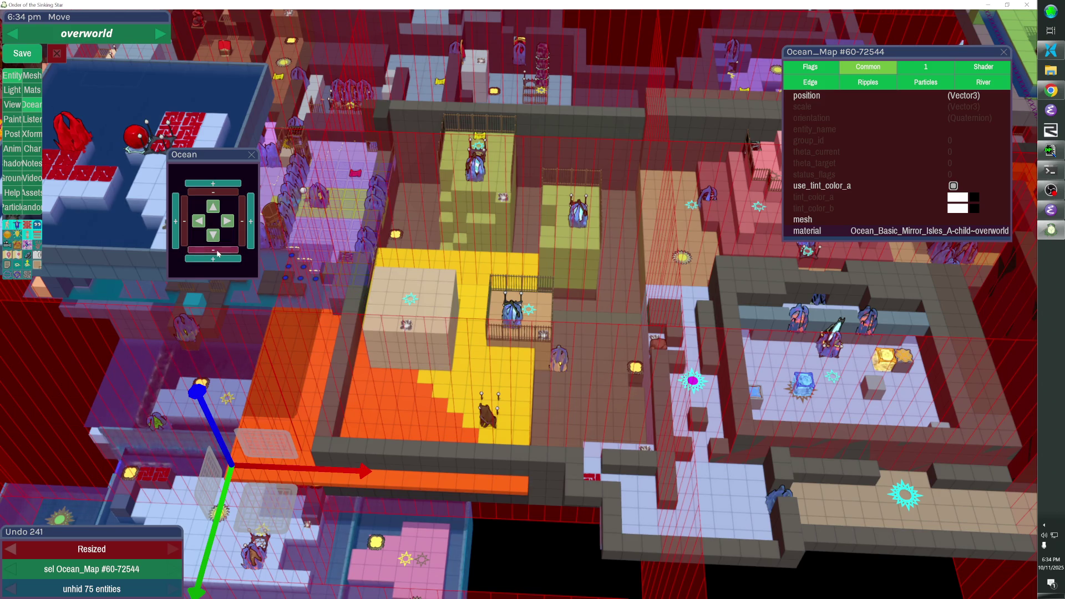
{"action": "left_click", "coordinate": [291, 352]}
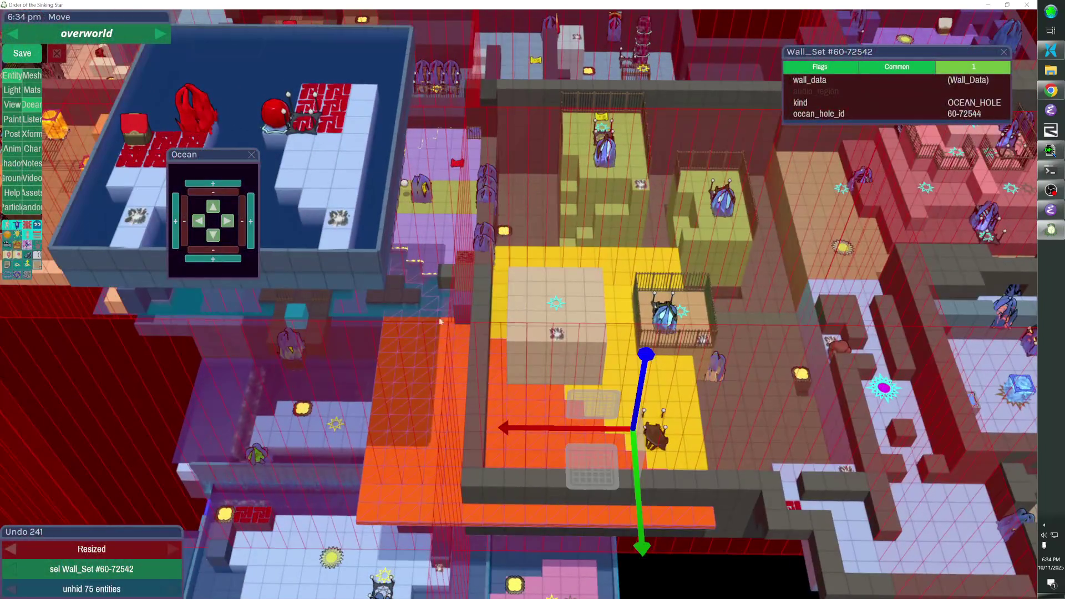
{"action": "left_click", "coordinate": [412, 324]}
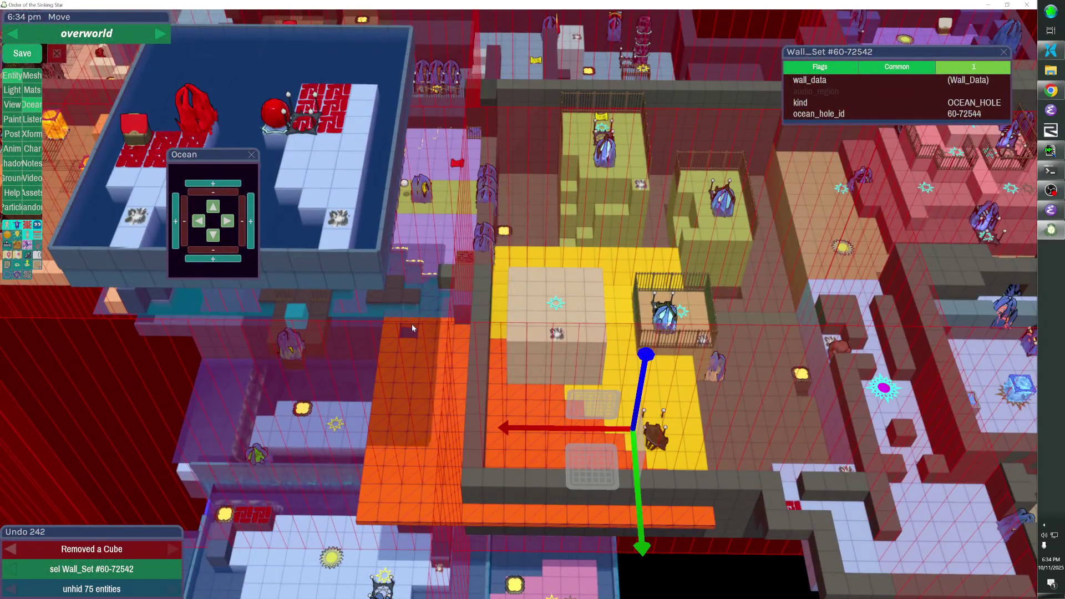
Undo the last wall edit and hide the neighbouring Wall_Set #57-9123
{"action": "key", "text": "ctrl+z"}
{"action": "left_click", "coordinate": [434, 399]}
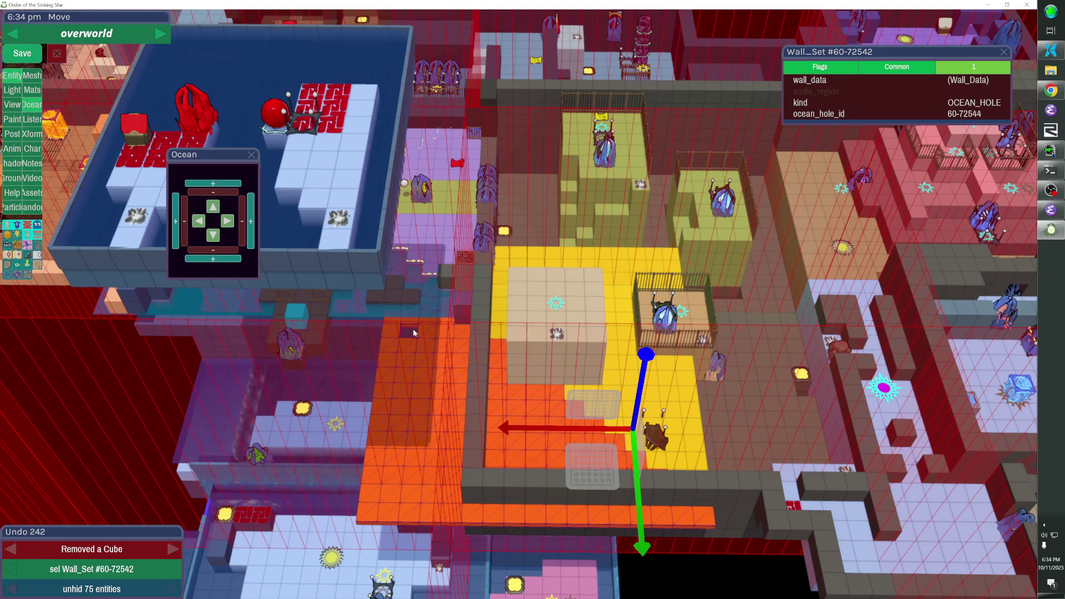
{"action": "left_click", "coordinate": [423, 383]}
{"action": "left_click", "coordinate": [419, 302]}
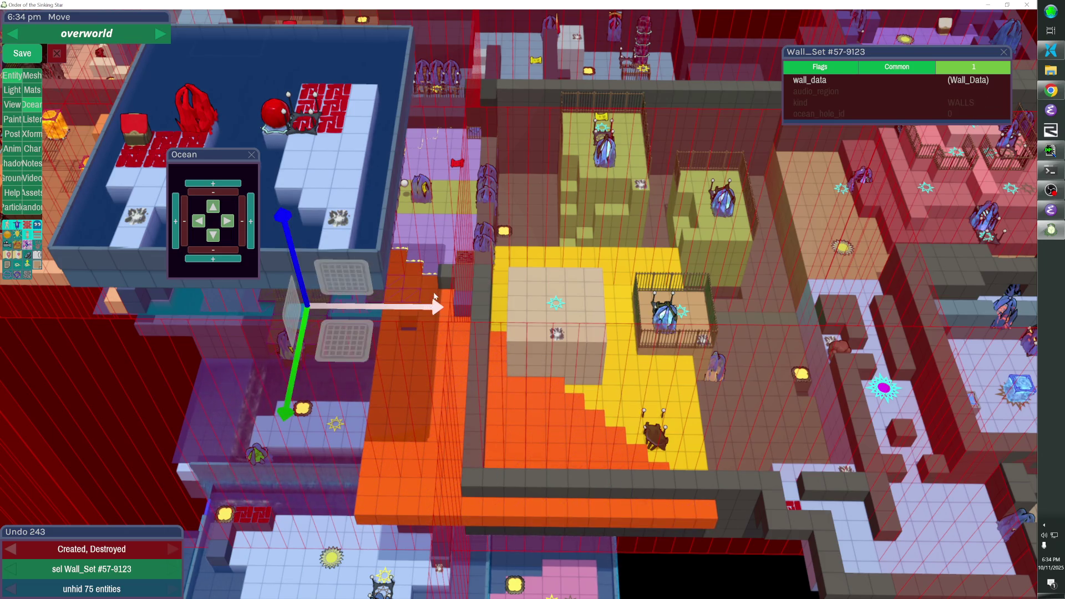
{"action": "key", "text": "h"}
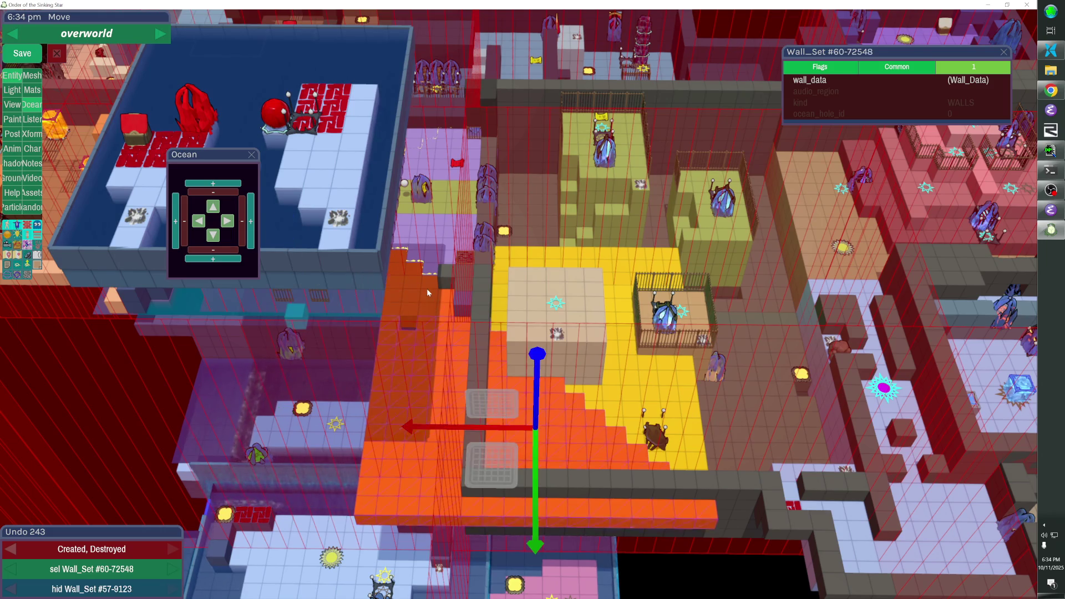
Remove a wall cube beside the yellow floor and delete that yellow wall set
{"action": "left_click", "coordinate": [427, 290]}
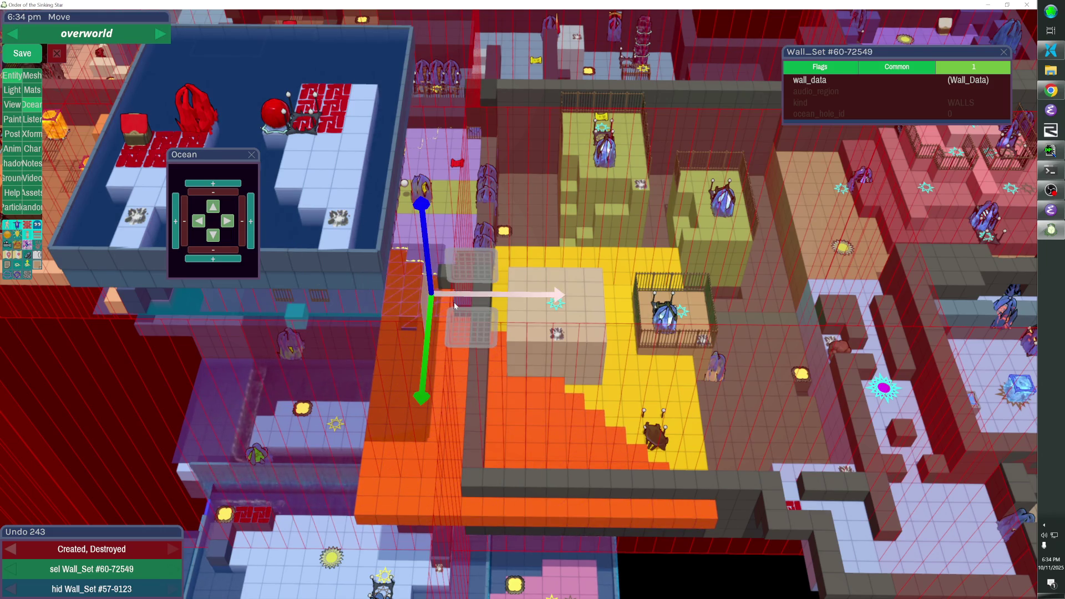
{"action": "key", "text": "Escape"}
{"action": "key", "text": "Escape"}
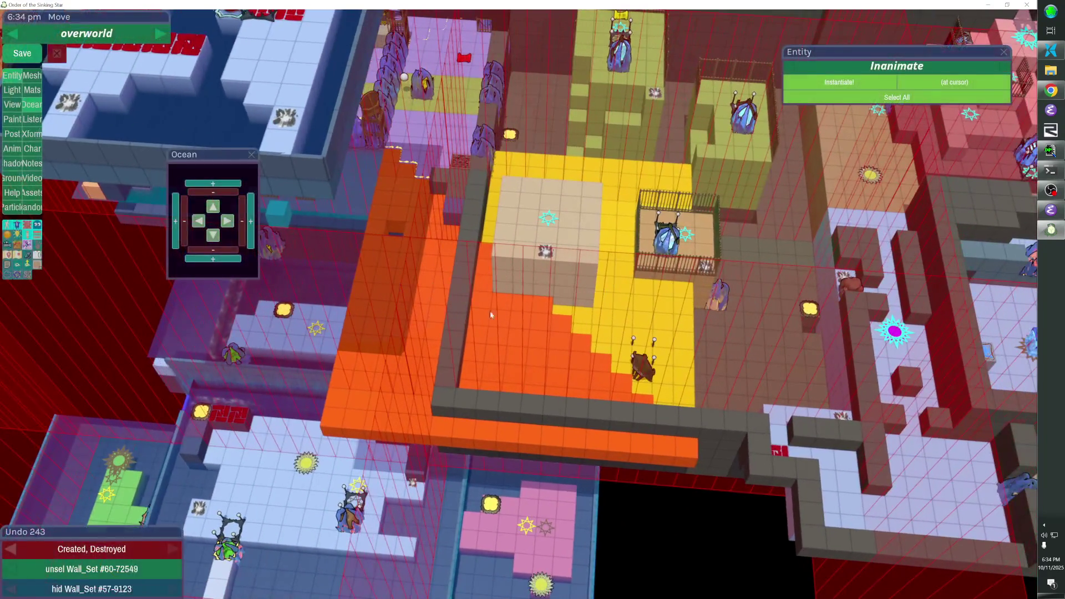
{"action": "left_click", "coordinate": [429, 338]}
{"action": "key", "text": "Escape"}
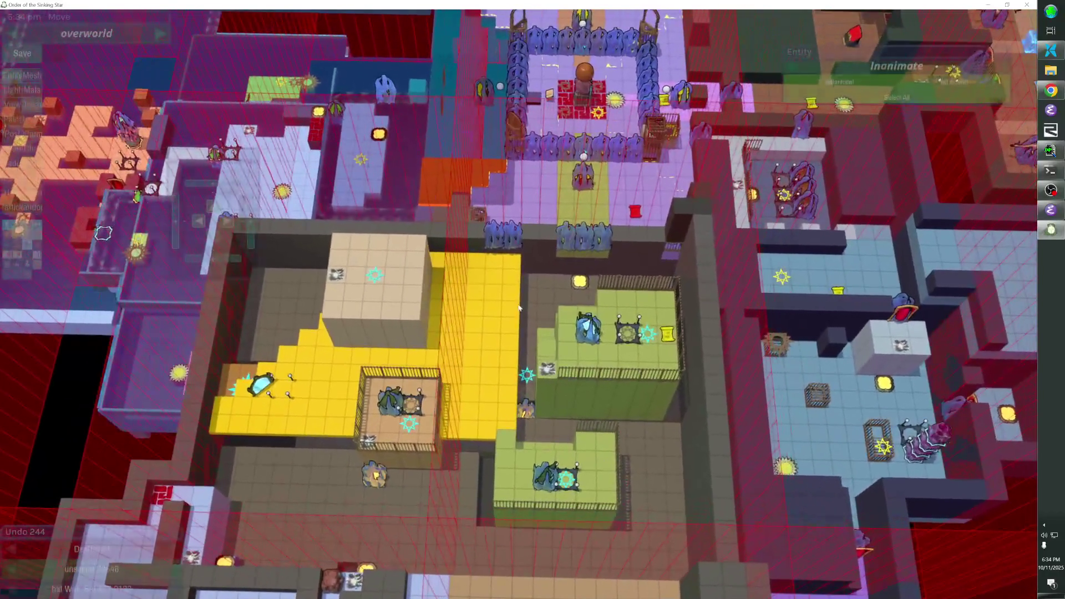
{"action": "left_click", "coordinate": [536, 251]}
{"action": "left_click", "coordinate": [516, 265]}
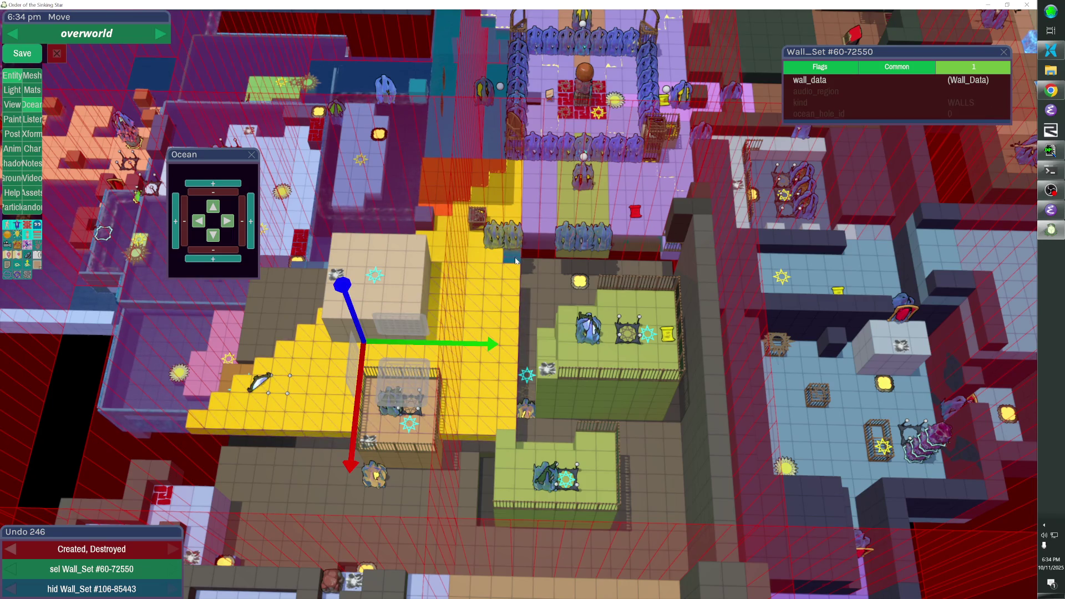
{"action": "key", "text": "Delete"}
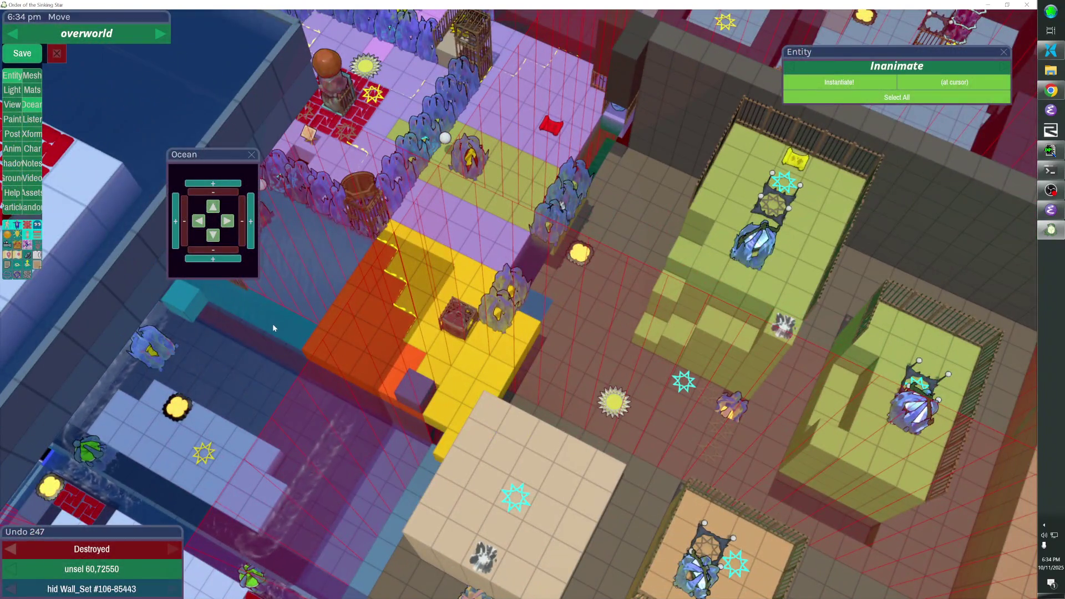
{"action": "left_click", "coordinate": [272, 324]}
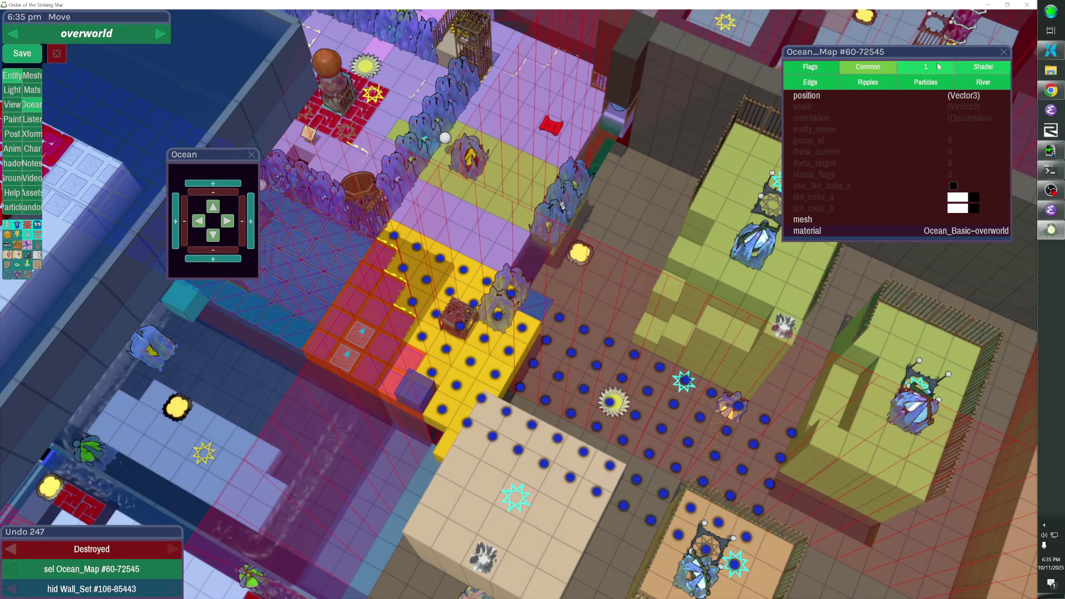
Shrink Ocean_Map #60-72545 from its right edge until the water clears the brown floor
{"action": "left_click", "coordinate": [964, 71]}
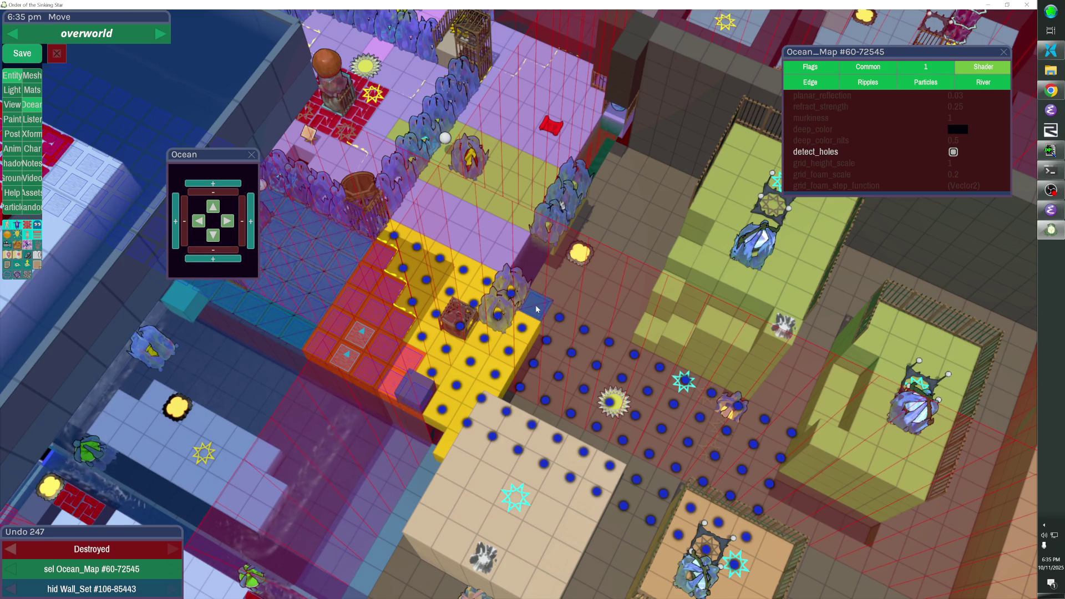
{"action": "left_click", "coordinate": [242, 223]}
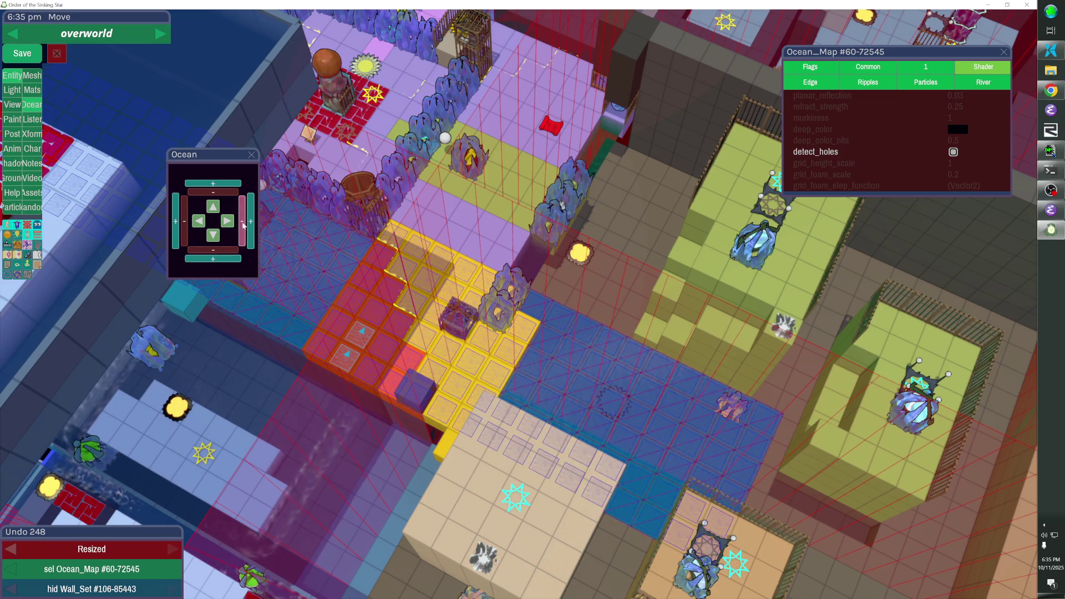
{"action": "left_click", "coordinate": [242, 224]}
{"action": "left_click", "coordinate": [243, 224]}
{"action": "left_click", "coordinate": [242, 224]}
{"action": "left_click", "coordinate": [242, 224]}
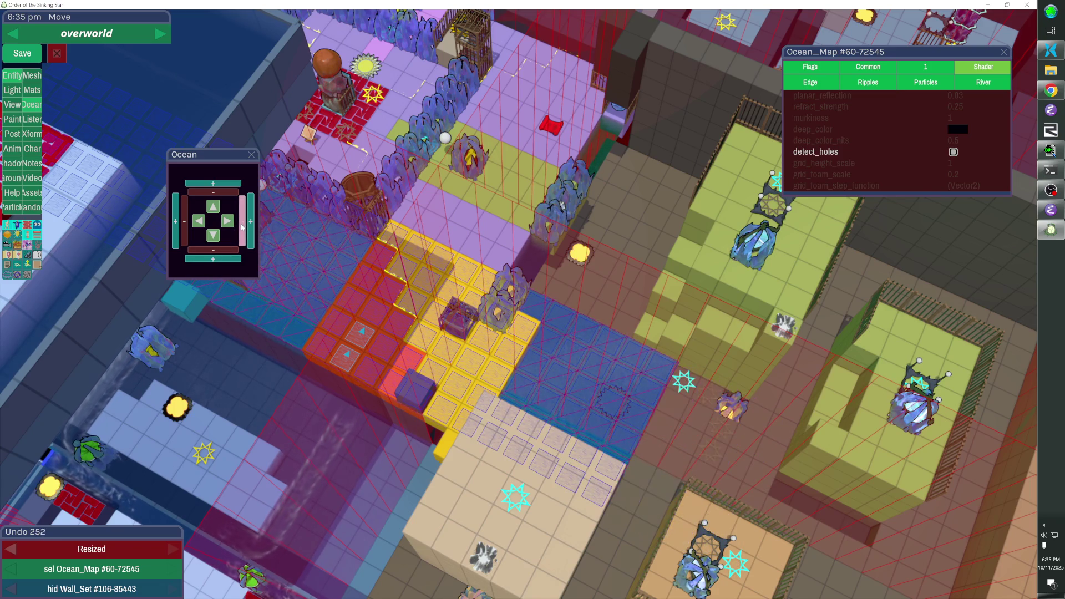
{"action": "left_click", "coordinate": [242, 225]}
{"action": "left_click", "coordinate": [242, 225]}
{"action": "left_click", "coordinate": [242, 226]}
{"action": "left_click", "coordinate": [242, 226]}
{"action": "left_click", "coordinate": [242, 226]}
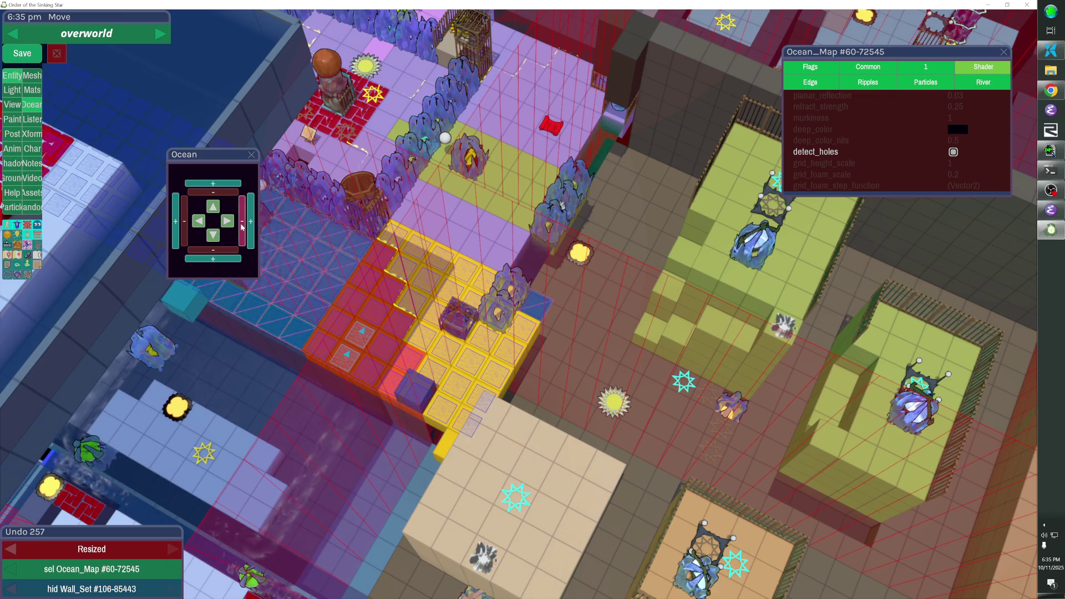
{"action": "left_click", "coordinate": [242, 227]}
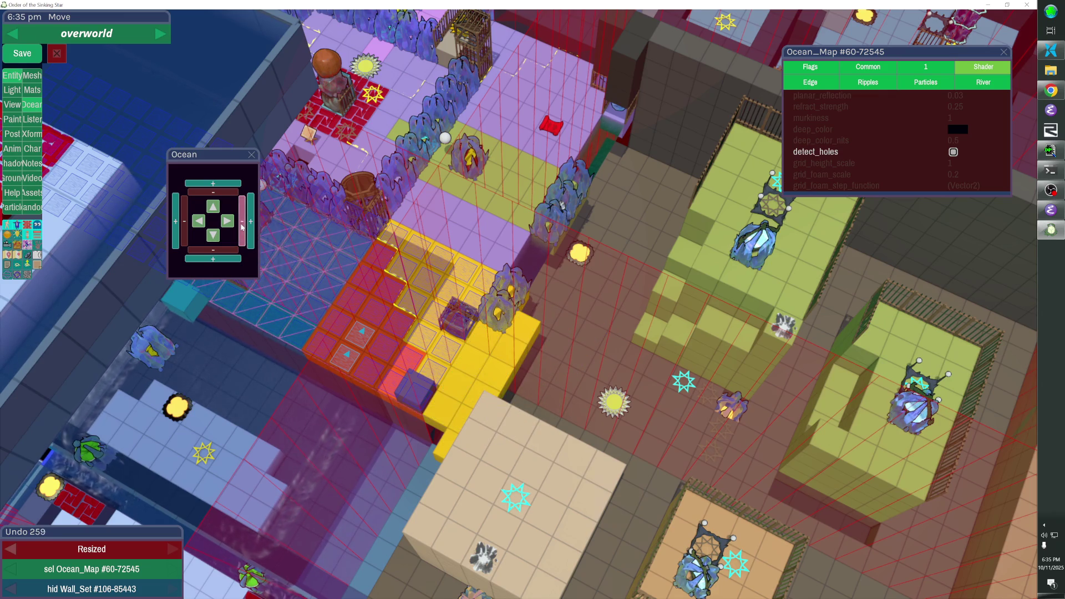
{"action": "left_click", "coordinate": [242, 227]}
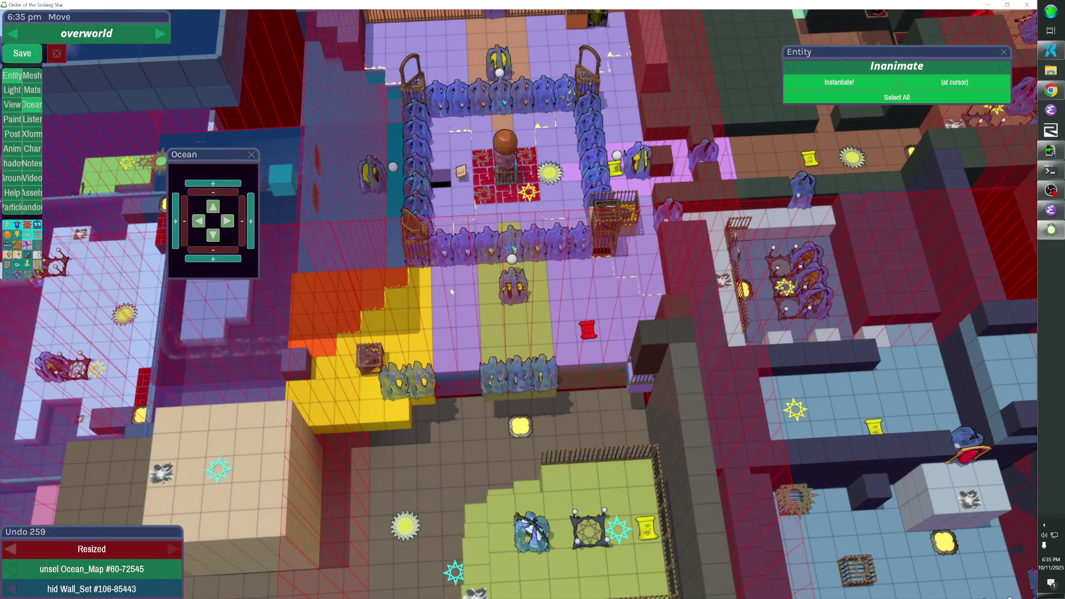
With Ocean_Map #60-72544 selected, unhide the three hidden walls and close the Ocean panel
{"action": "left_click", "coordinate": [460, 297]}
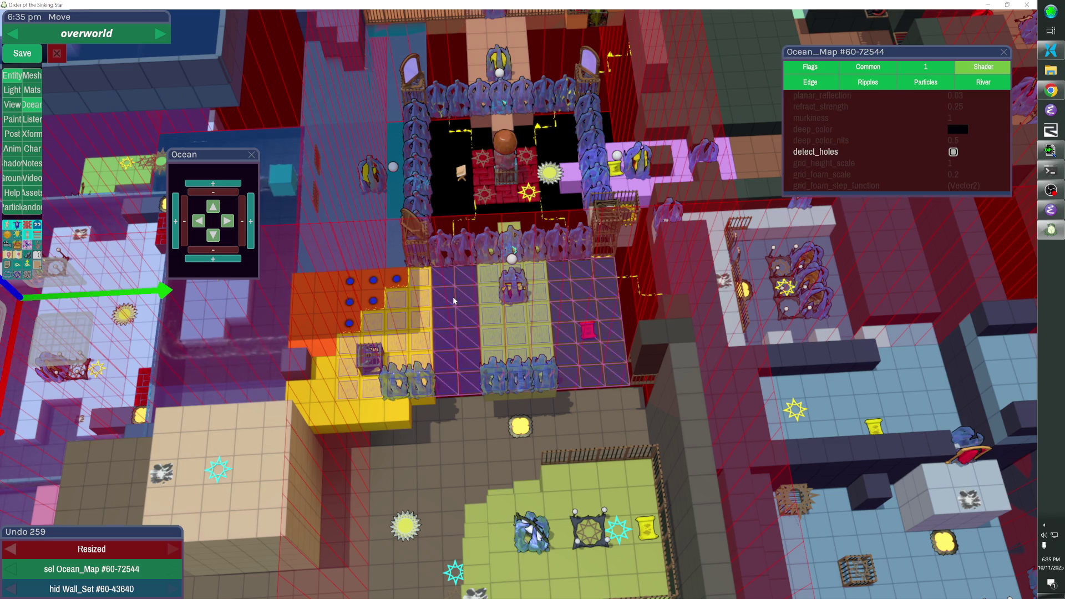
{"action": "key", "text": "shift+h"}
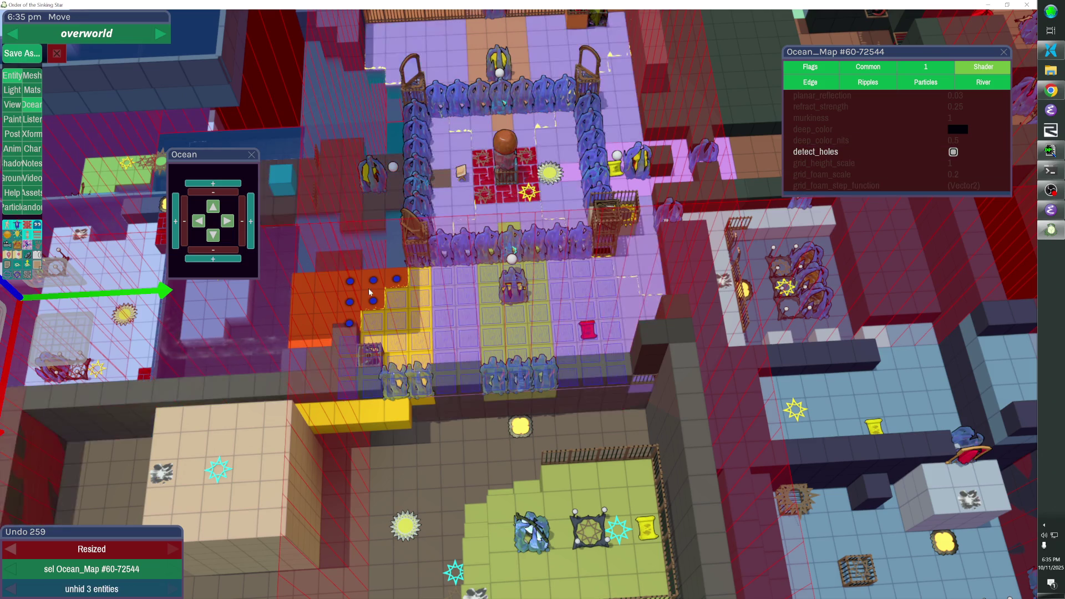
{"action": "left_click", "coordinate": [252, 155]}
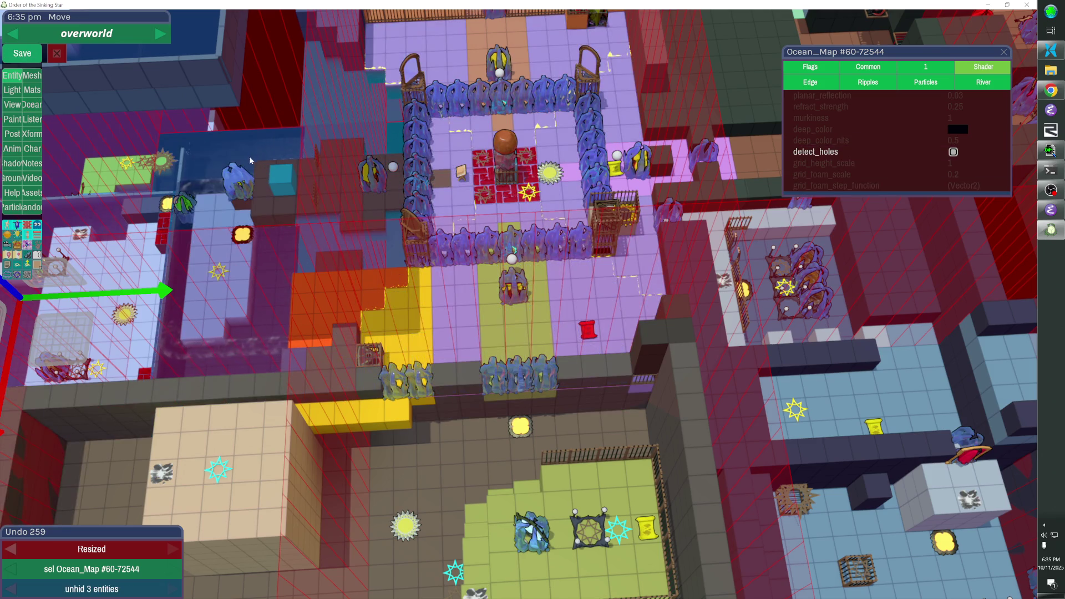
{"action": "key", "text": "Escape"}
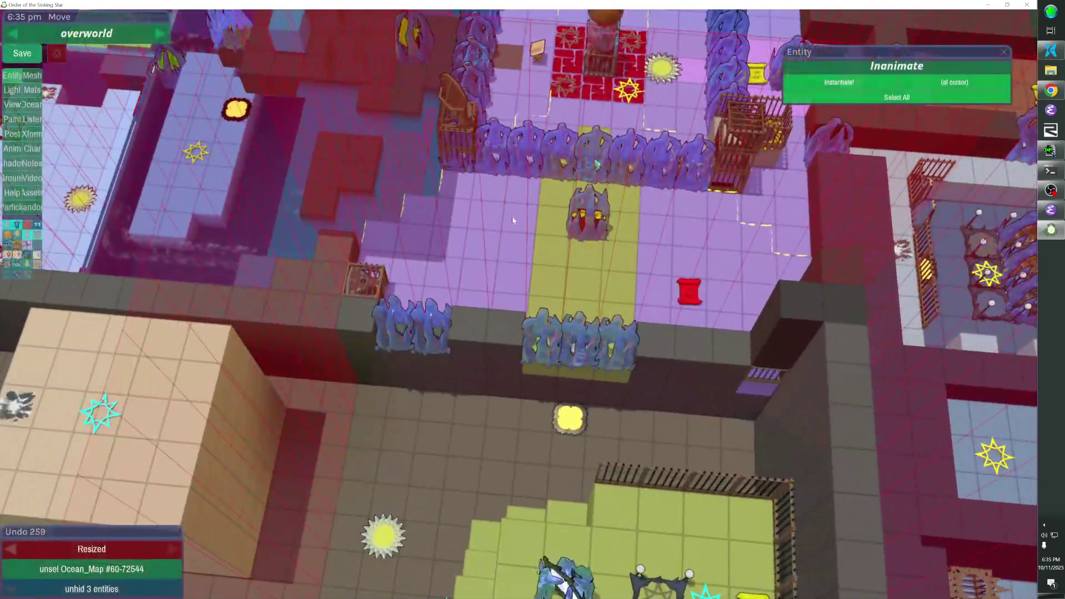
Cut trial holes in the lavender floor near the hub by removing five cubes
{"action": "left_click", "coordinate": [512, 217]}
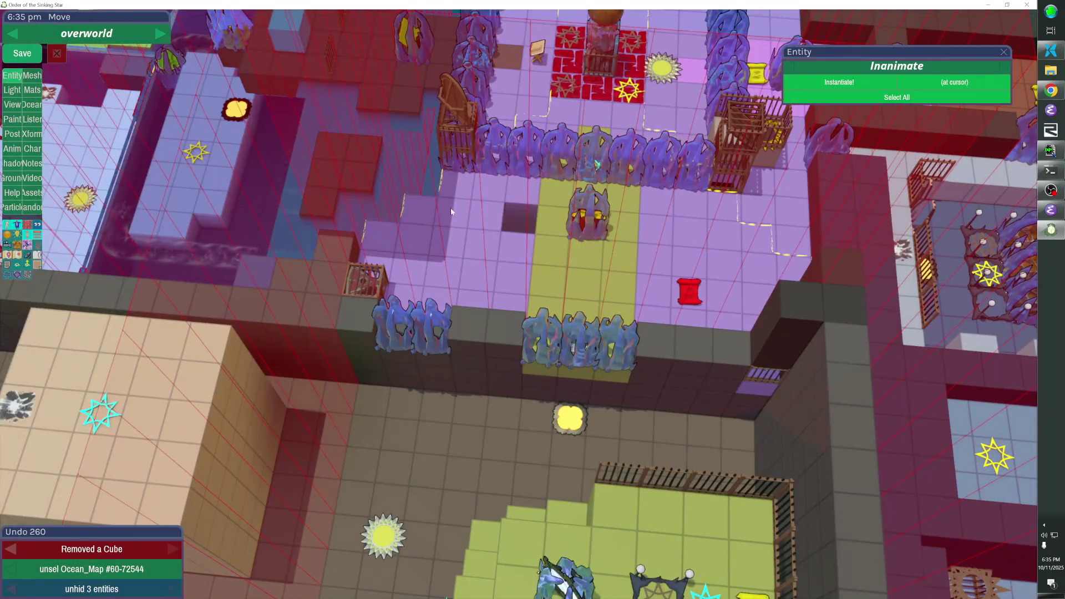
{"action": "left_click", "coordinate": [411, 224]}
{"action": "left_click", "coordinate": [437, 223]}
{"action": "left_click", "coordinate": [378, 256]}
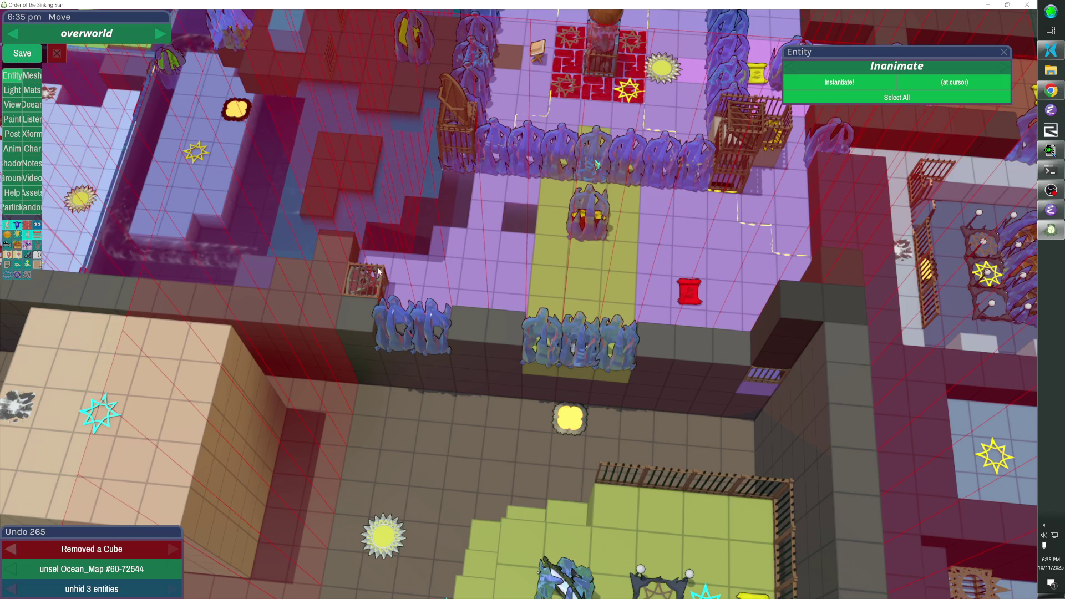
{"action": "left_click", "coordinate": [396, 267]}
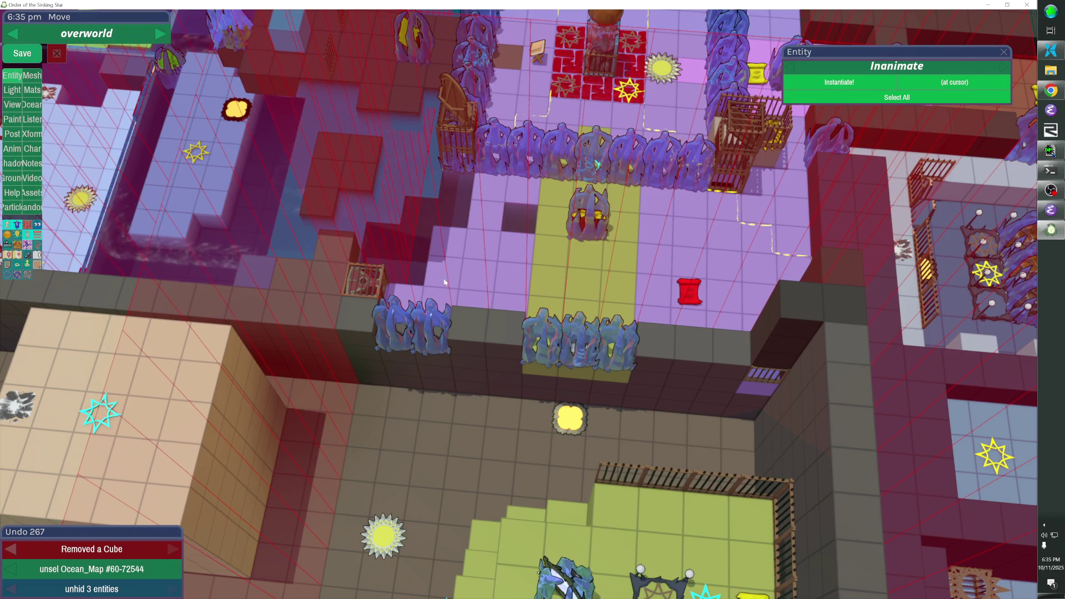
{"action": "key", "text": "Escape"}
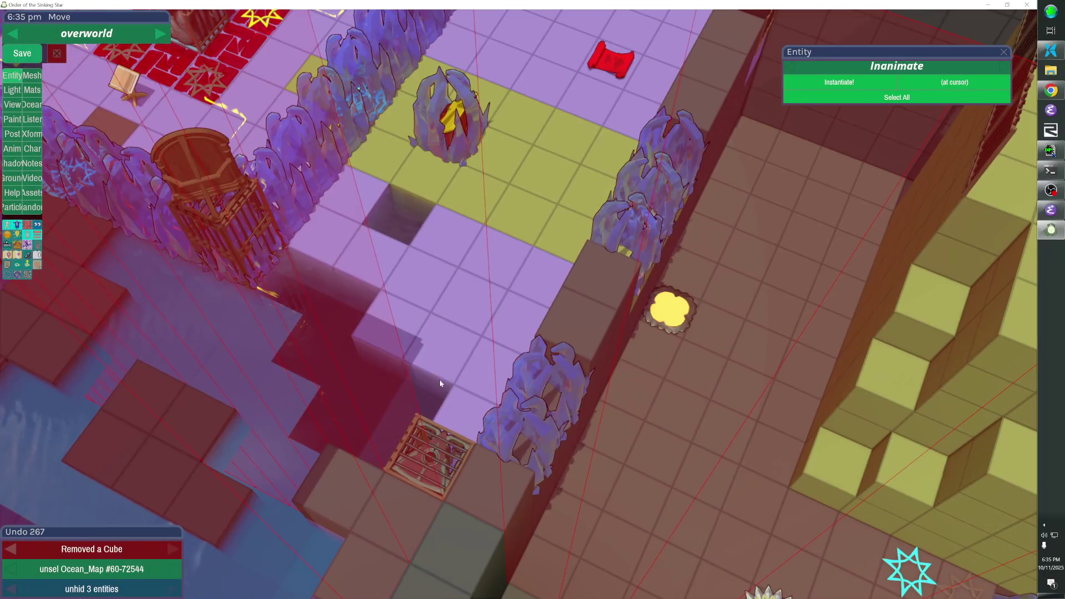
Remove six more floor cubes in two further areas of the hub floor
{"action": "left_click", "coordinate": [373, 271]}
{"action": "left_click", "coordinate": [336, 239]}
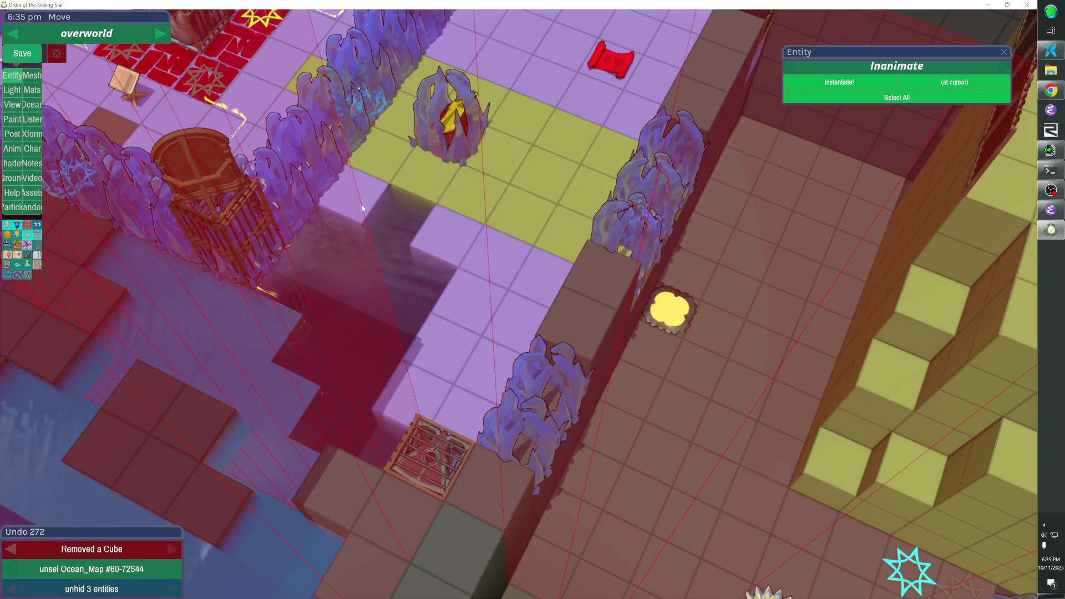
{"action": "left_click", "coordinate": [366, 199]}
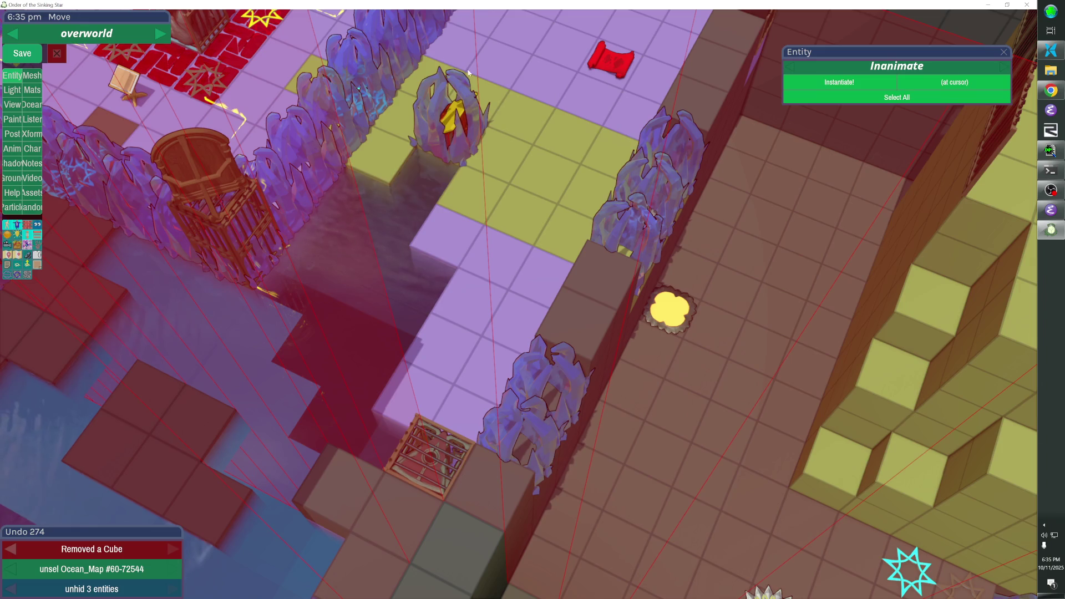
{"action": "key", "text": "Escape"}
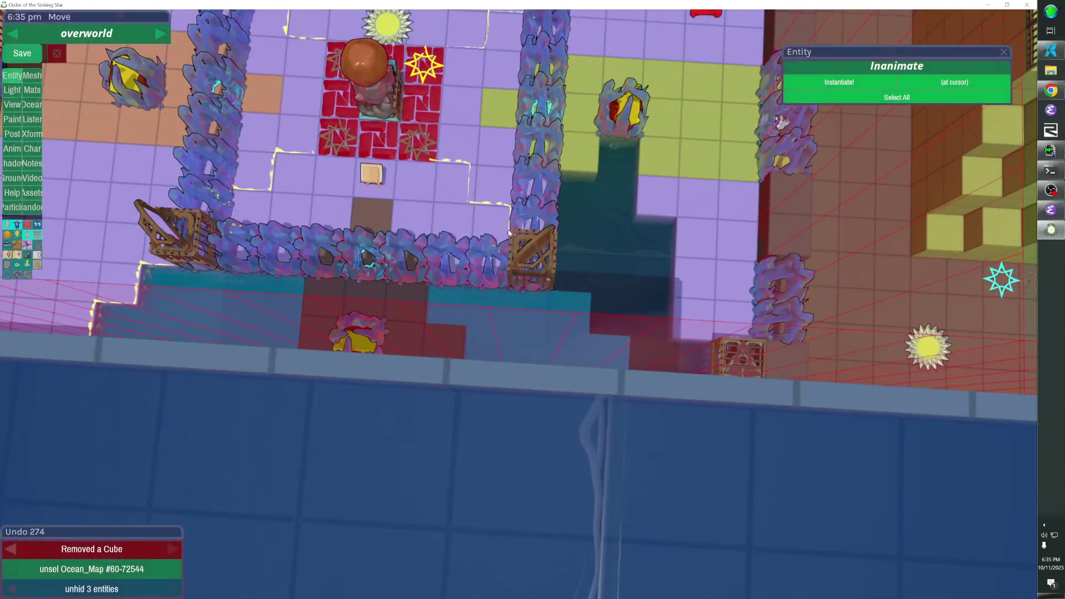
{"action": "left_click", "coordinate": [455, 227]}
{"action": "left_click", "coordinate": [454, 188]}
{"action": "left_click", "coordinate": [496, 190]}
{"action": "key", "text": "Escape"}
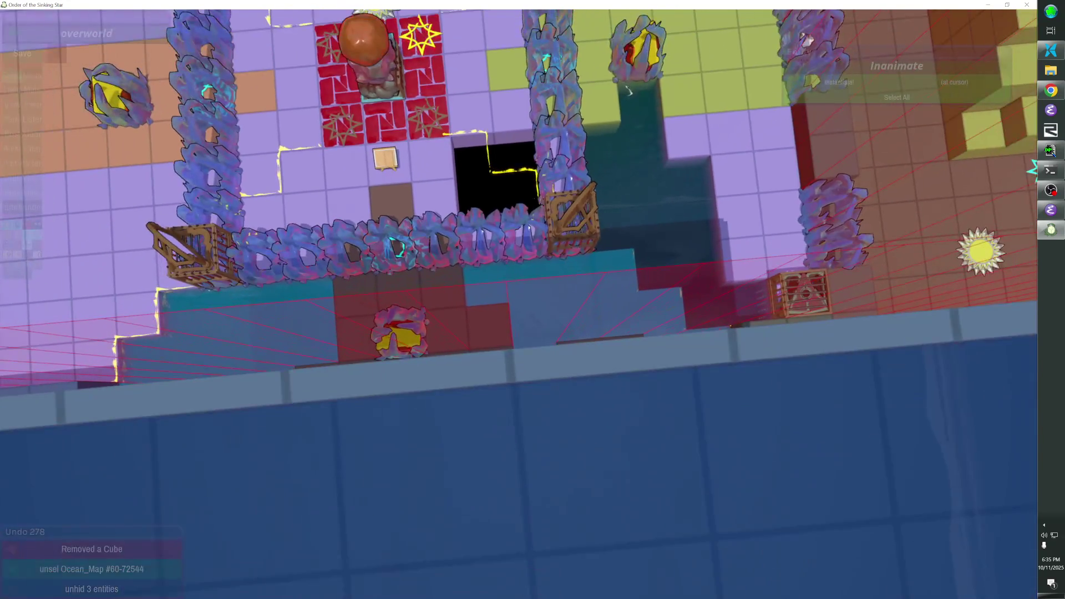
Hide and re-show the wall set, then undo the trial floor-cube removals
{"action": "key", "text": "h"}
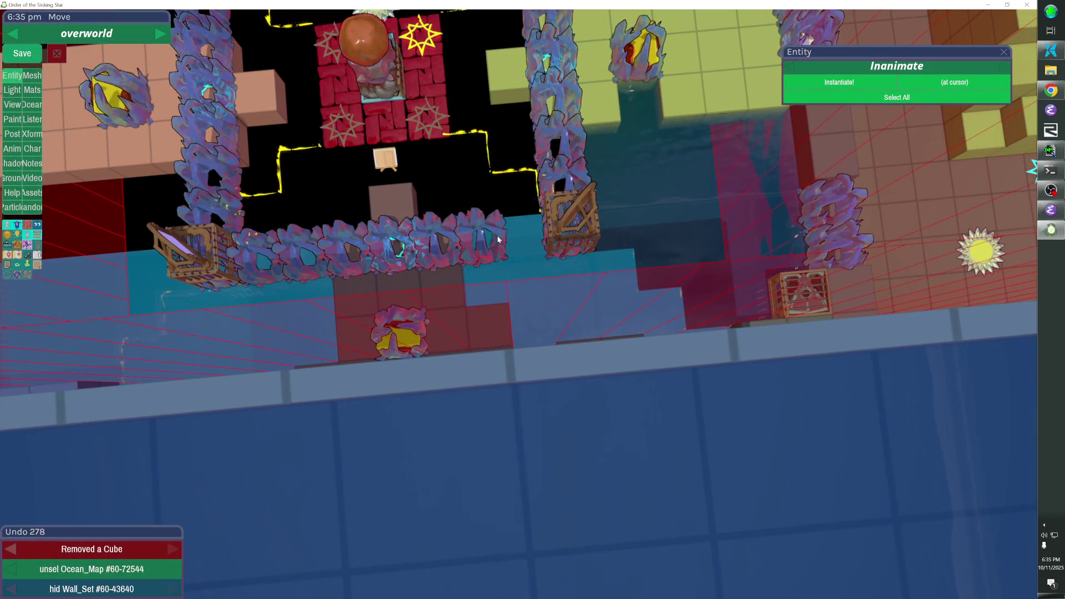
{"action": "key", "text": "shift+h"}
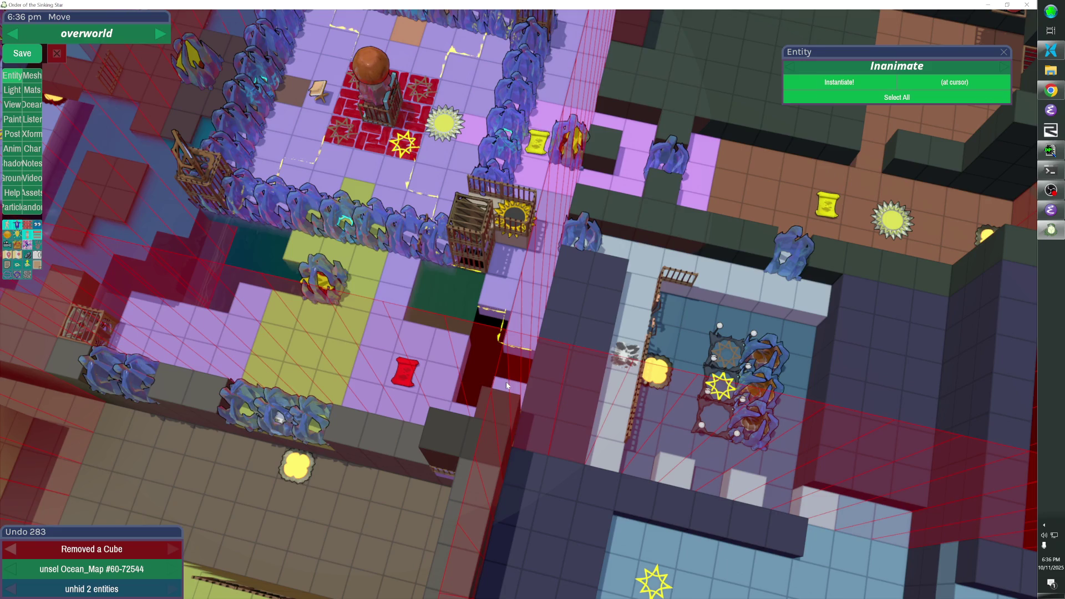
{"action": "key", "text": "ctrl+z"}
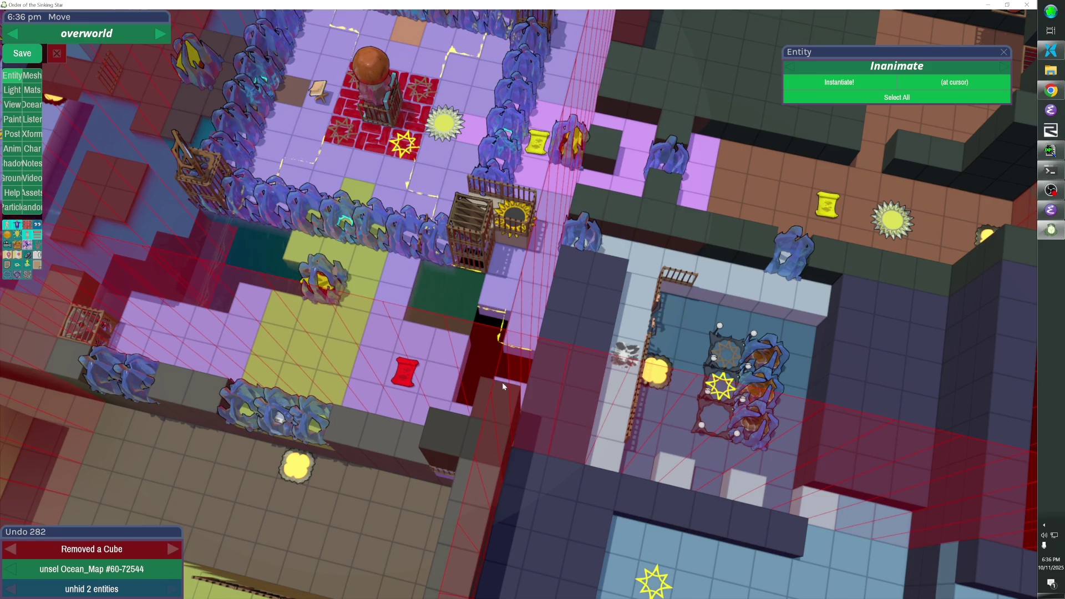
{"action": "key", "text": "ctrl+z"}
{"action": "left_click", "coordinate": [470, 381]}
{"action": "key", "text": "ctrl+z"}
{"action": "key", "text": "ctrl+z"}
{"action": "key", "text": "ctrl+z"}
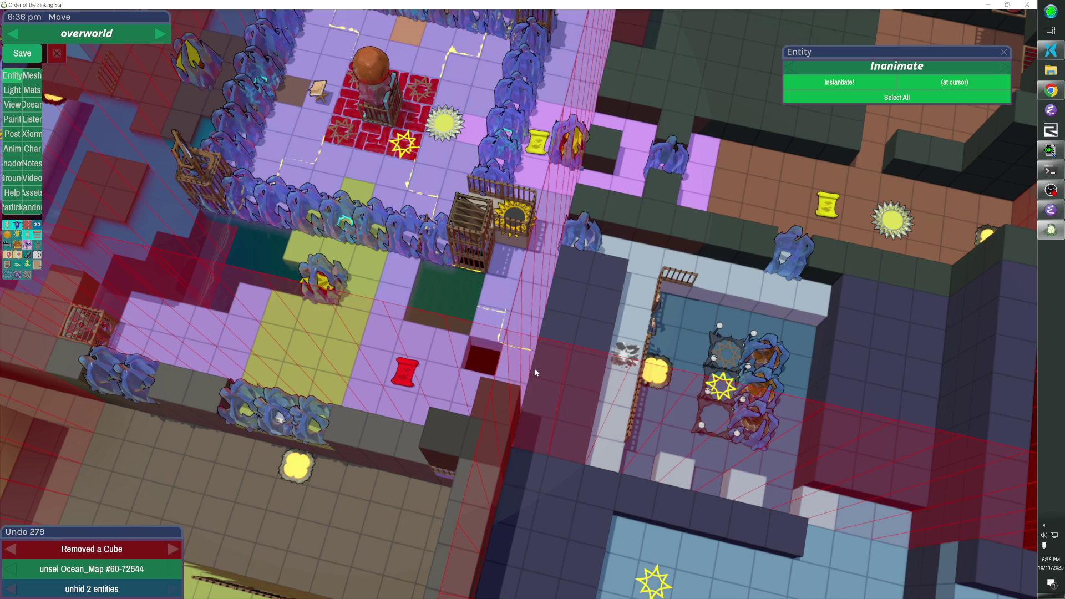
{"action": "left_click_drag", "start_coordinate": [535, 368], "coordinate": [519, 306]}
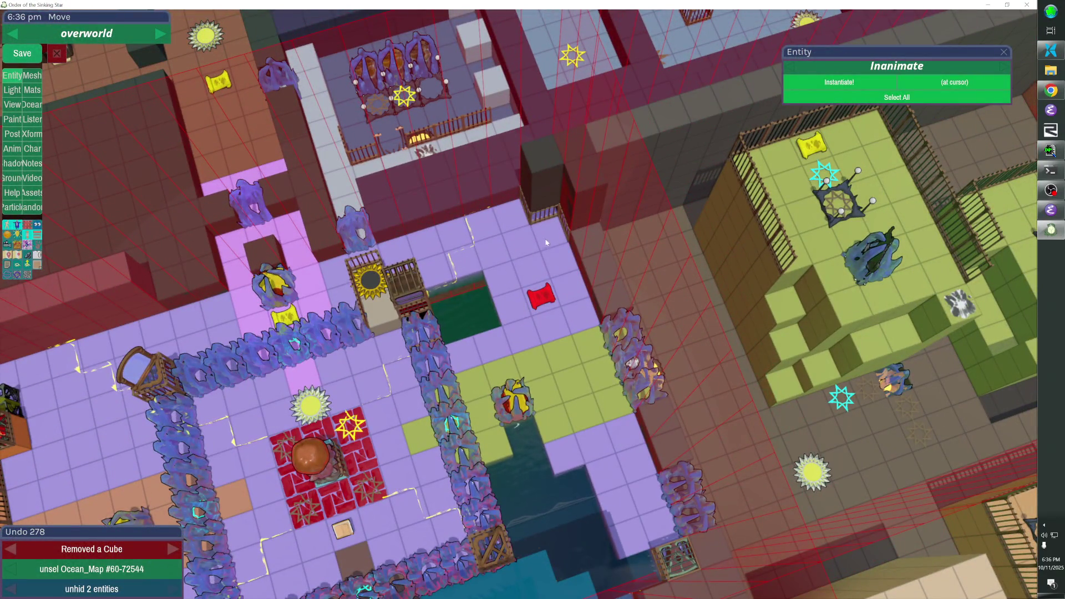
Remove two purple floor cubes above the red banner and the raised cube beside the hole
{"action": "scroll", "coordinate": [543, 237], "scroll_direction": "down", "scroll_amount": 3}
{"action": "scroll", "coordinate": [544, 238], "scroll_direction": "up", "scroll_amount": 10}
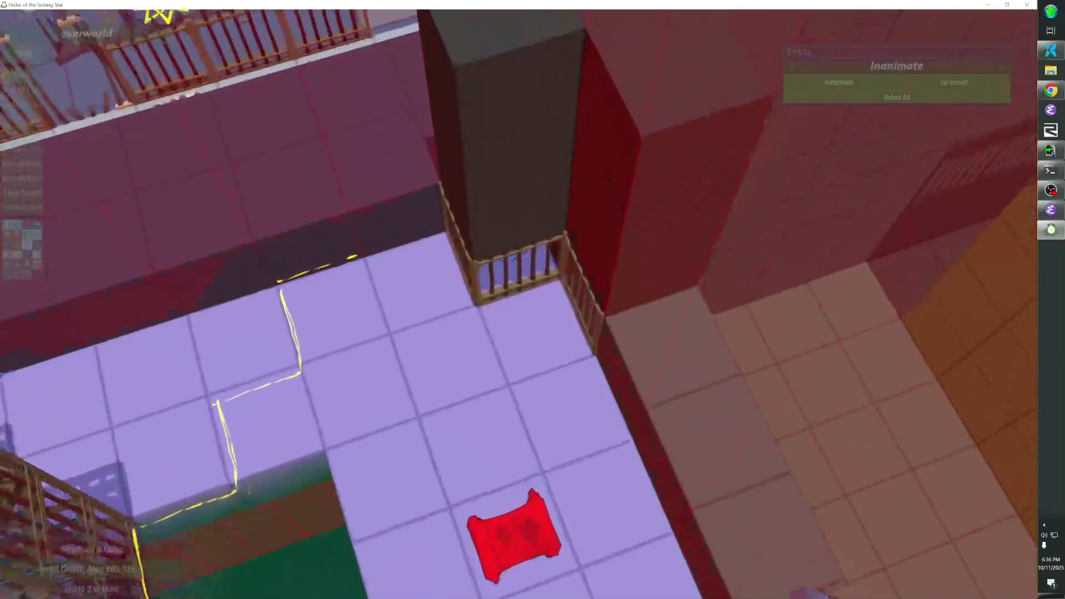
{"action": "scroll", "coordinate": [424, 219], "scroll_direction": "down", "scroll_amount": 10}
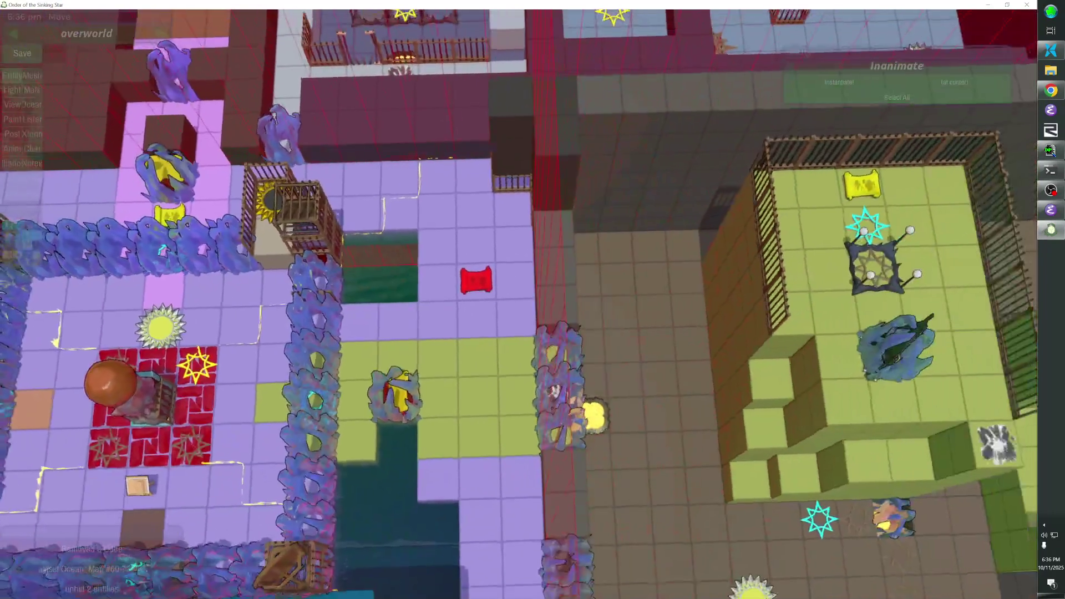
{"action": "left_click", "coordinate": [424, 220]}
{"action": "left_click", "coordinate": [444, 198]}
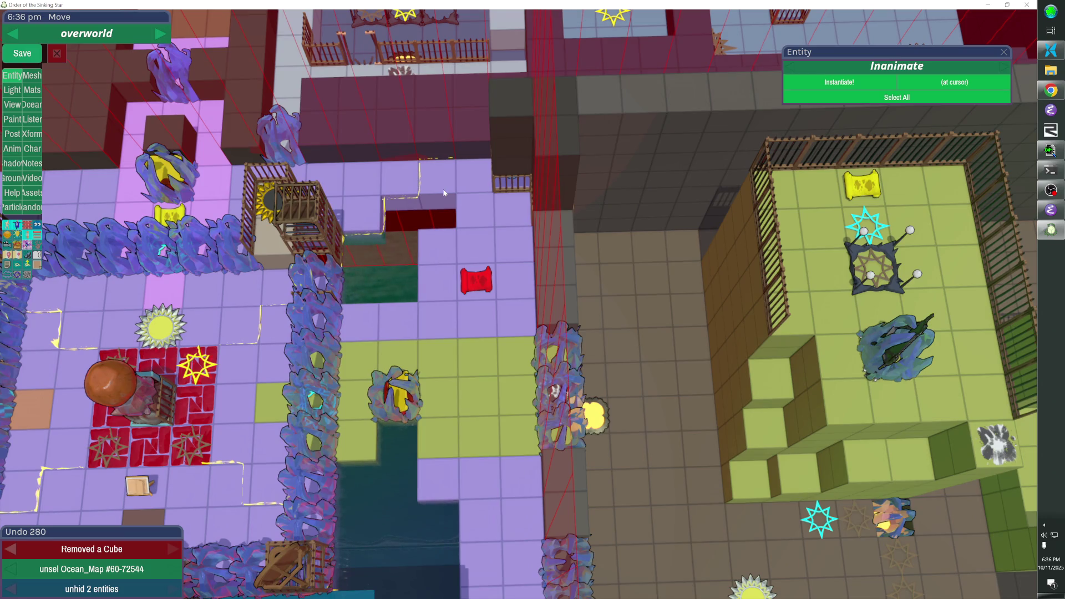
{"action": "scroll", "coordinate": [532, 299], "scroll_direction": "down", "scroll_amount": 5}
{"action": "scroll", "coordinate": [533, 299], "scroll_direction": "up", "scroll_amount": 5}
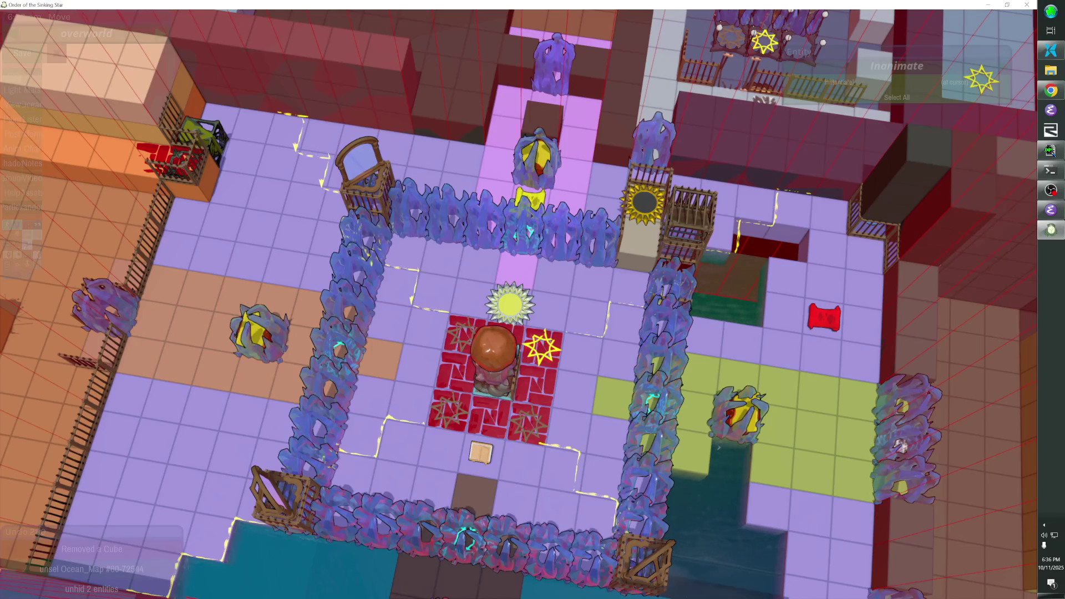
{"action": "scroll", "coordinate": [532, 299], "scroll_direction": "down", "scroll_amount": 5}
{"action": "scroll", "coordinate": [532, 299], "scroll_direction": "up", "scroll_amount": 5}
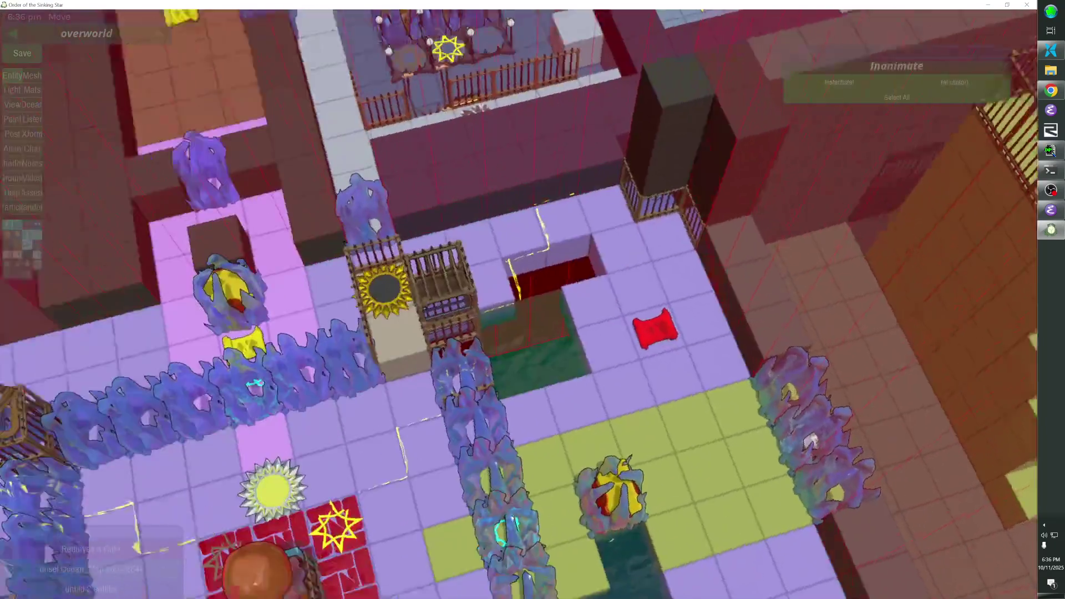
{"action": "scroll", "coordinate": [533, 300], "scroll_direction": "down", "scroll_amount": 3}
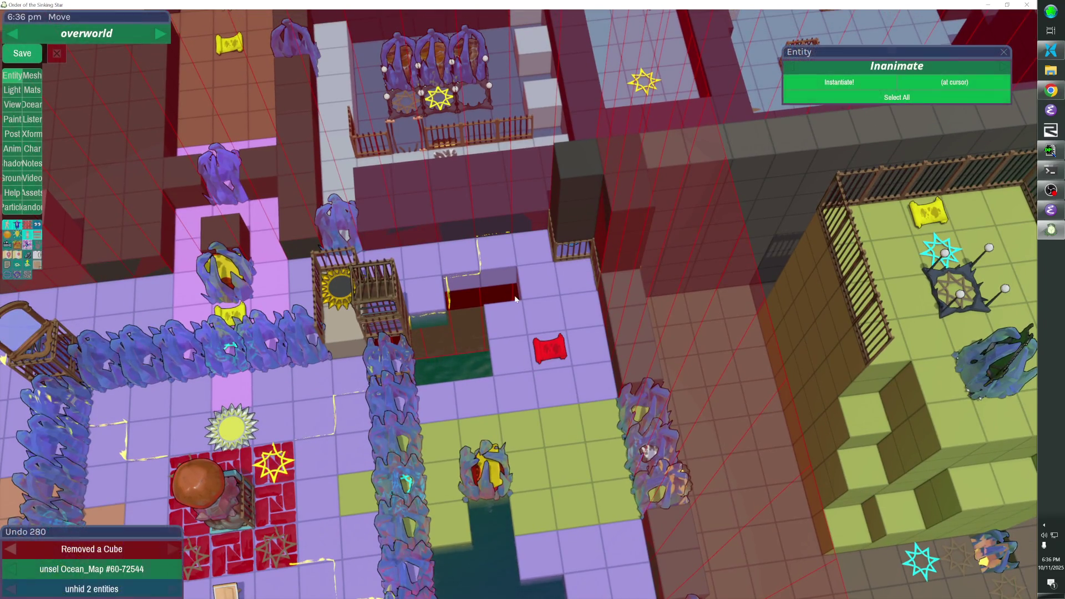
{"action": "left_click", "coordinate": [523, 252]}
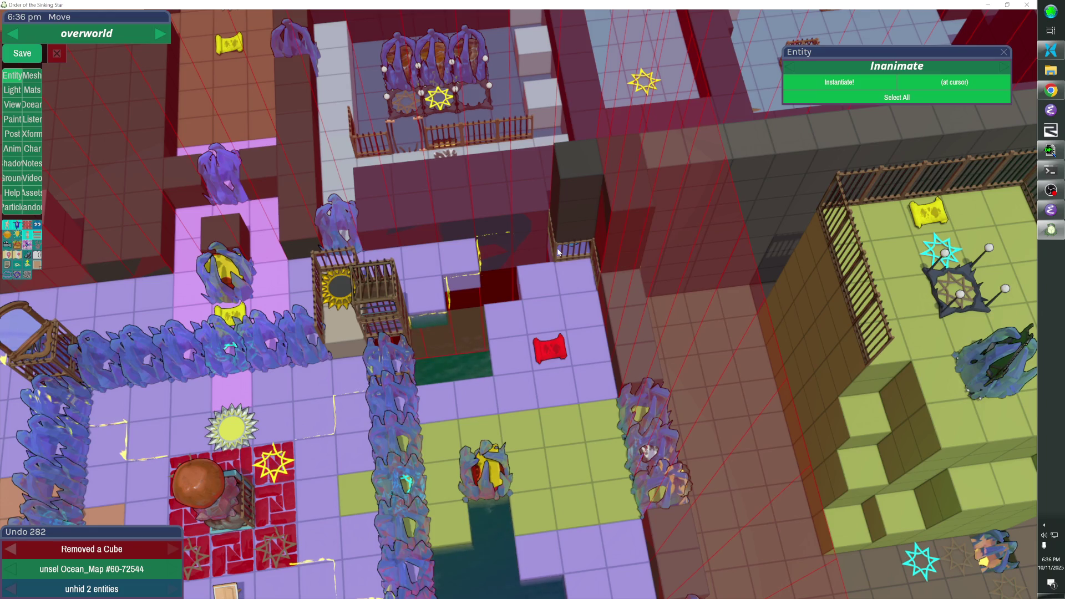
{"action": "left_click", "coordinate": [436, 343]}
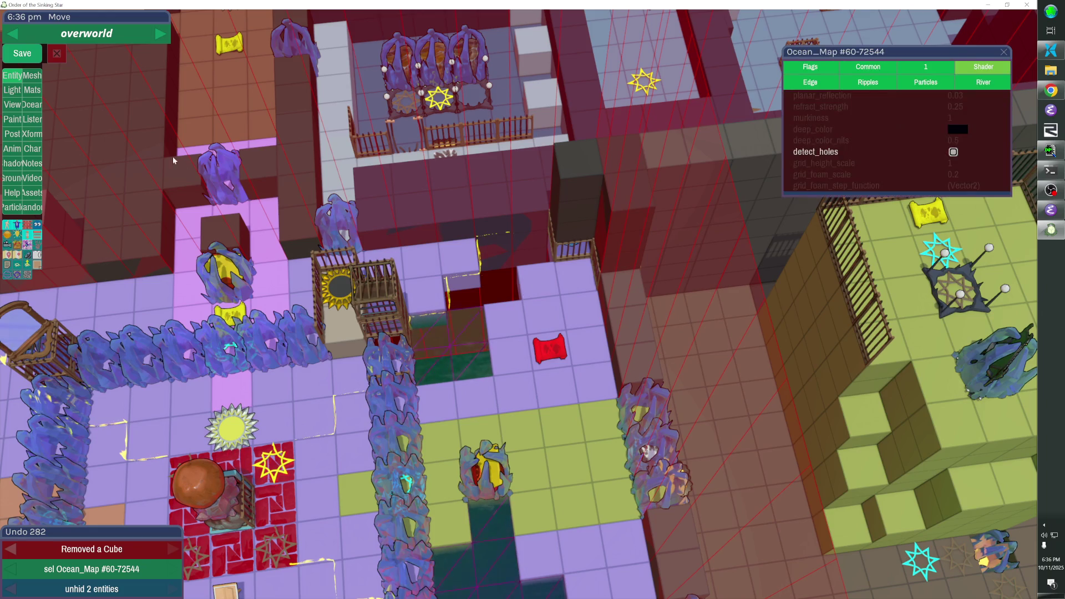
Extend the ocean one row back and clear two purple floor cubes left of the red banner
{"action": "left_click", "coordinate": [32, 105]}
{"action": "left_click", "coordinate": [221, 185]}
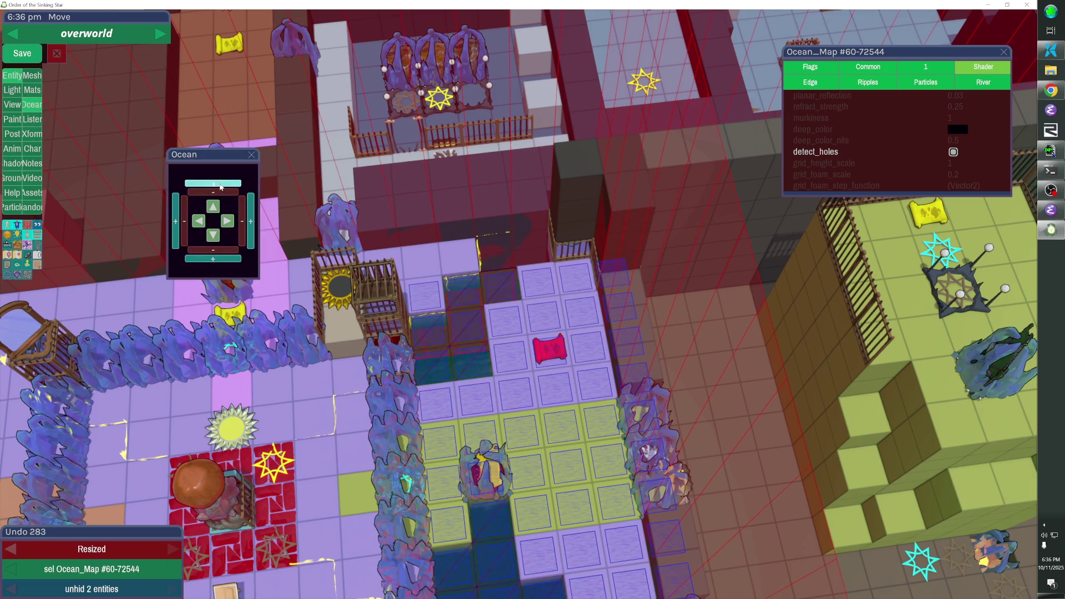
{"action": "left_click", "coordinate": [409, 247]}
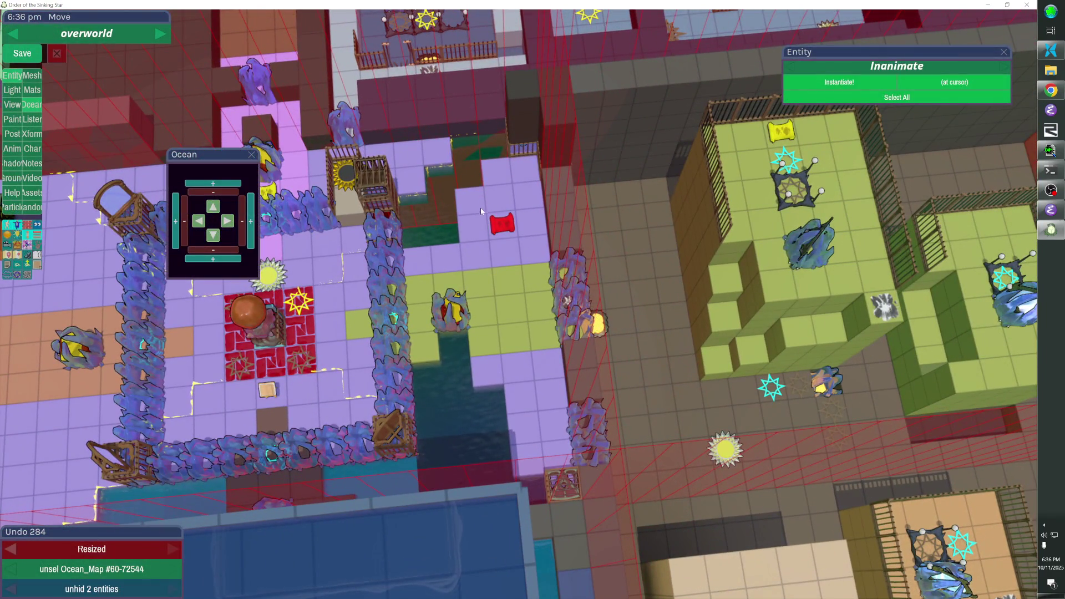
{"action": "left_click", "coordinate": [474, 205]}
{"action": "left_click", "coordinate": [470, 233]}
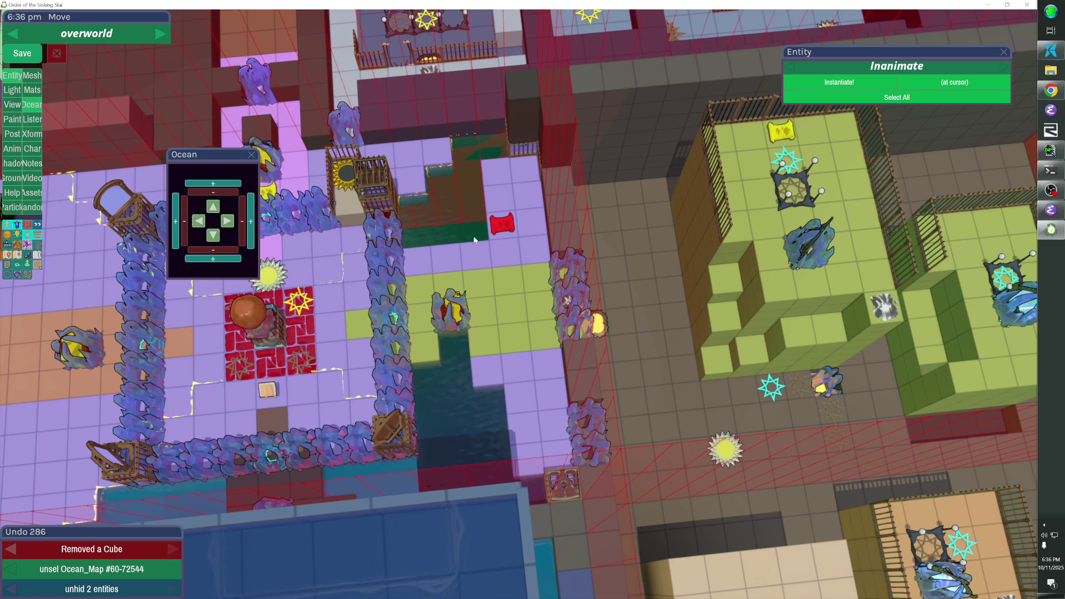
Shift the red banner one cell down, then select the floor wall set
{"action": "left_click", "coordinate": [505, 228]}
{"action": "key", "text": "Left"}
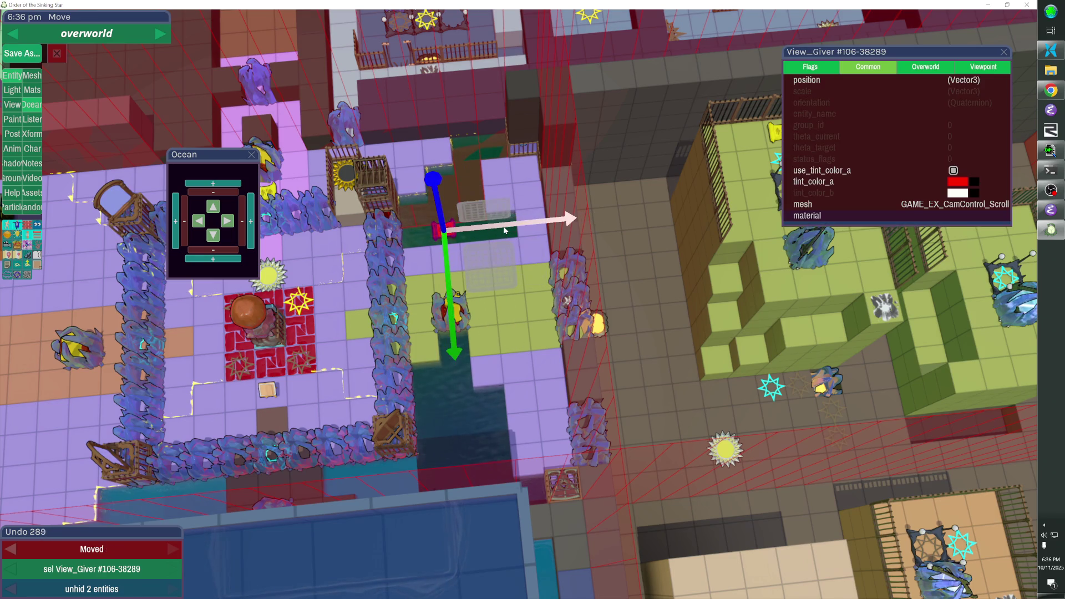
{"action": "key", "text": "Down"}
{"action": "key", "text": "Right"}
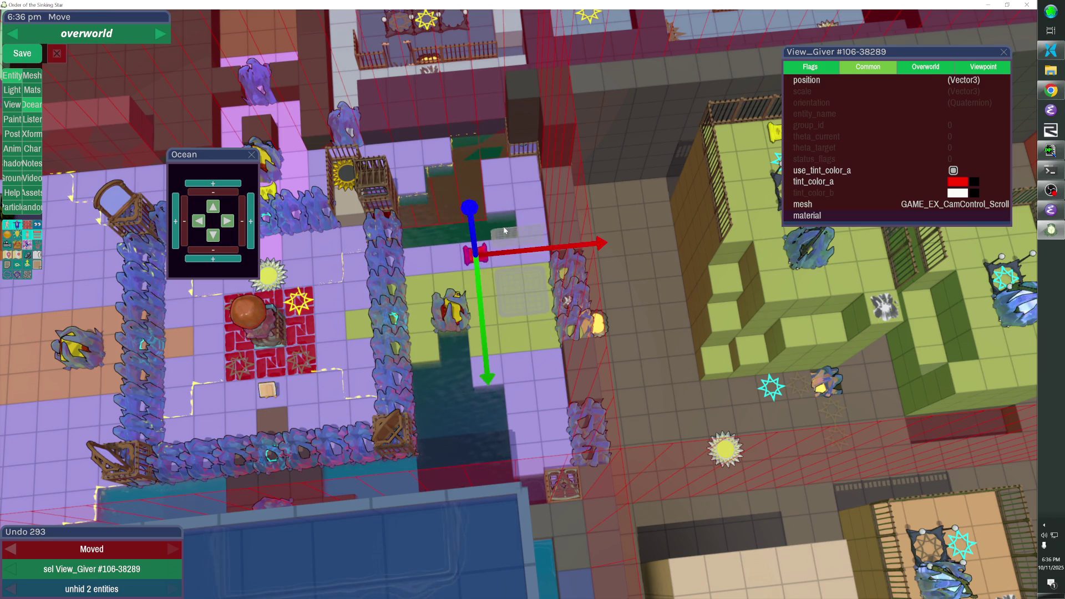
{"action": "left_click", "coordinate": [528, 260]}
{"action": "left_click", "coordinate": [521, 300]}
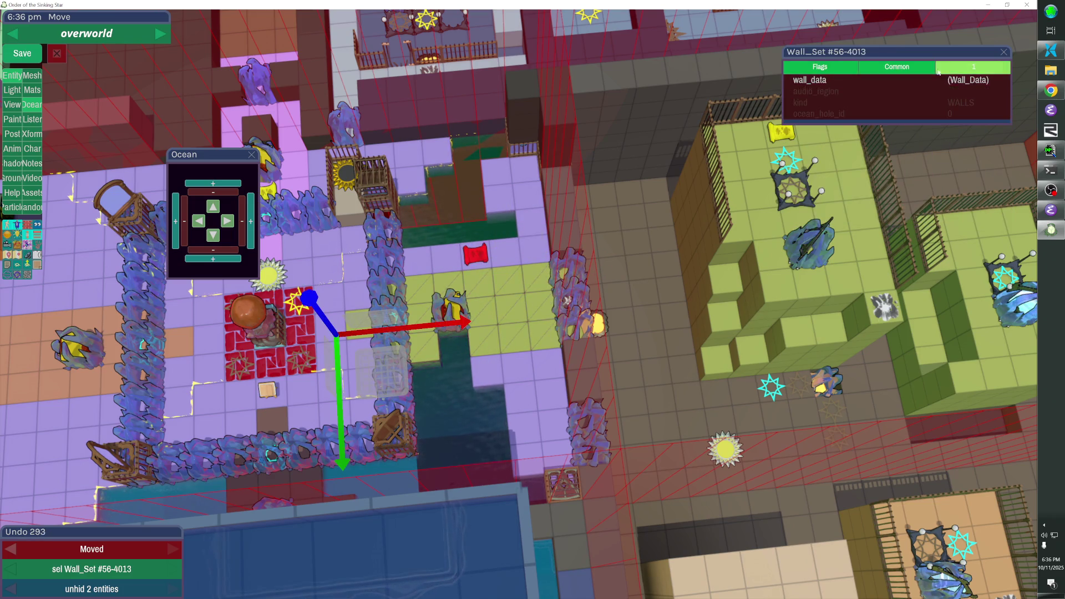
Tint the floor wall set beside the ocean green via tint_color_a
{"action": "left_click", "coordinate": [896, 67]}
{"action": "left_click", "coordinate": [957, 182]}
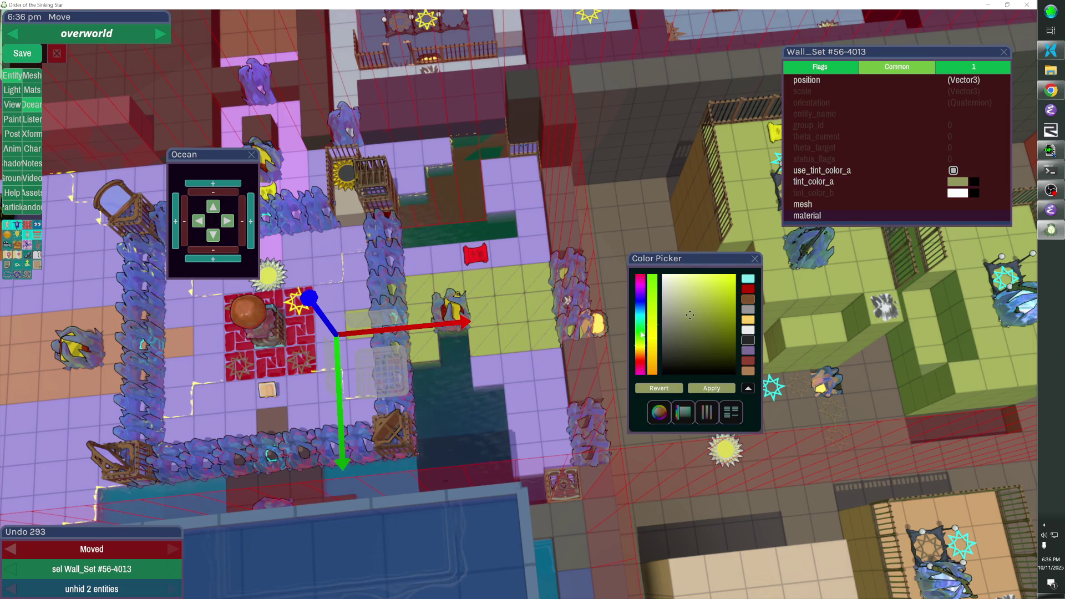
{"action": "scroll", "coordinate": [689, 315], "scroll_direction": "up", "scroll_amount": 2}
{"action": "left_click", "coordinate": [696, 329]}
Split the southern floor strip into its own wall set and tint it a matching green
{"action": "left_click", "coordinate": [504, 244]}
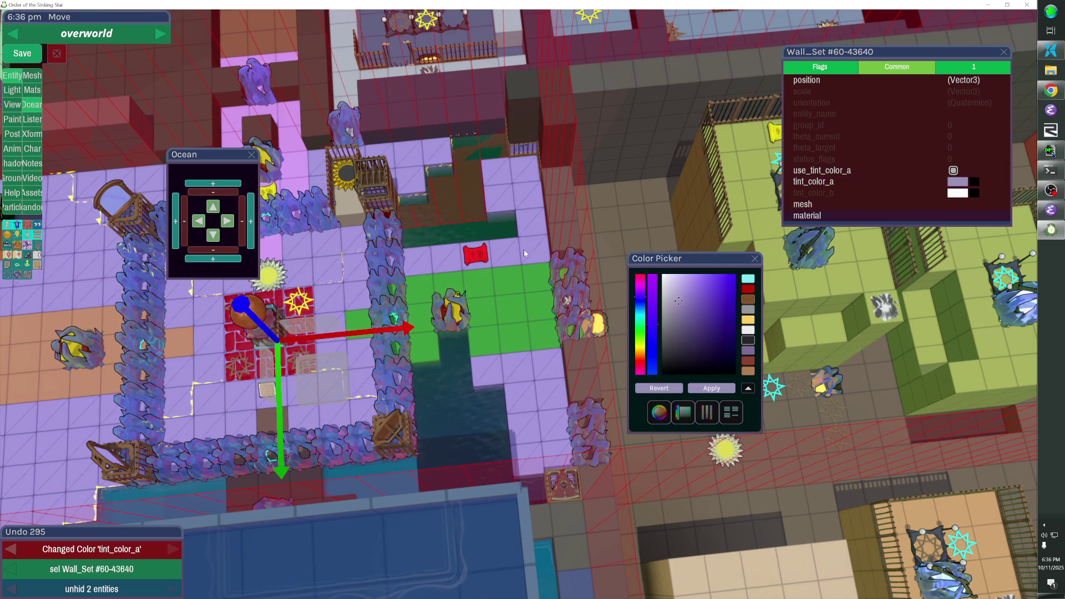
{"action": "left_click_drag", "start_coordinate": [504, 244], "coordinate": [574, 295]}
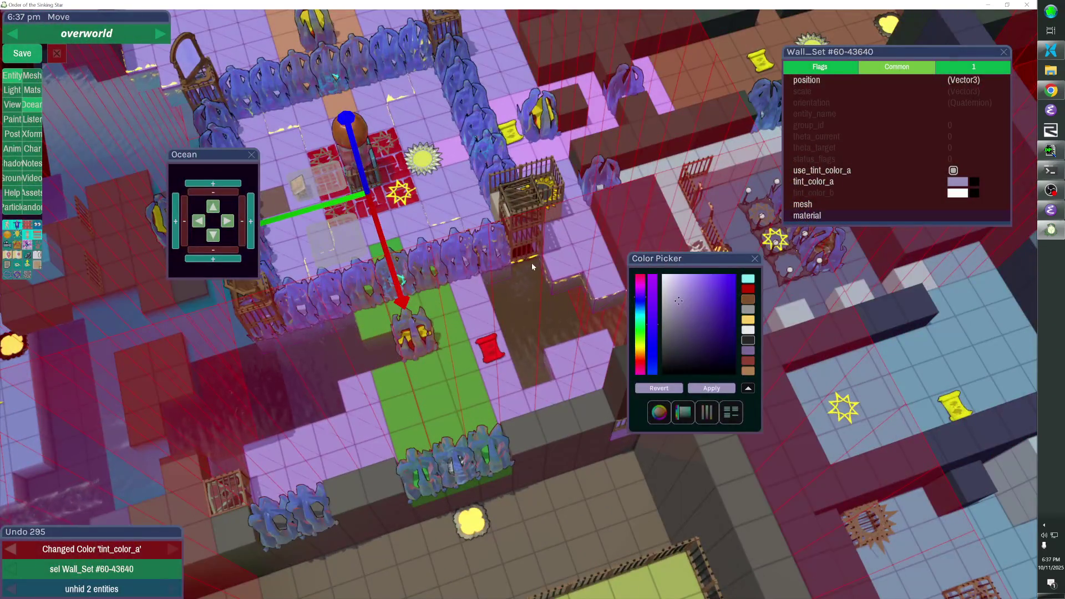
{"action": "key", "text": "Down"}
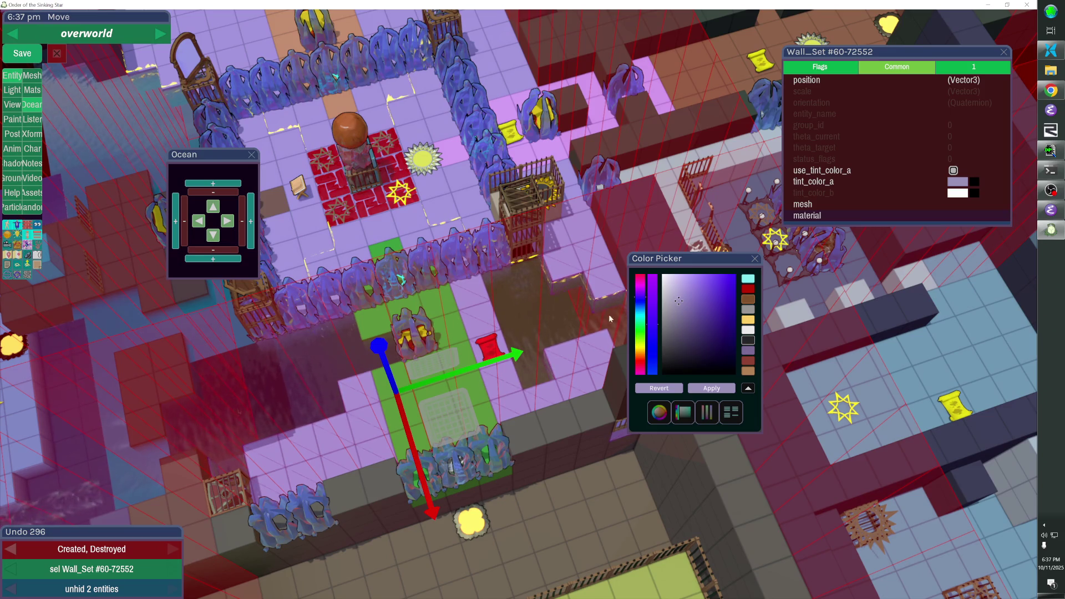
{"action": "left_click", "coordinate": [656, 320]}
{"action": "left_click_drag", "start_coordinate": [672, 326], "coordinate": [692, 325]}
{"action": "left_click", "coordinate": [696, 324]}
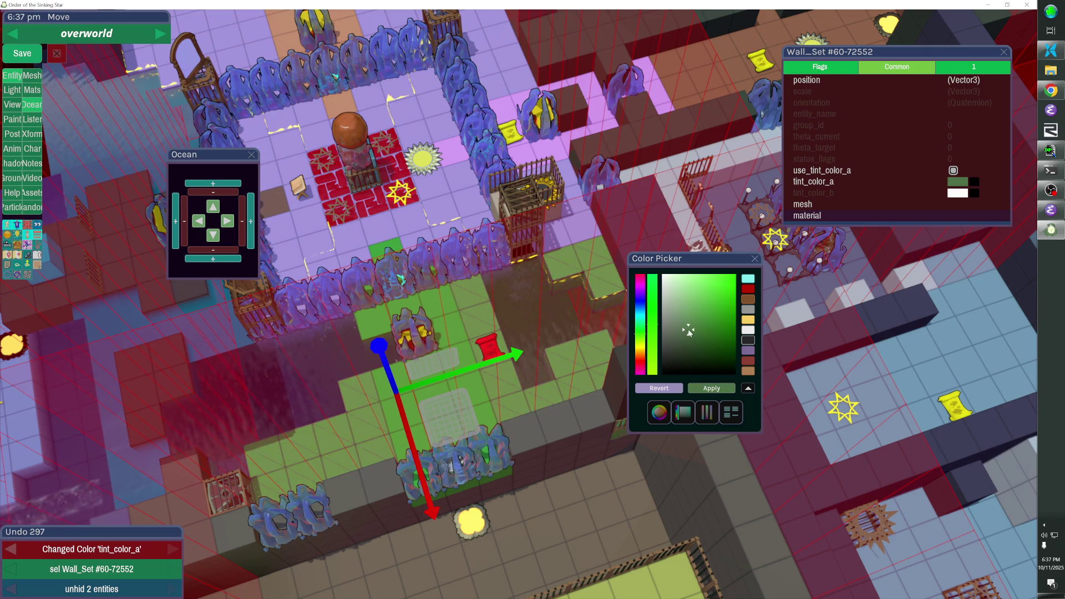
{"action": "key", "text": "Escape"}
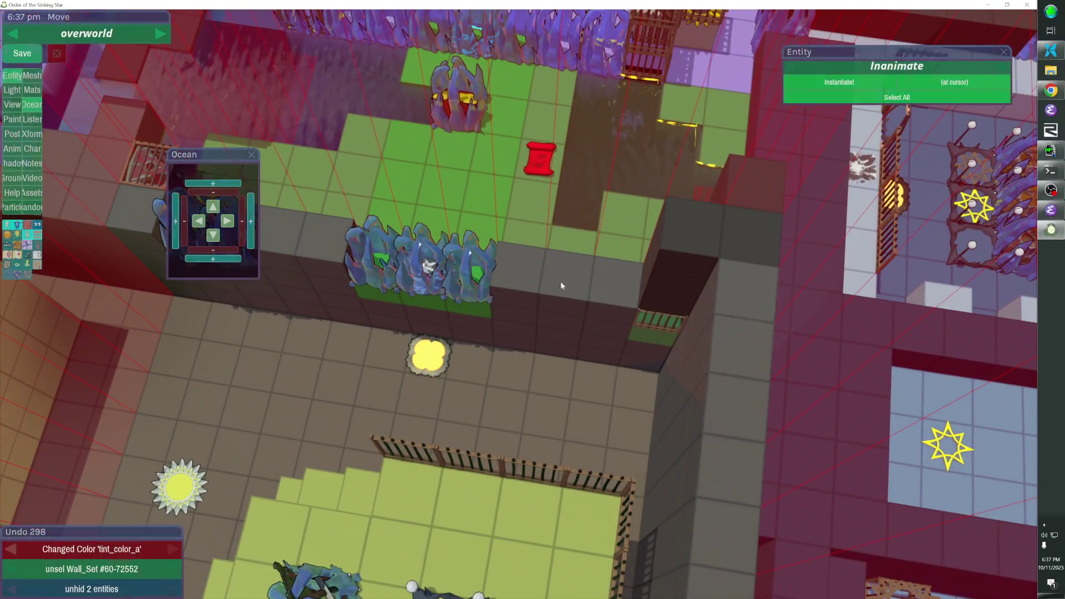
{"action": "left_click", "coordinate": [580, 284]}
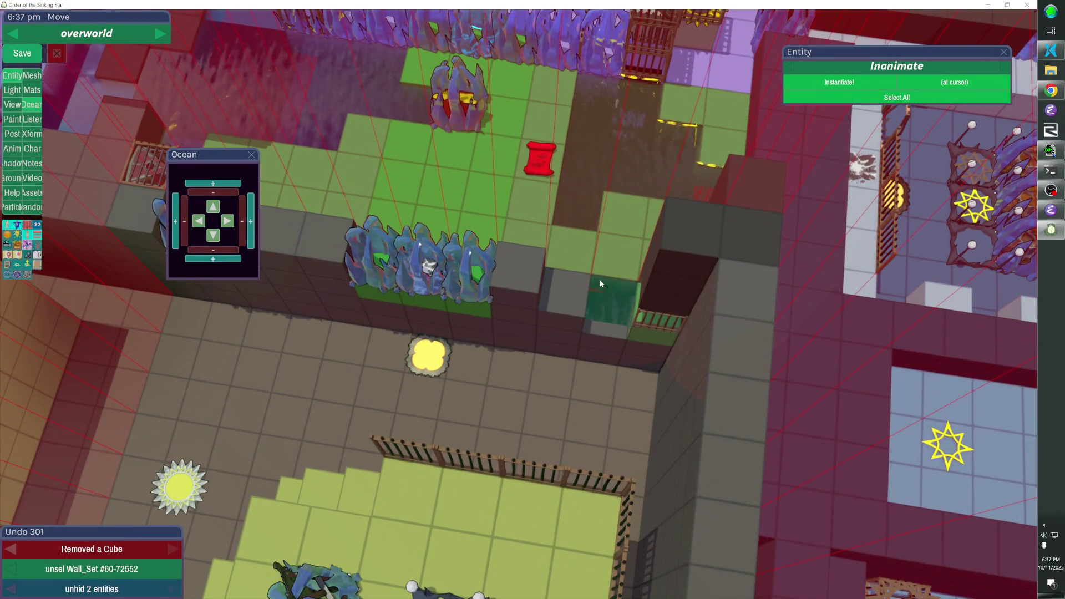
{"action": "left_click", "coordinate": [598, 272]}
{"action": "left_click", "coordinate": [572, 288]}
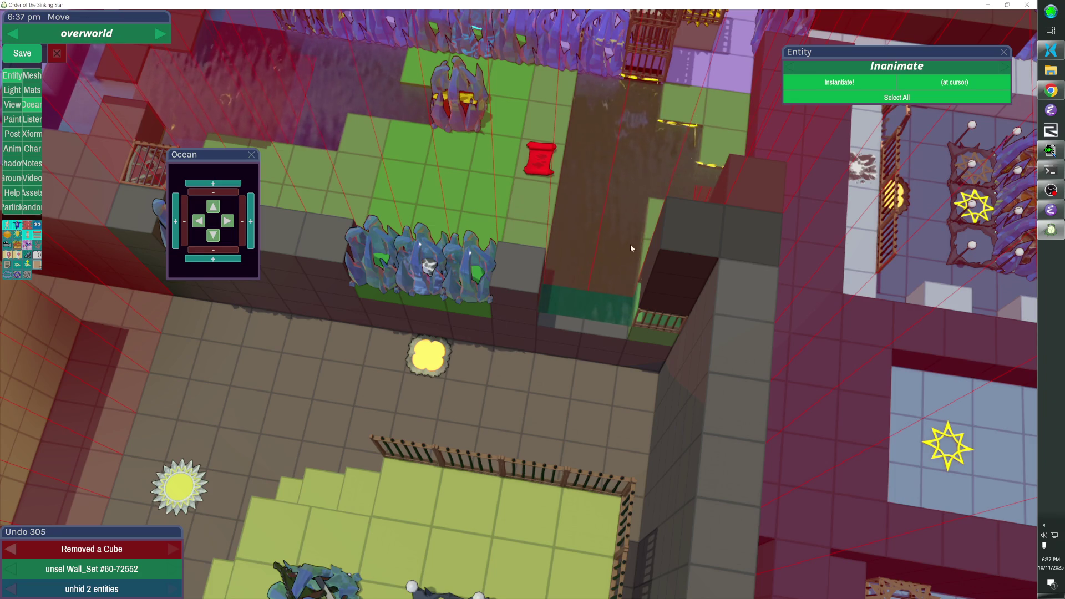
{"action": "key", "text": "ctrl+z"}
{"action": "key", "text": "ctrl+z"}
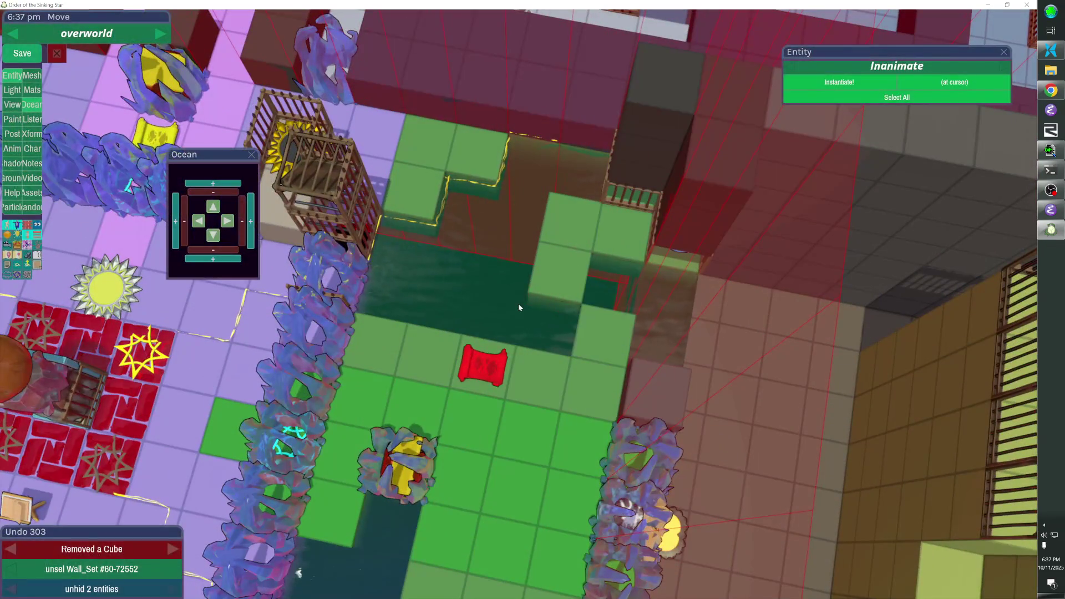
{"action": "key", "text": "ctrl+z"}
{"action": "key", "text": "ctrl+z"}
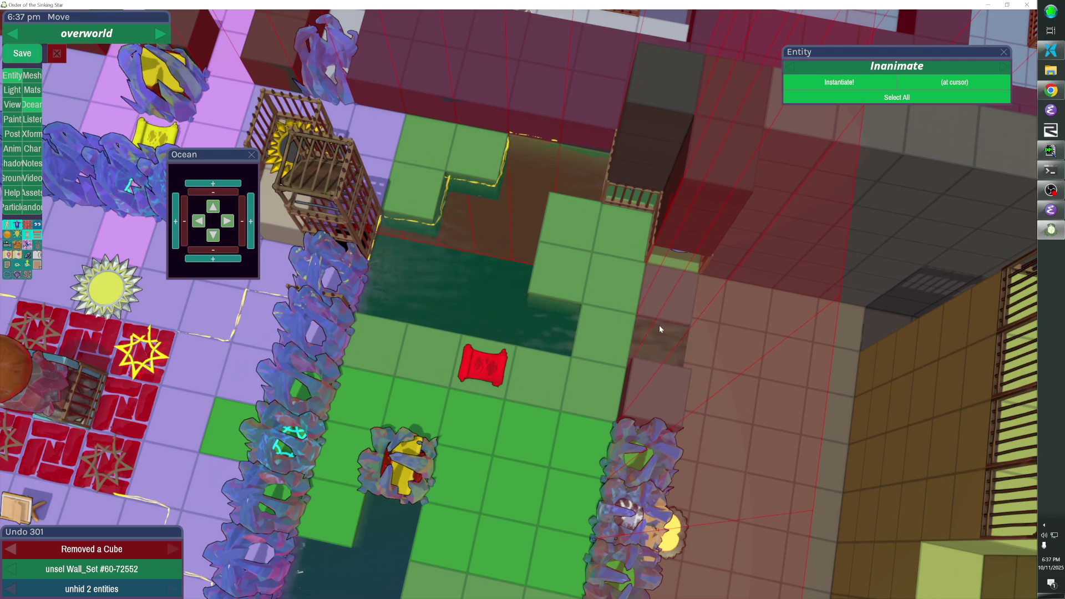
{"action": "left_click", "coordinate": [659, 314]}
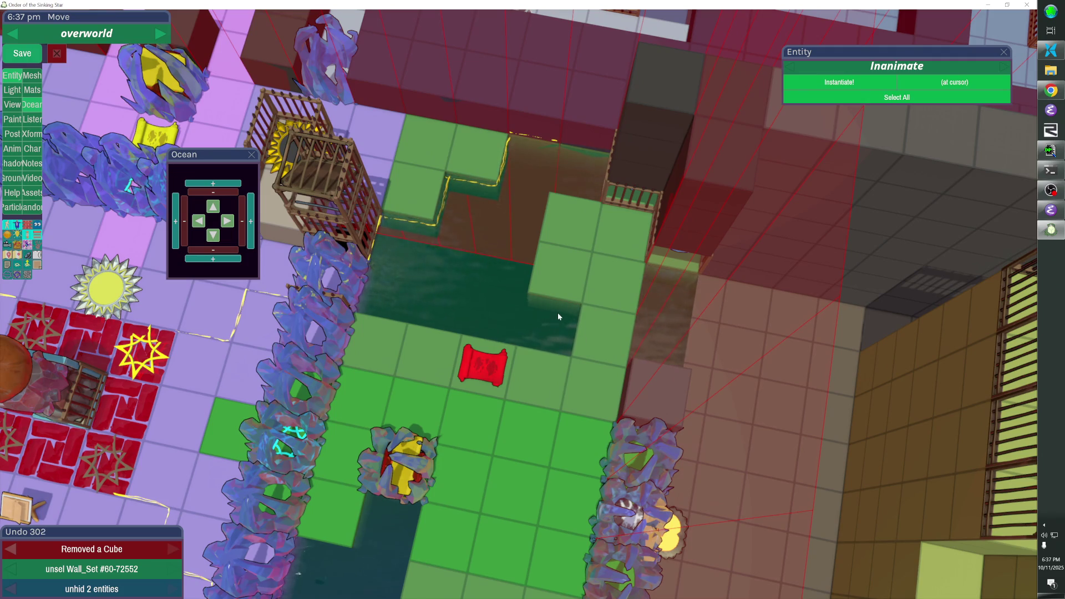
{"action": "key", "text": "d"}
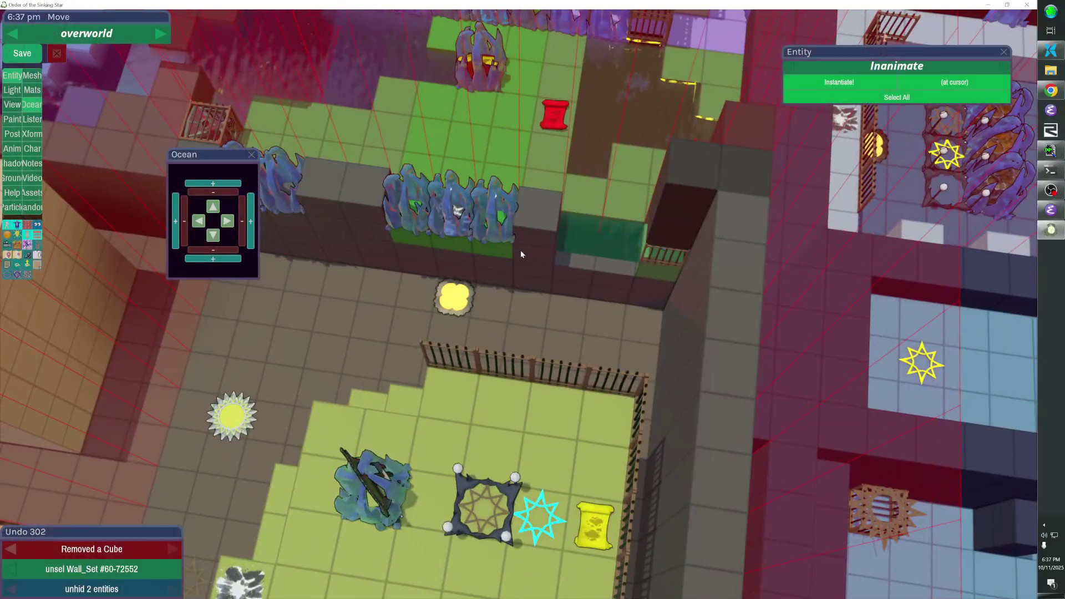
{"action": "left_click", "coordinate": [542, 258]}
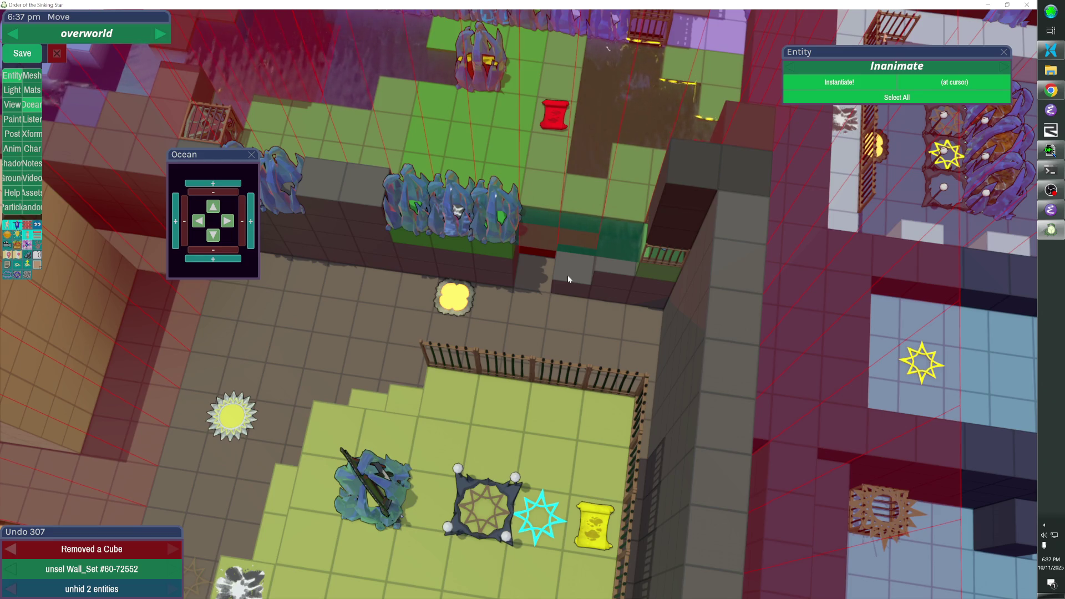
{"action": "key", "text": "ctrl+z"}
{"action": "key", "text": "ctrl+z"}
{"action": "key", "text": "ctrl+z"}
{"action": "key", "text": "d"}
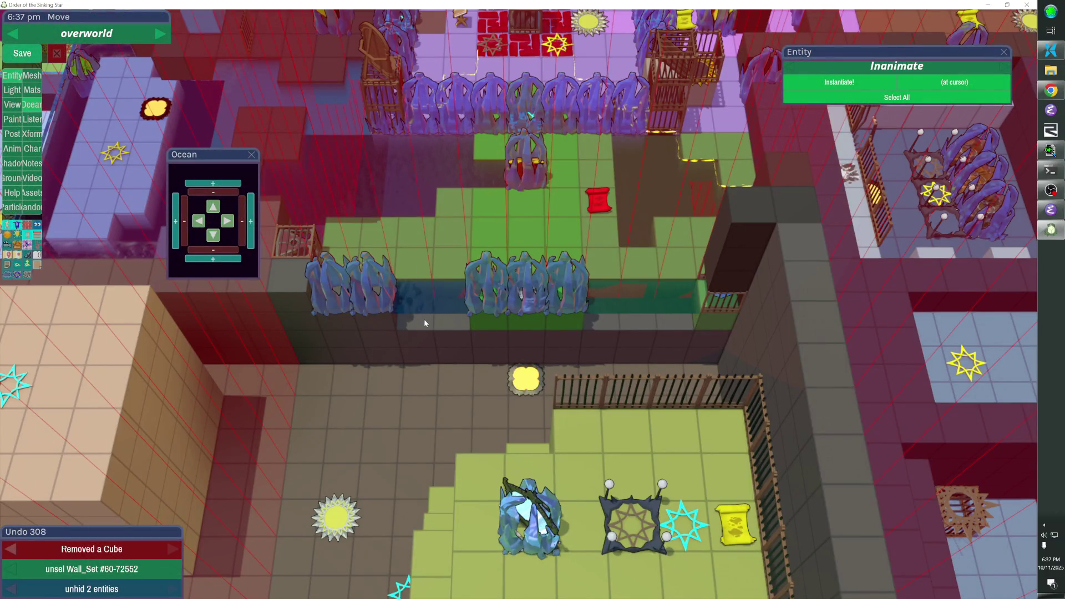
{"action": "key", "text": "ctrl+z"}
{"action": "key", "text": "ctrl+z"}
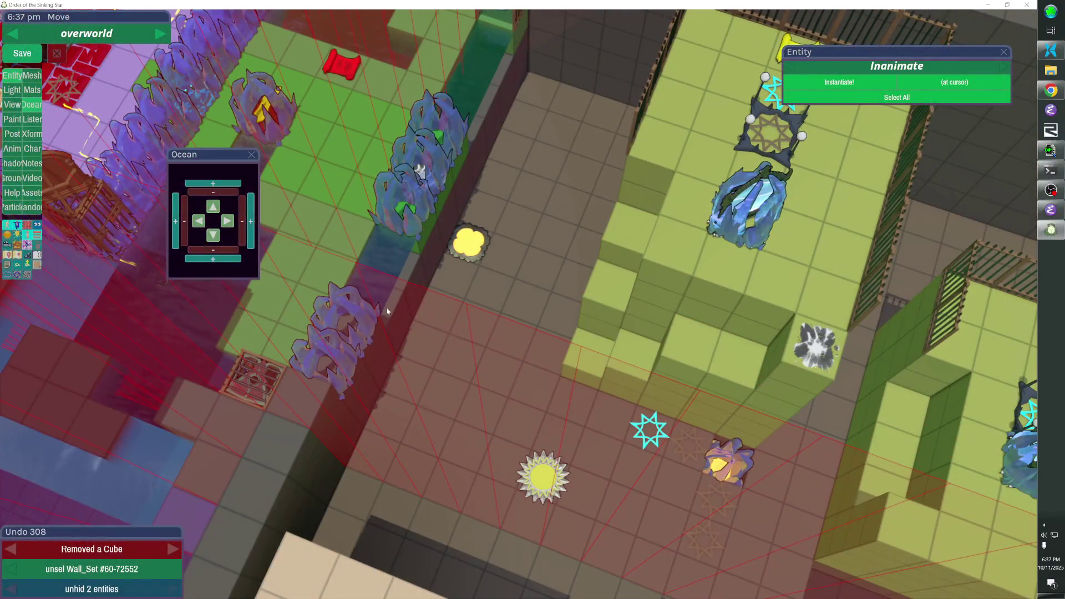
{"action": "left_click", "coordinate": [359, 328]}
{"action": "left_click", "coordinate": [355, 338]}
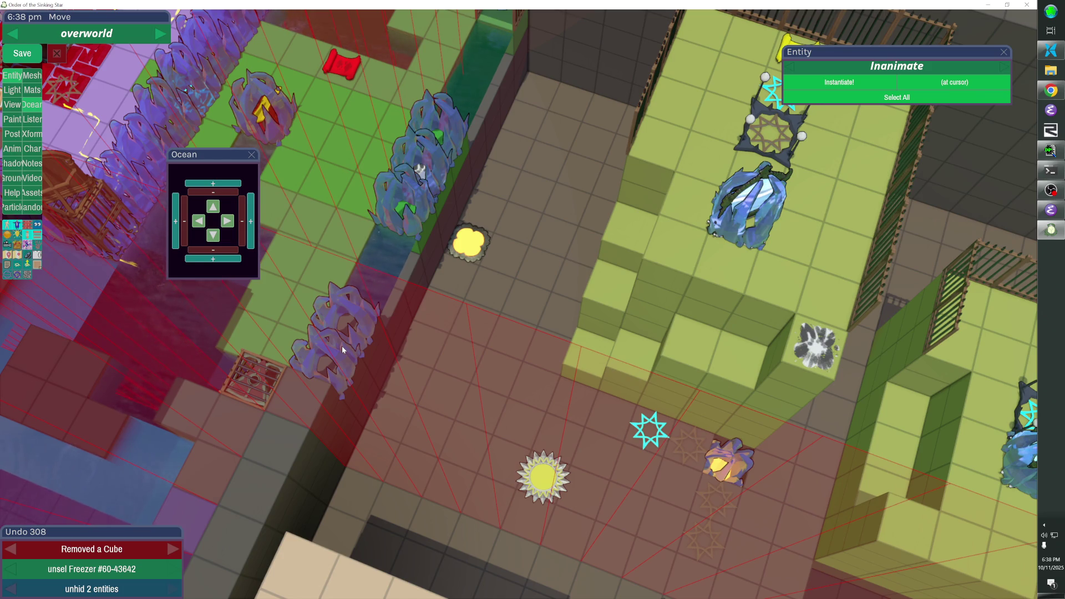
Save the overworld, hide the raised area's 73 entities, and select the Ocean_Map beneath
{"action": "left_click", "coordinate": [252, 154]}
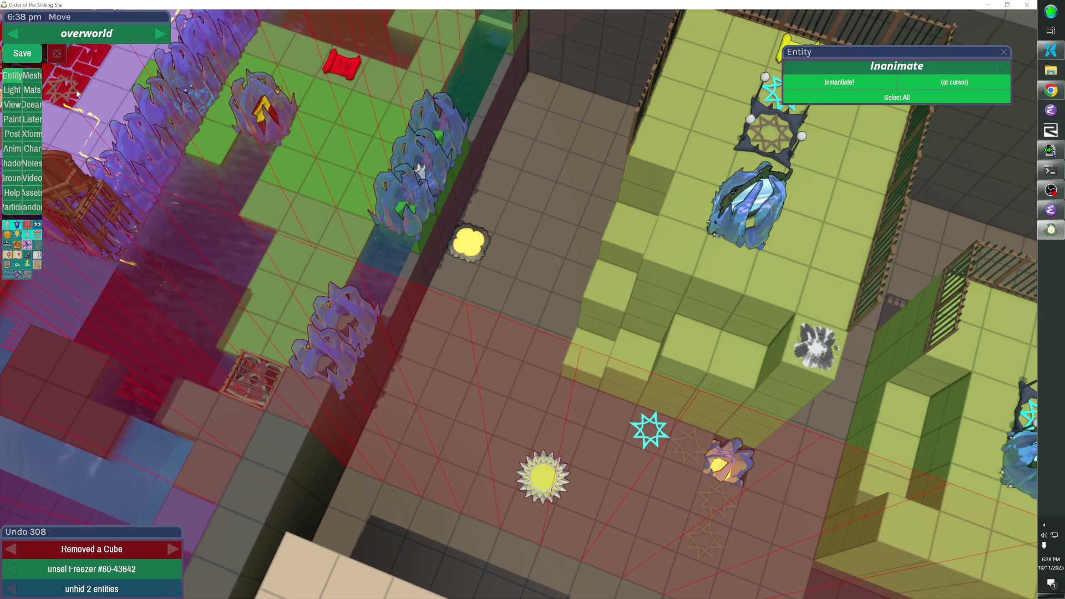
{"action": "left_click", "coordinate": [32, 57]}
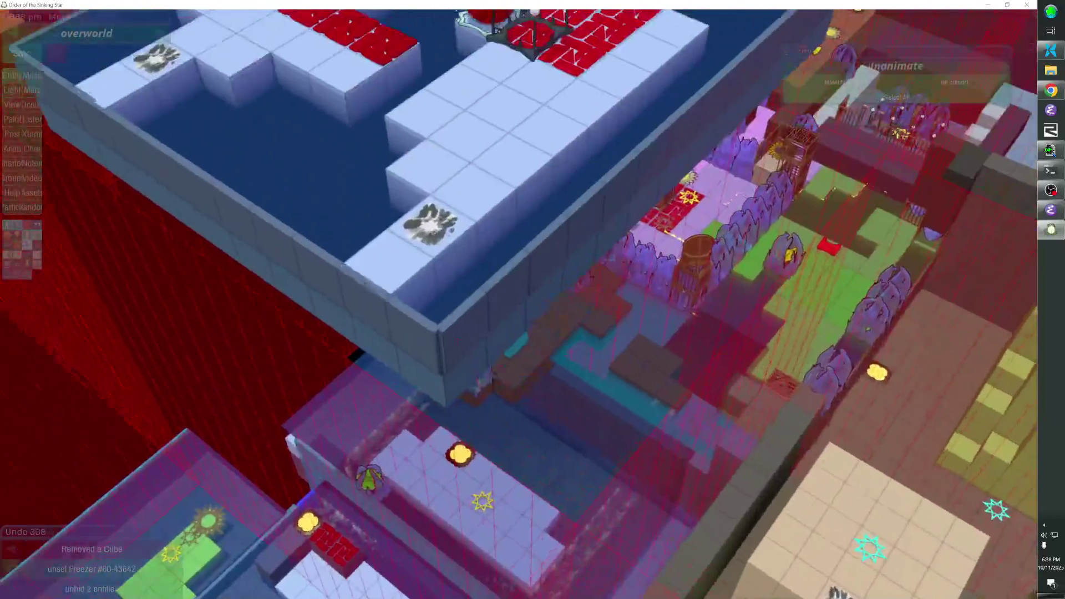
{"action": "left_click", "coordinate": [560, 176]}
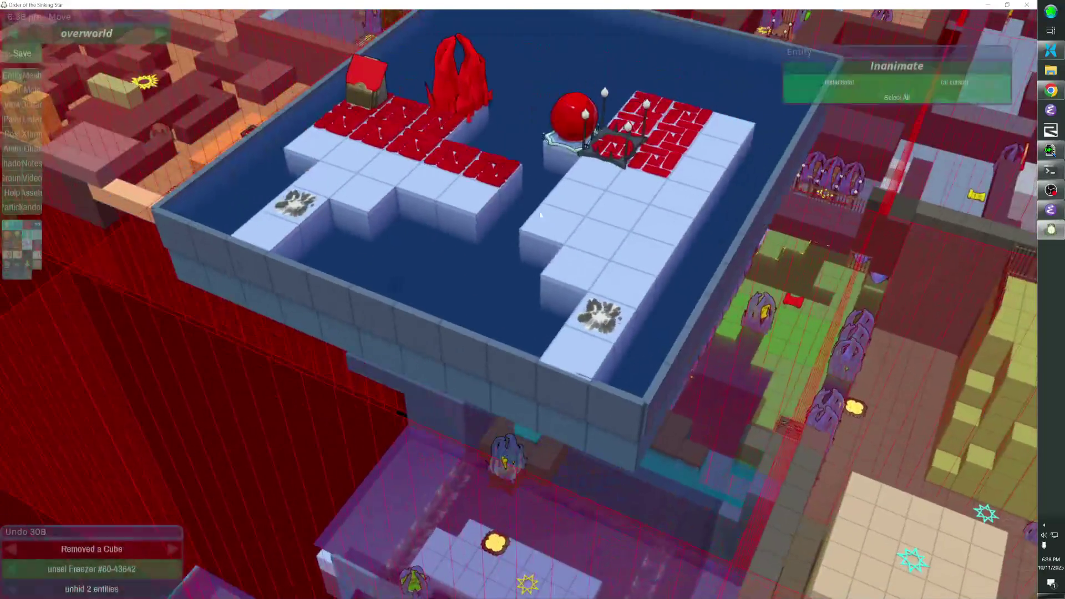
{"action": "key", "text": "h"}
{"action": "key", "text": "Escape"}
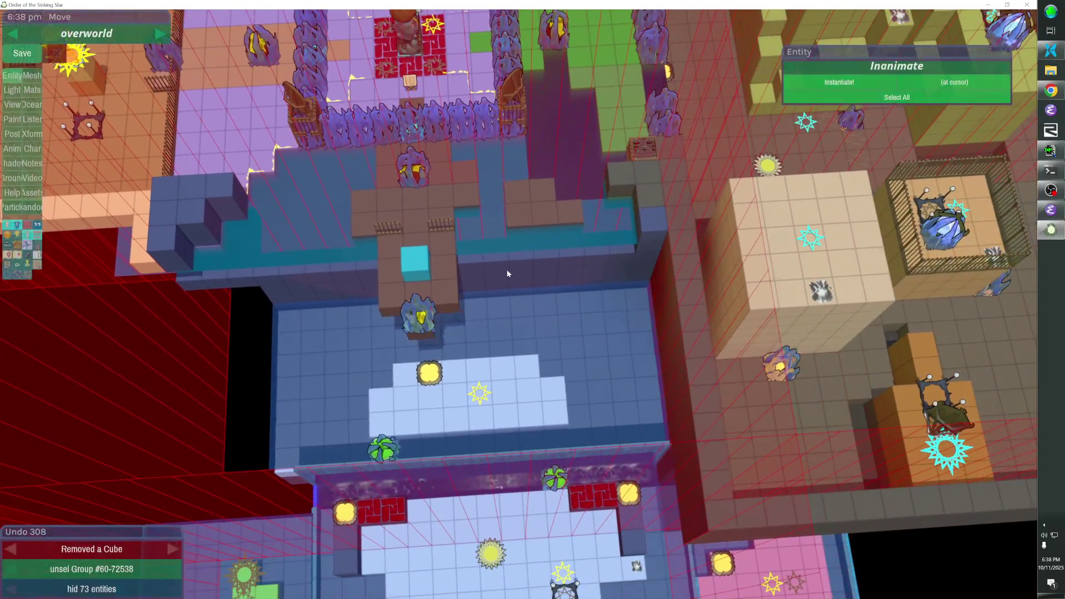
{"action": "left_click", "coordinate": [507, 245]}
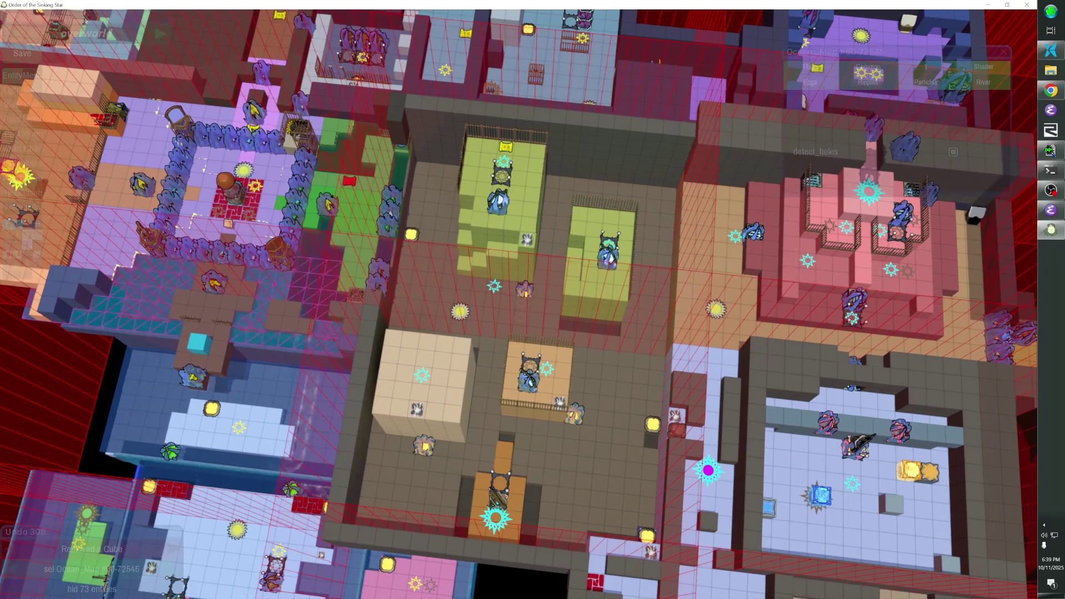
Duplicate the Ocean_Map and move the copy right, under the green block
{"action": "left_click", "coordinate": [546, 345]}
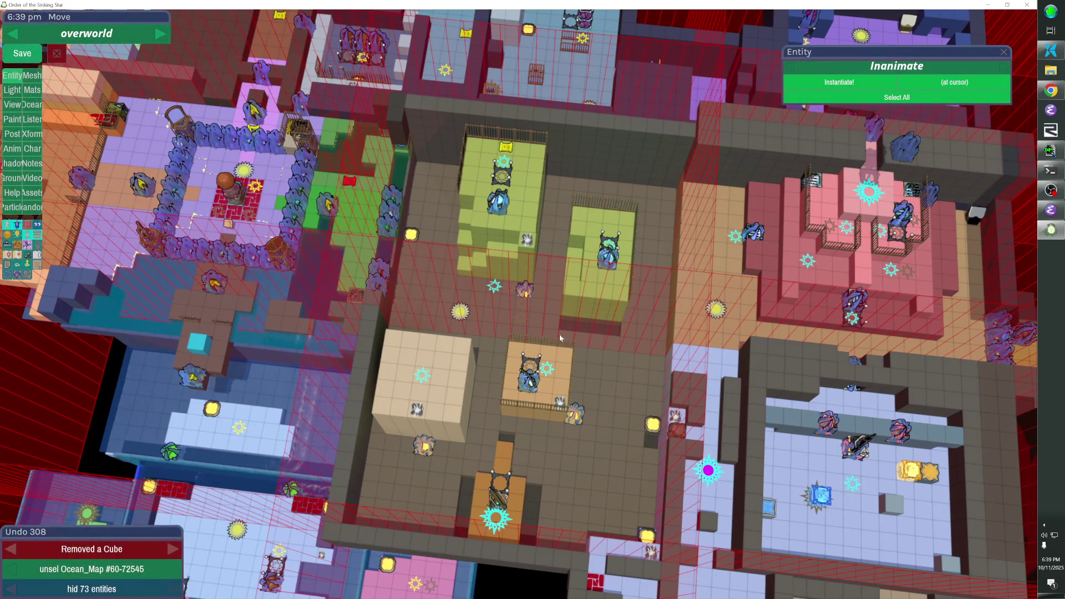
{"action": "left_click", "coordinate": [386, 250]}
{"action": "key", "text": "ctrl+d"}
{"action": "left_click_drag", "start_coordinate": [386, 250], "coordinate": [450, 266]}
{"action": "key", "text": "Right"}
{"action": "key", "text": "Right"}
{"action": "key", "text": "Right"}
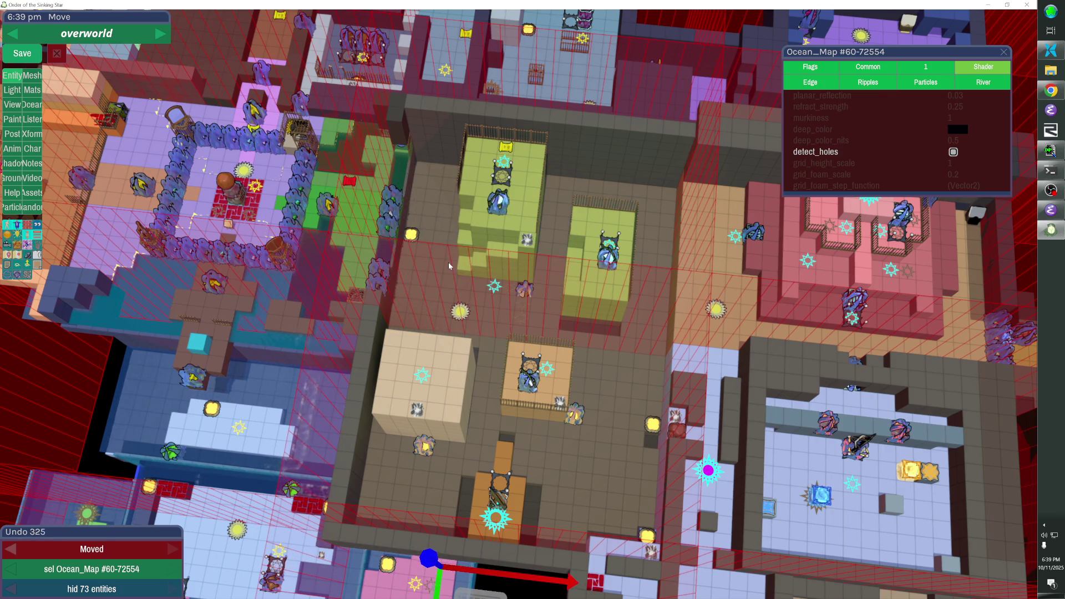
{"action": "key", "text": "shift+Right"}
{"action": "key", "text": "shift+Right"}
{"action": "key", "text": "shift+Right"}
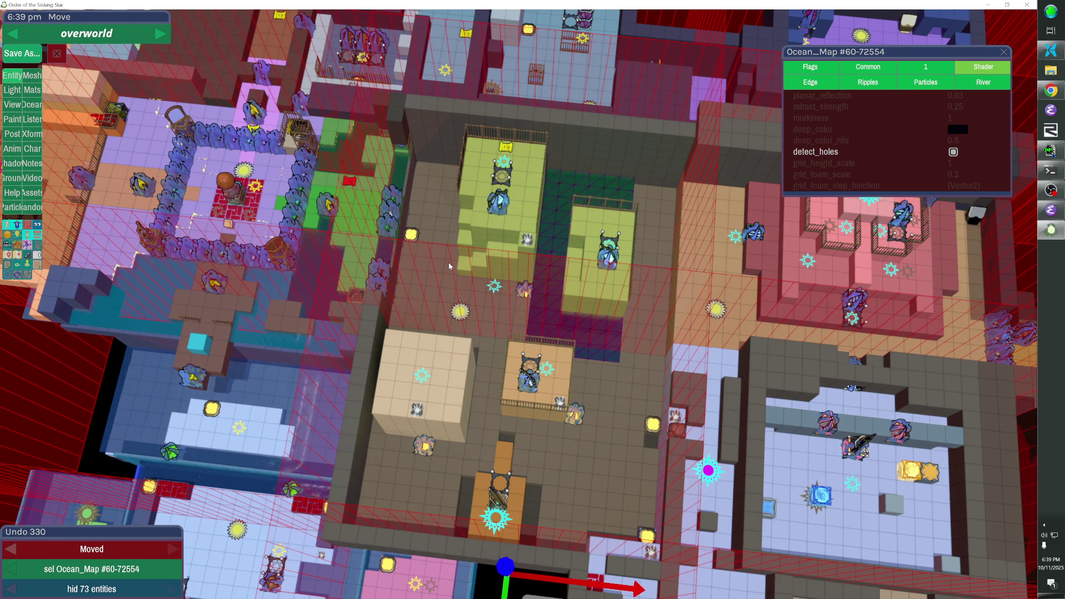
{"action": "key", "text": "shift+Up"}
{"action": "key", "text": "shift+Up"}
{"action": "key", "text": "shift+Up"}
{"action": "key", "text": "shift+Left"}
{"action": "key", "text": "shift+Left"}
{"action": "key", "text": "shift+Left"}
{"action": "key", "text": "Up"}
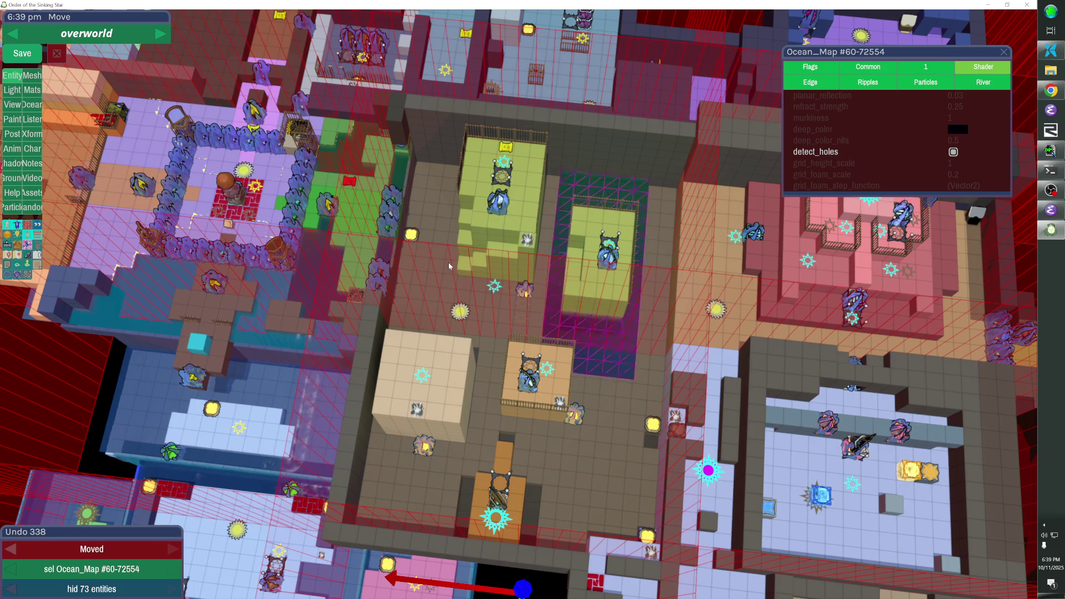
Adjust the ocean copy's size so it spreads over the courtyard
{"action": "scroll", "coordinate": [450, 266], "scroll_direction": "up", "scroll_amount": 5}
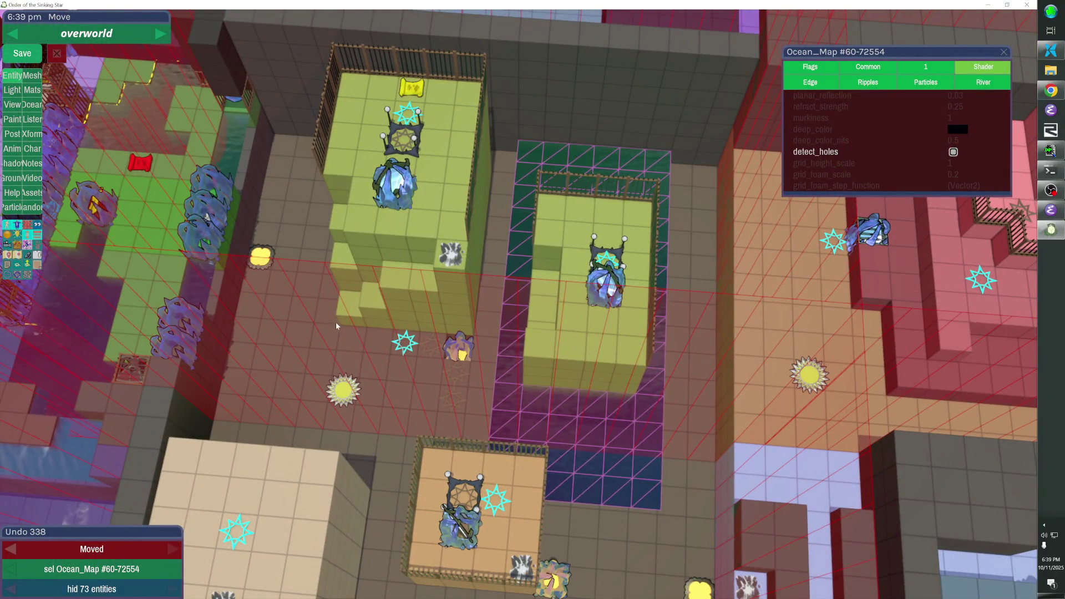
{"action": "key", "text": "Down"}
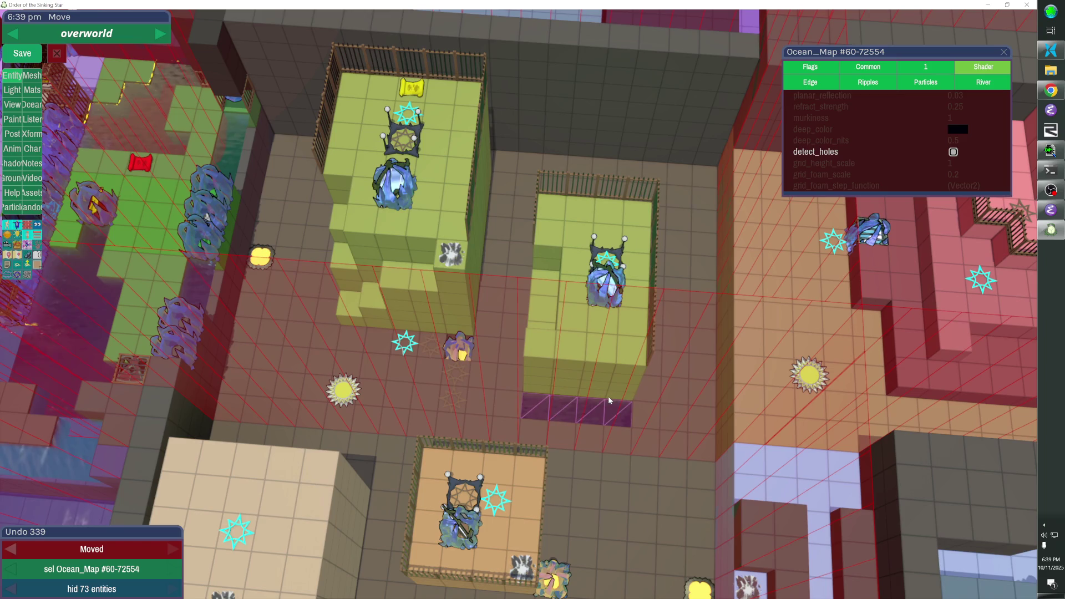
{"action": "key", "text": "Up"}
{"action": "key", "text": "Down"}
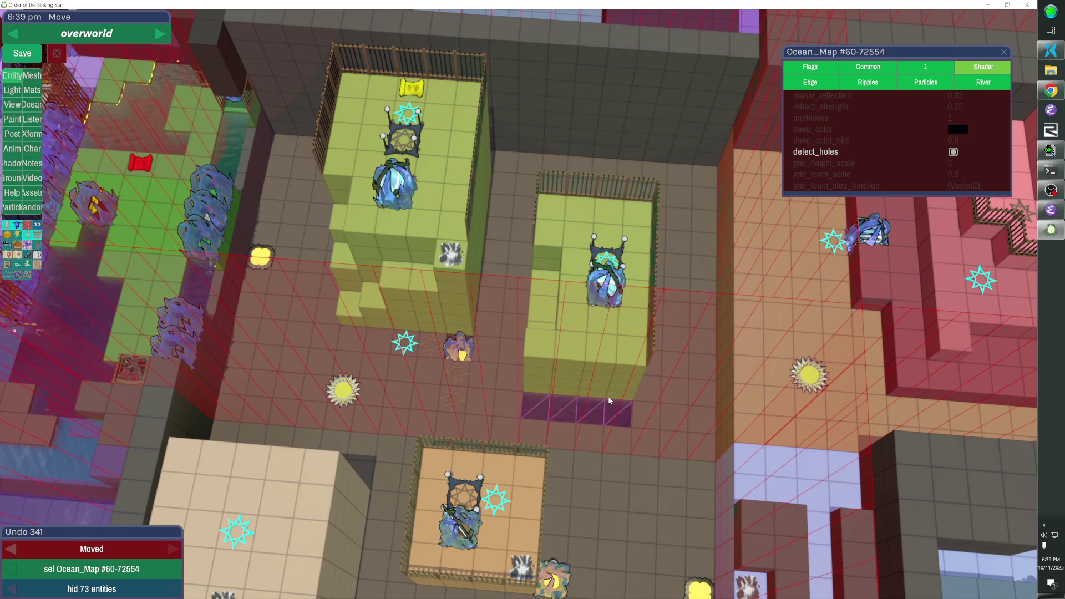
{"action": "key", "text": "Up"}
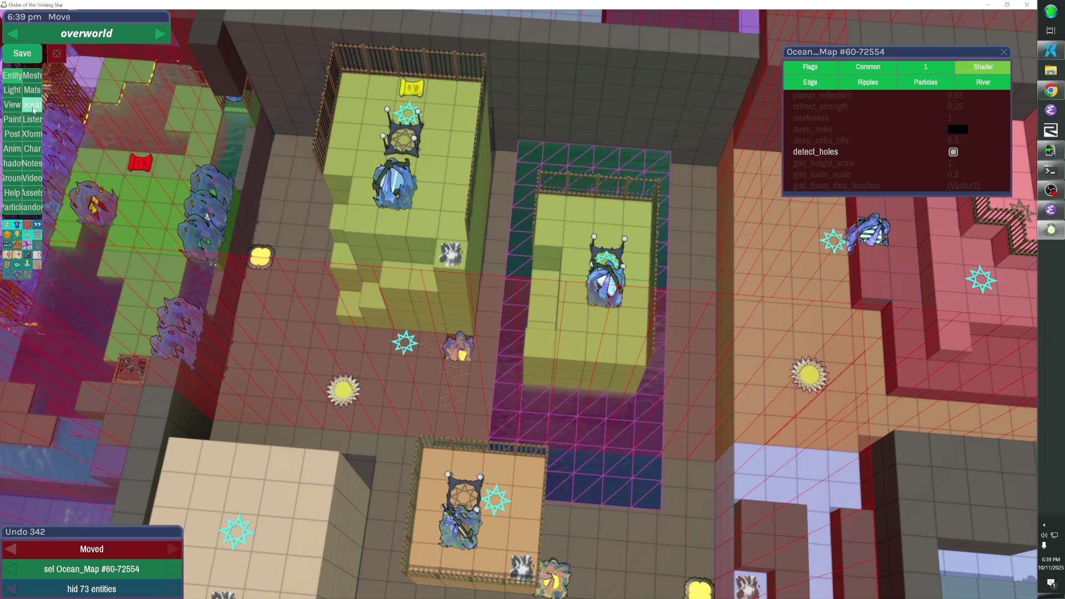
Extend the ocean copy five cells to the left
{"action": "left_click", "coordinate": [34, 110]}
{"action": "left_click", "coordinate": [176, 210]}
{"action": "left_click", "coordinate": [175, 211]}
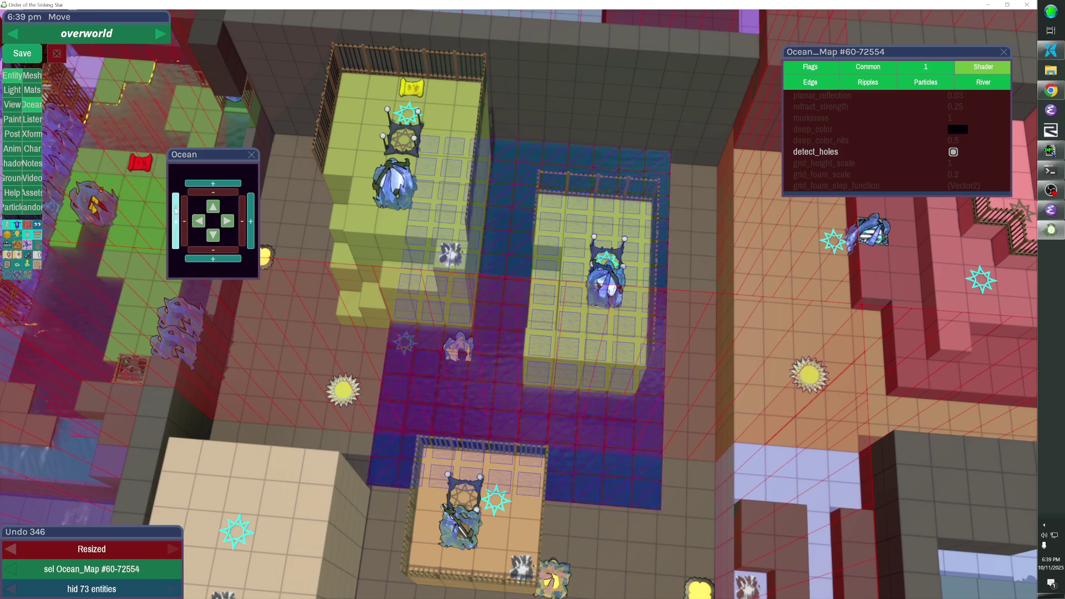
{"action": "left_click", "coordinate": [175, 211]}
{"action": "left_click", "coordinate": [175, 211]}
{"action": "left_click", "coordinate": [175, 211]}
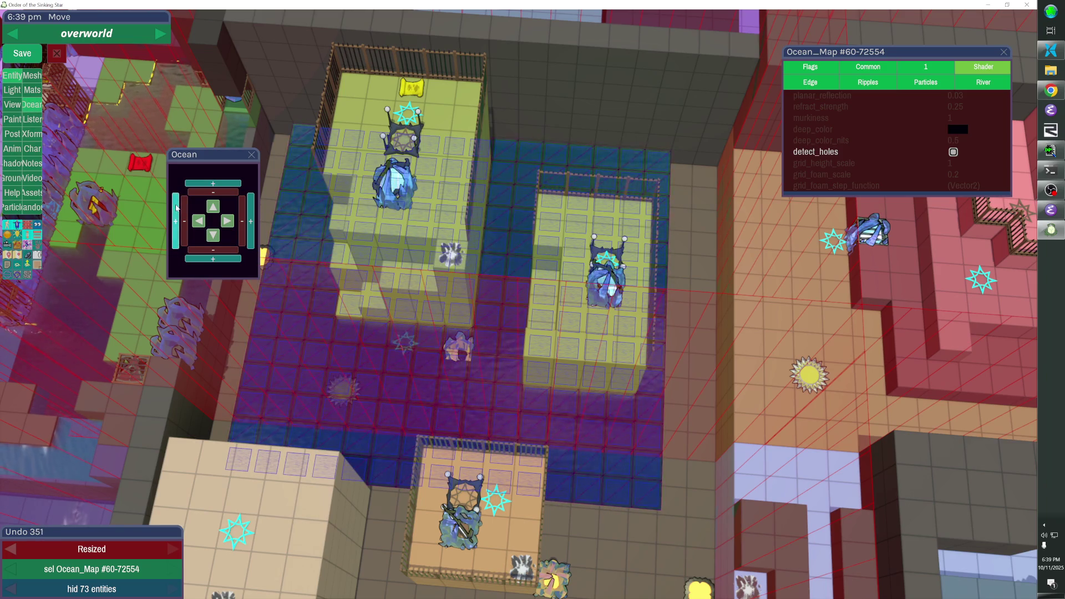
Grow the ocean copy one row up, six rows down and three columns right
{"action": "left_click", "coordinate": [202, 185]}
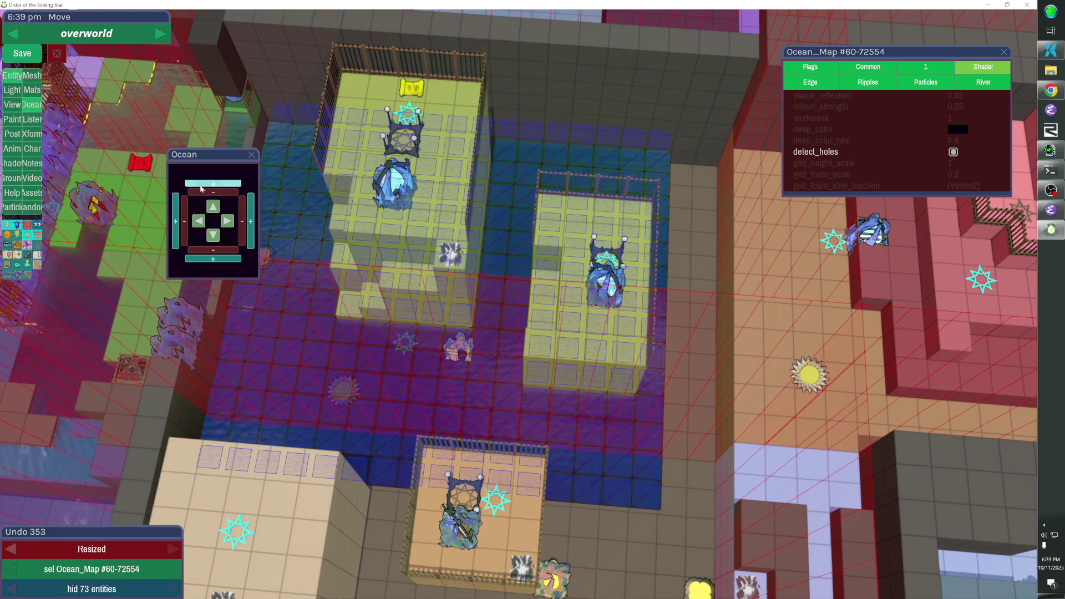
{"action": "left_click", "coordinate": [212, 259]}
{"action": "left_click", "coordinate": [212, 258]}
{"action": "left_click", "coordinate": [212, 259]}
{"action": "left_click", "coordinate": [212, 258]}
{"action": "left_click", "coordinate": [212, 258]}
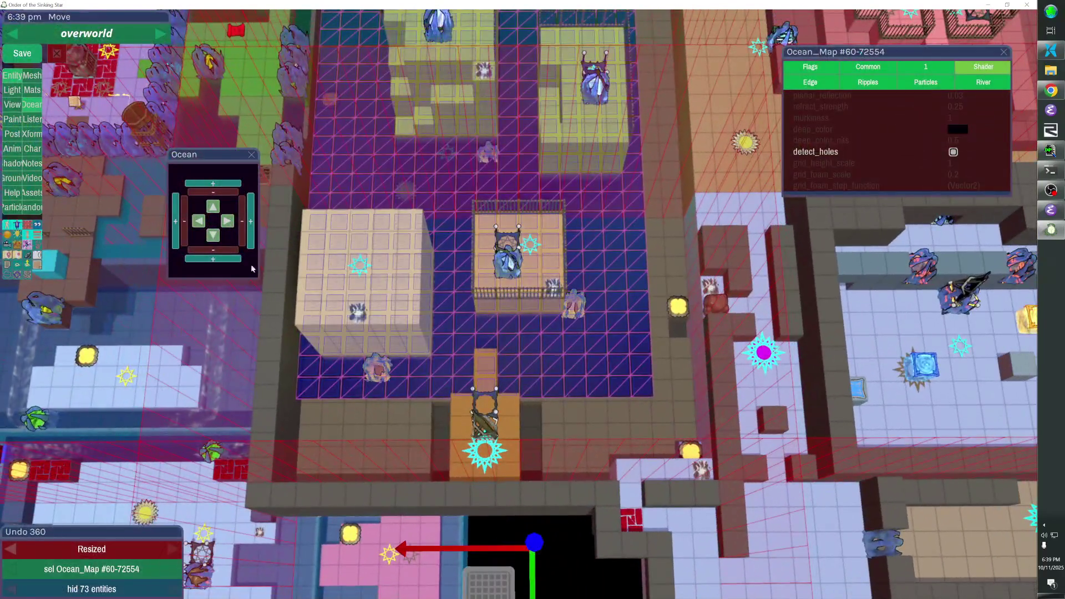
{"action": "left_click", "coordinate": [225, 260]}
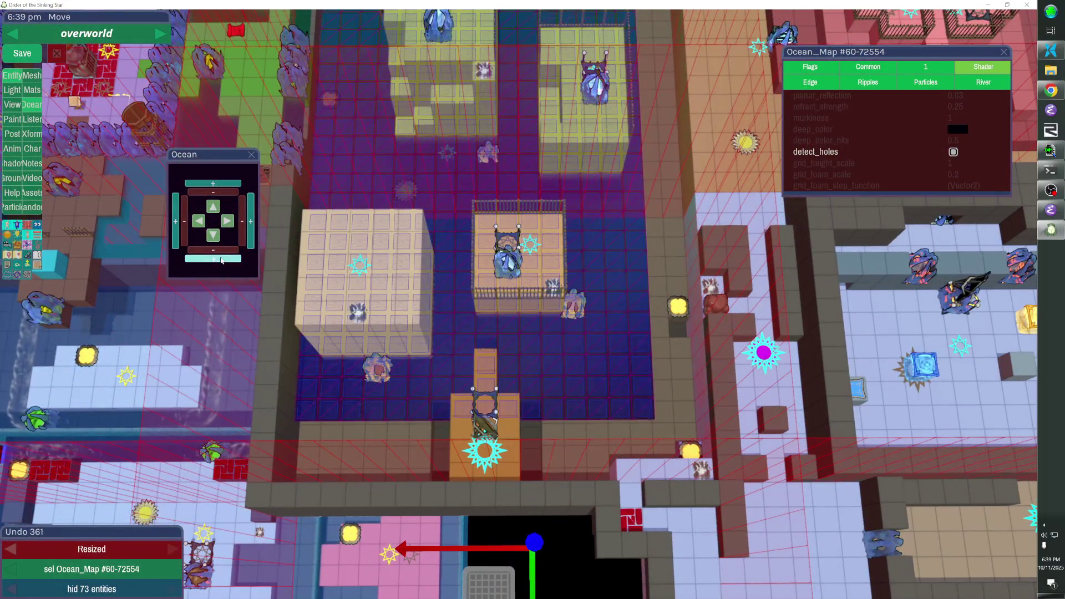
{"action": "left_click", "coordinate": [226, 260]}
{"action": "left_click", "coordinate": [226, 260]}
{"action": "left_click", "coordinate": [250, 235]}
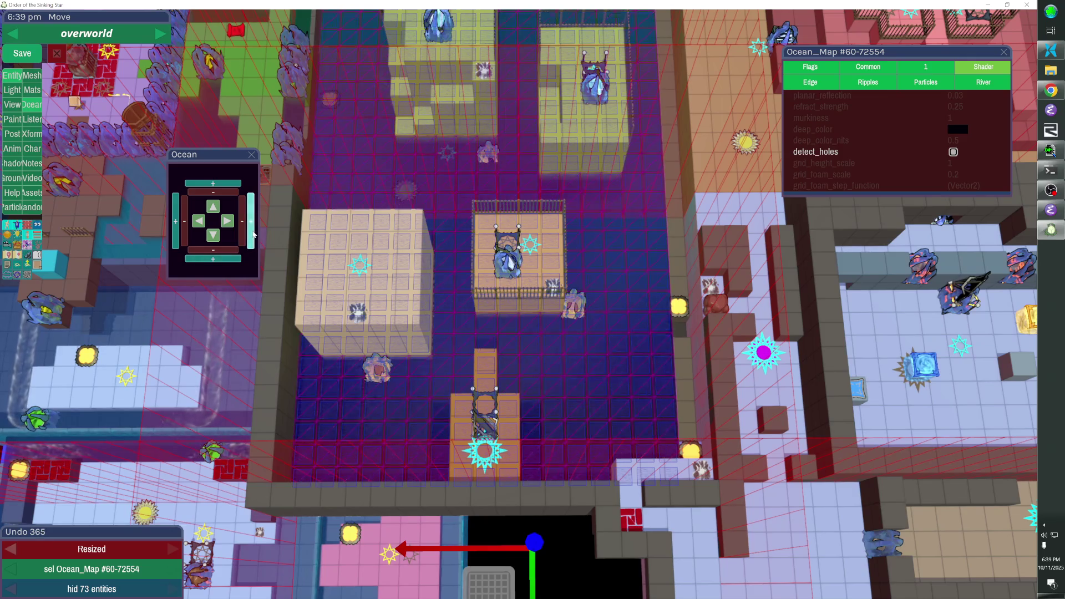
{"action": "left_click", "coordinate": [250, 235]}
{"action": "left_click", "coordinate": [251, 235]}
{"action": "key", "text": "Escape"}
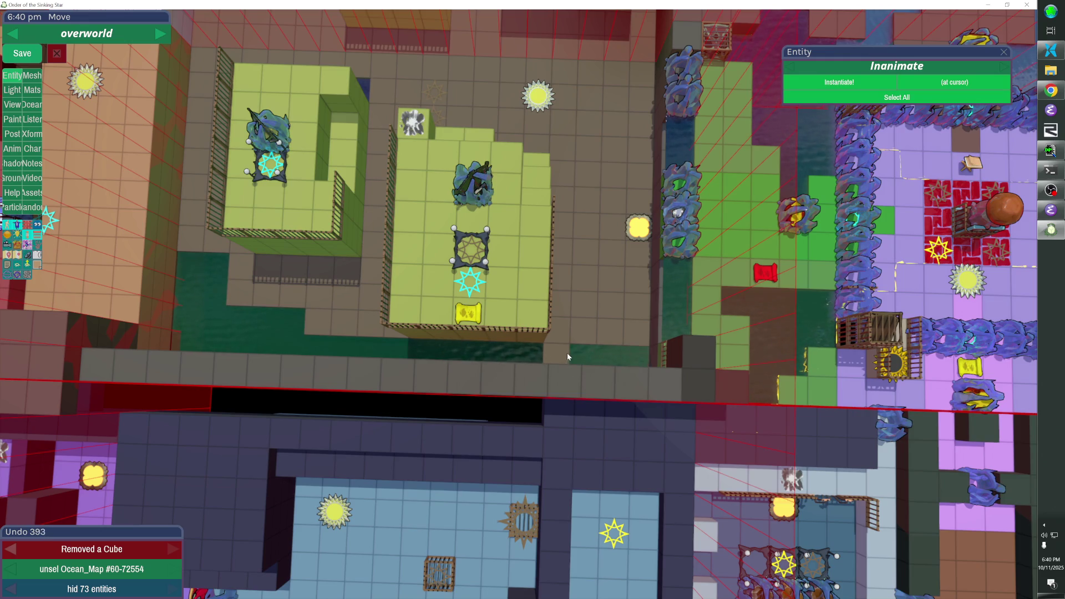
Clear a strip of brown floor cubes beside the green blocks to reveal the ocean water
{"action": "mouse_move", "coordinate": [643, 331]}
{"action": "left_mouse_down"}
{"action": "mouse_move", "coordinate": [637, 312]}
{"action": "mouse_move", "coordinate": [607, 317]}
{"action": "mouse_move", "coordinate": [636, 282]}
{"action": "left_mouse_up"}
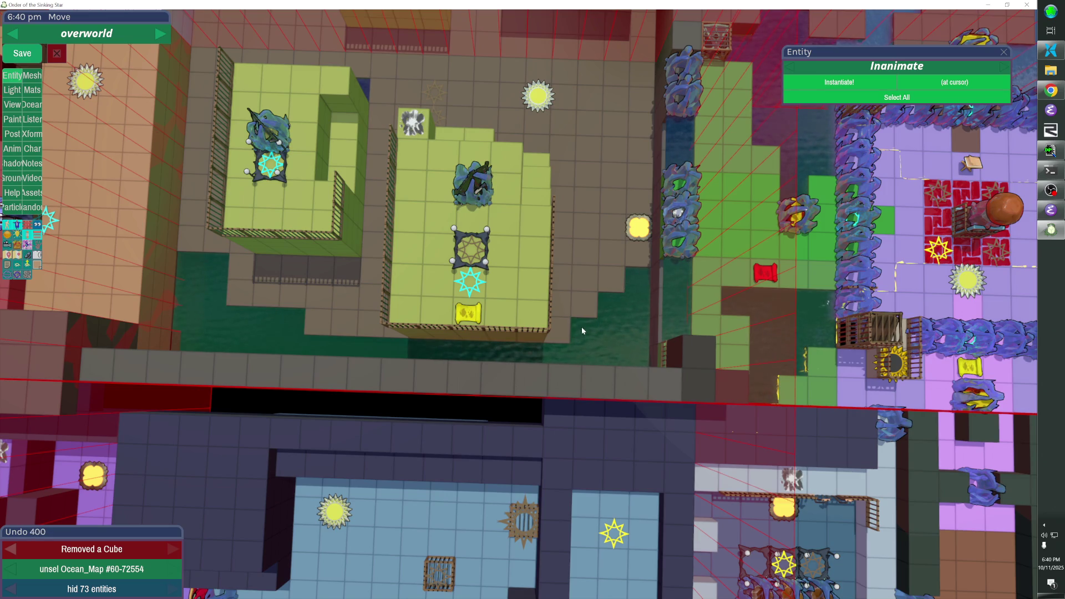
{"action": "key", "text": "Escape"}
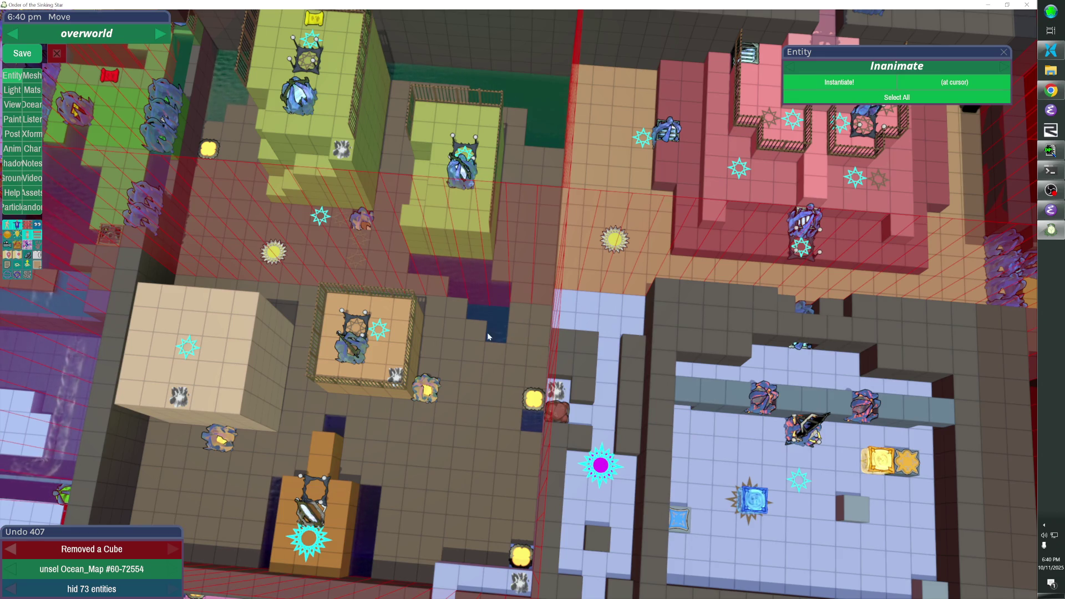
{"action": "key", "text": "Escape"}
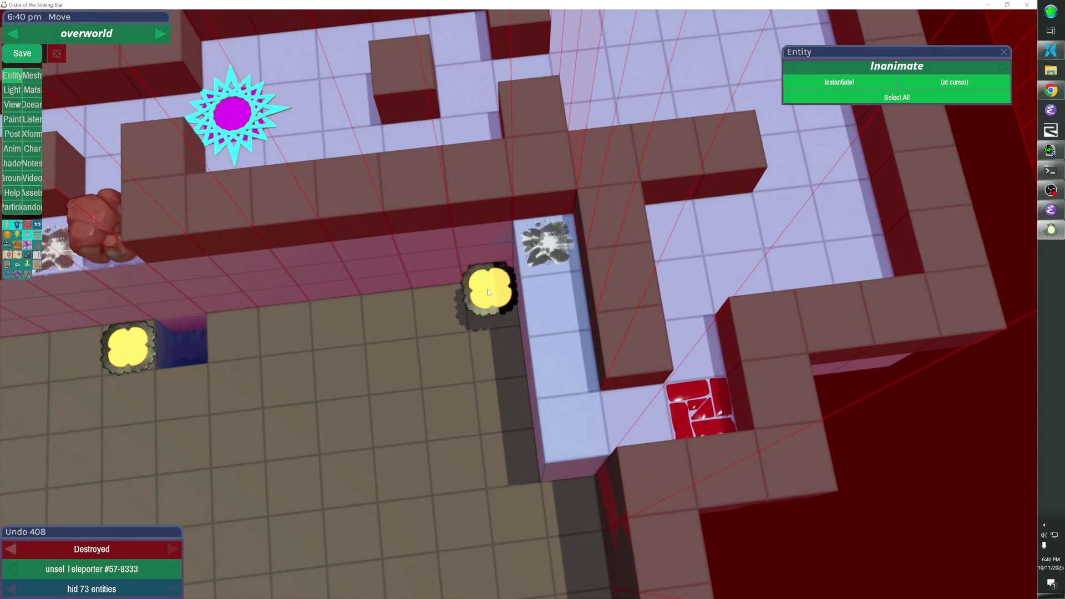
Move the teleporter down a cell and delete floor cubes to widen the water pit
{"action": "left_click_drag", "start_coordinate": [487, 291], "coordinate": [489, 292]}
{"action": "left_click", "coordinate": [405, 326]}
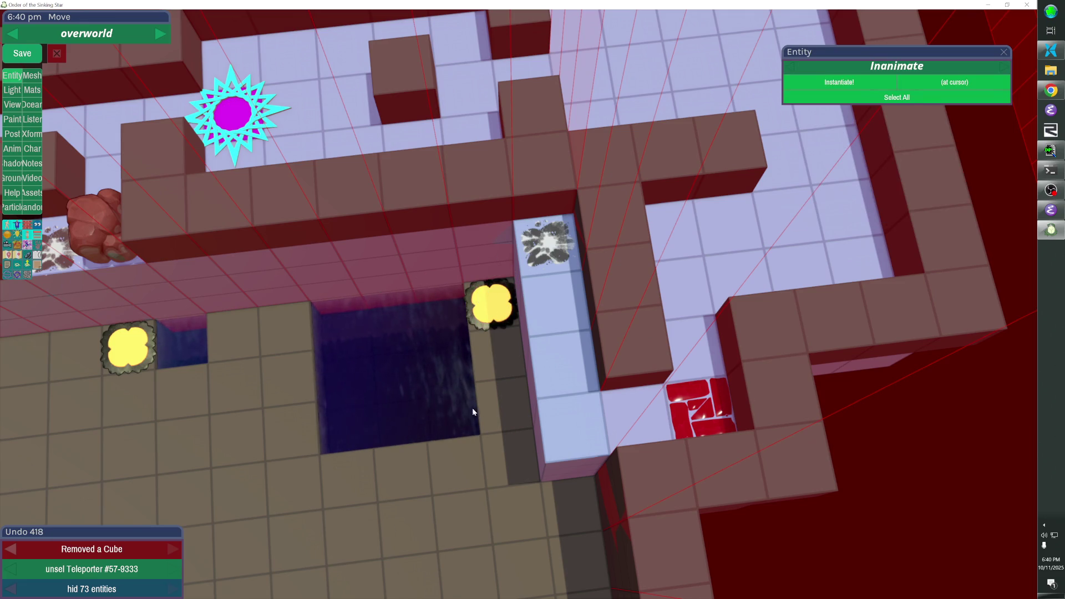
{"action": "mouse_move", "coordinate": [452, 493]}
{"action": "left_mouse_down"}
{"action": "mouse_move", "coordinate": [461, 521]}
{"action": "mouse_move", "coordinate": [427, 492]}
{"action": "mouse_move", "coordinate": [370, 536]}
{"action": "left_mouse_up"}
{"action": "left_click_drag", "start_coordinate": [487, 514], "coordinate": [388, 477]}
{"action": "scroll", "coordinate": [520, 298], "scroll_direction": "up", "scroll_amount": 3}
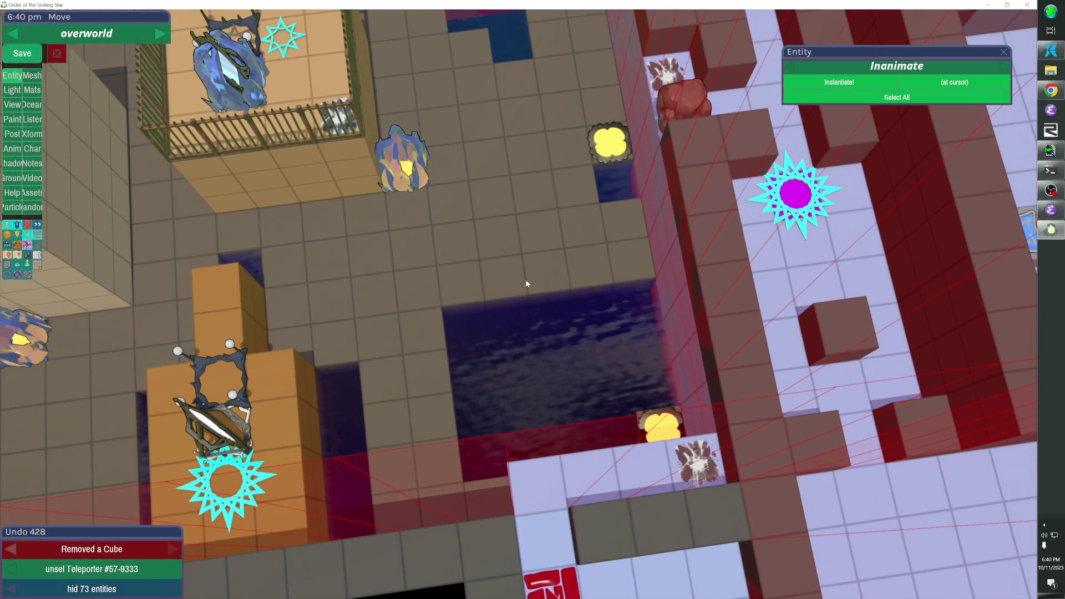
{"action": "mouse_move", "coordinate": [526, 284]}
{"action": "left_mouse_down"}
{"action": "mouse_move", "coordinate": [587, 281]}
{"action": "mouse_move", "coordinate": [511, 350]}
{"action": "left_mouse_up"}
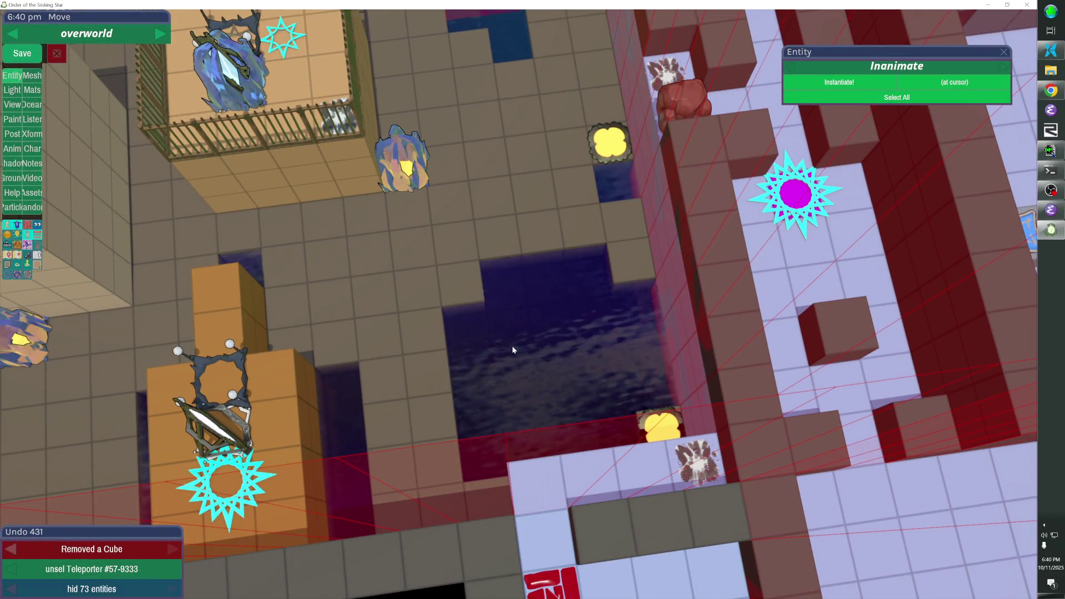
Reshape the pit edge by adding and removing cubes, temporarily hiding the teleporter
{"action": "left_click", "coordinate": [456, 308]}
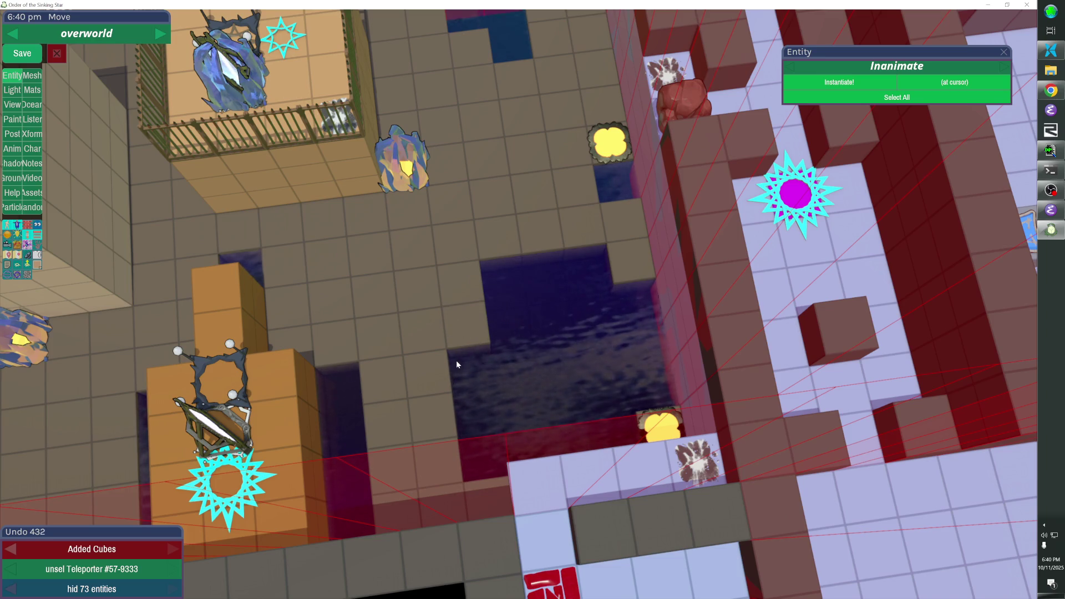
{"action": "scroll", "coordinate": [459, 423], "scroll_direction": "down", "scroll_amount": 3}
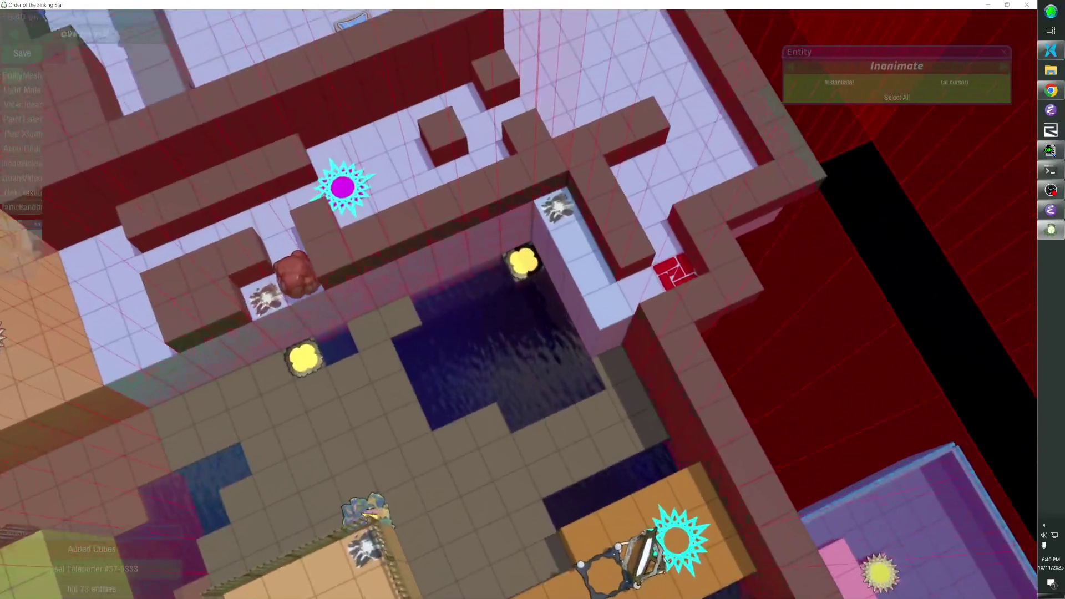
{"action": "scroll", "coordinate": [459, 423], "scroll_direction": "up", "scroll_amount": 5}
{"action": "left_click_drag", "start_coordinate": [457, 316], "coordinate": [458, 315]}
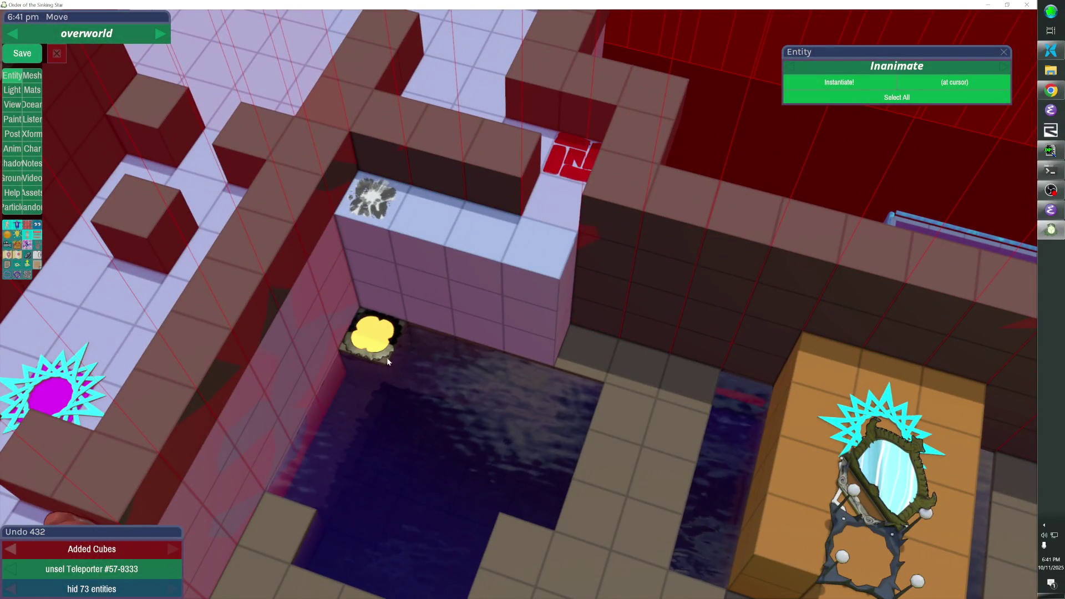
{"action": "key", "text": "h"}
{"action": "right_click", "coordinate": [379, 344]}
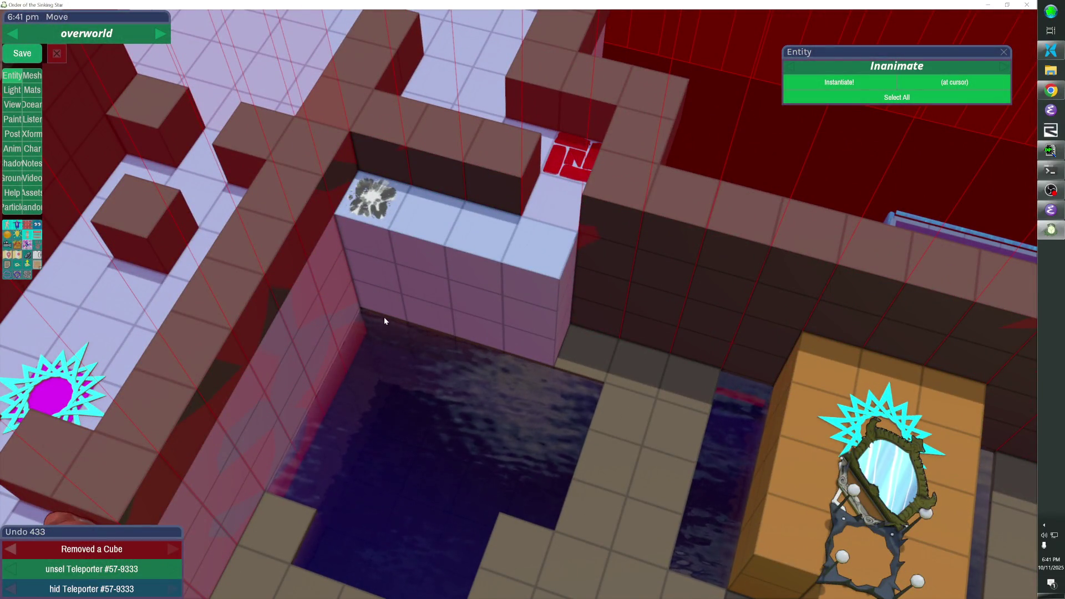
{"action": "mouse_move", "coordinate": [385, 313]}
{"action": "left_mouse_down"}
{"action": "mouse_move", "coordinate": [378, 337]}
{"action": "mouse_move", "coordinate": [395, 378]}
{"action": "left_mouse_up"}
{"action": "right_click", "coordinate": [373, 328]}
{"action": "right_click", "coordinate": [404, 354]}
{"action": "key", "text": "alt+h"}
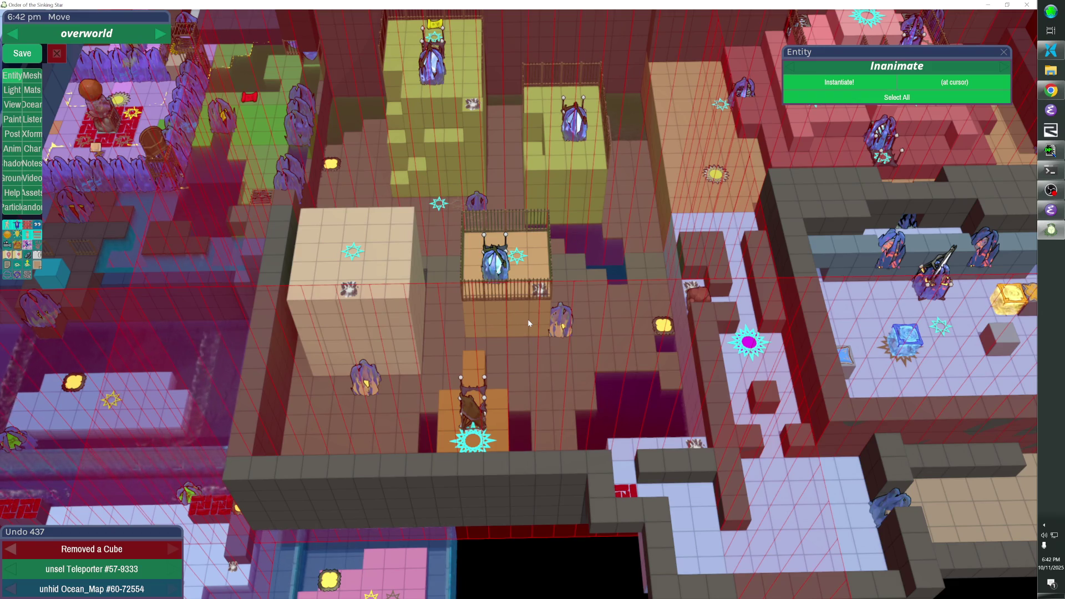
Swing to a hub overview and select the Freezer crystal #57-3326 between the yellow-green blocks
{"action": "scroll", "coordinate": [511, 270], "scroll_direction": "down", "scroll_amount": 3}
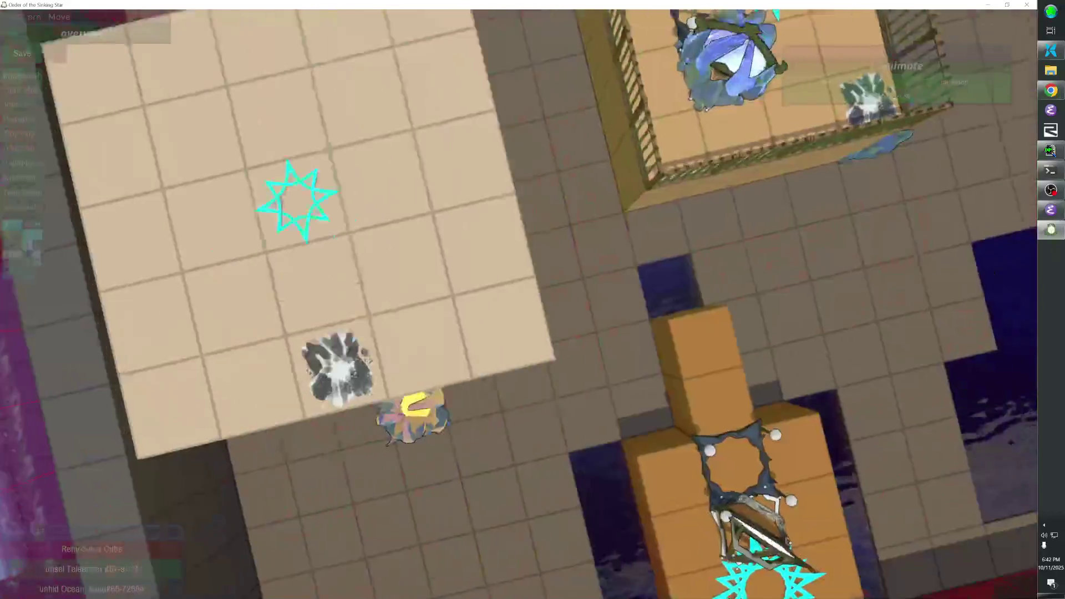
{"action": "key", "text": "ctrl+z"}
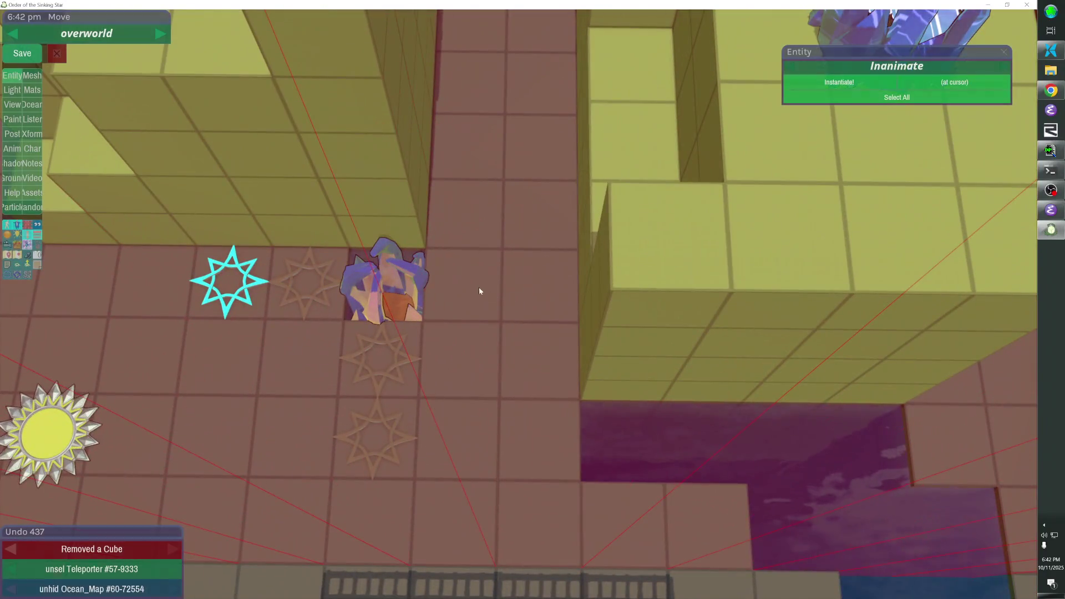
{"action": "left_click", "coordinate": [410, 304]}
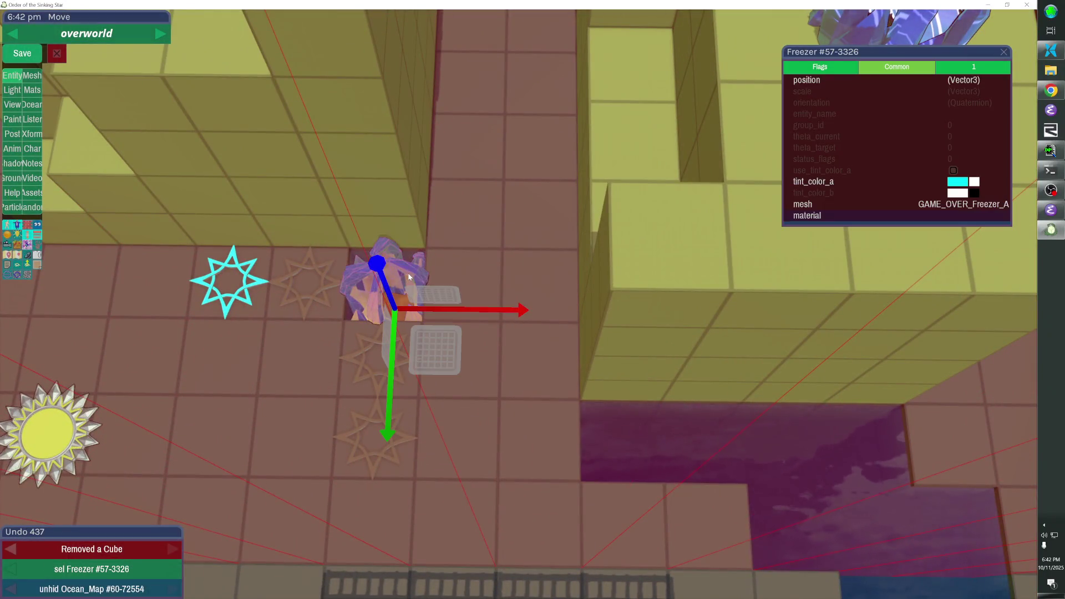
Drag the Freezer crystal a tile over and fine-tune its position
{"action": "left_click_drag", "start_coordinate": [411, 304], "coordinate": [409, 275]}
{"action": "key", "text": "Right"}
{"action": "key", "text": "Right"}
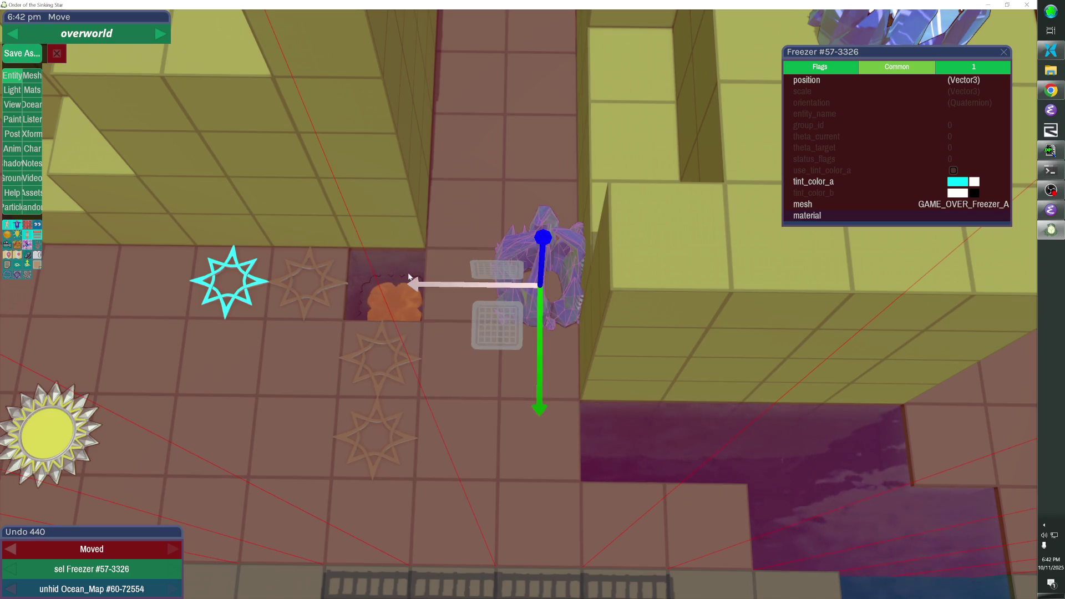
{"action": "key", "text": "Left"}
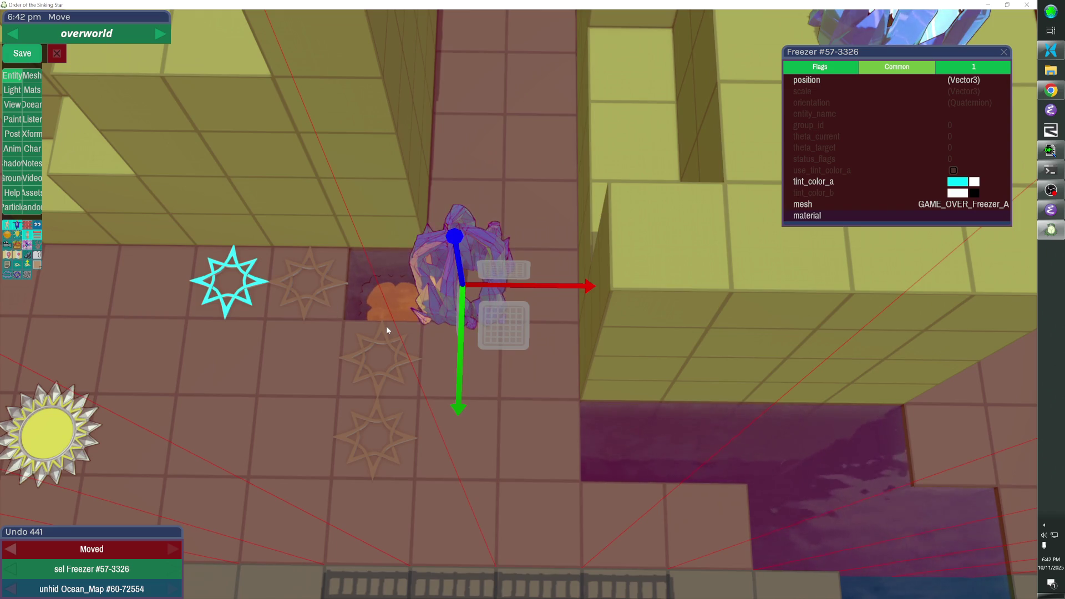
Shift the level-entry star and the two floor stars one tile left and down
{"action": "left_click", "coordinate": [278, 287]}
{"action": "left_click", "coordinate": [375, 421], "text": "shift"}
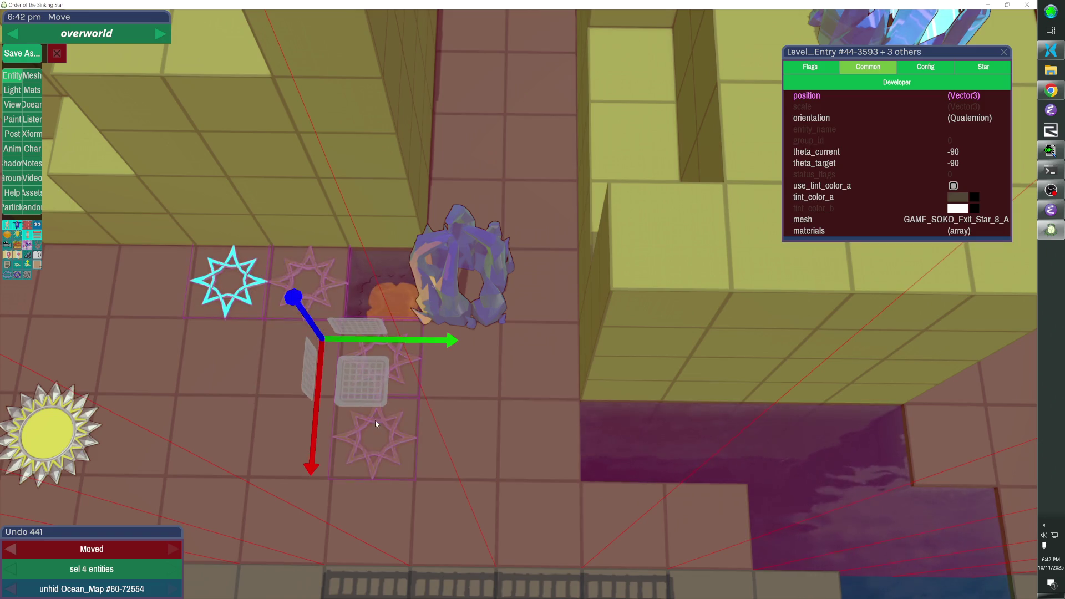
{"action": "key", "text": "Left"}
{"action": "key", "text": "Down"}
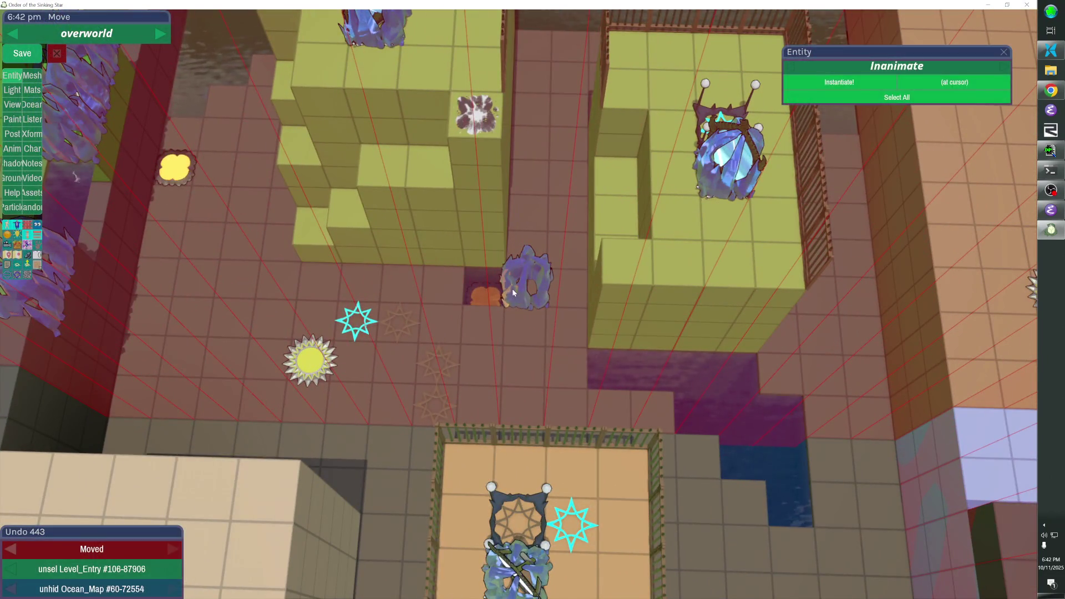
Move the Freezer crystal and the teleporter each one tile left and down
{"action": "left_click", "coordinate": [518, 304]}
{"action": "key", "text": "Left"}
{"action": "key", "text": "Left"}
{"action": "key", "text": "Down"}
{"action": "left_click", "coordinate": [517, 288]}
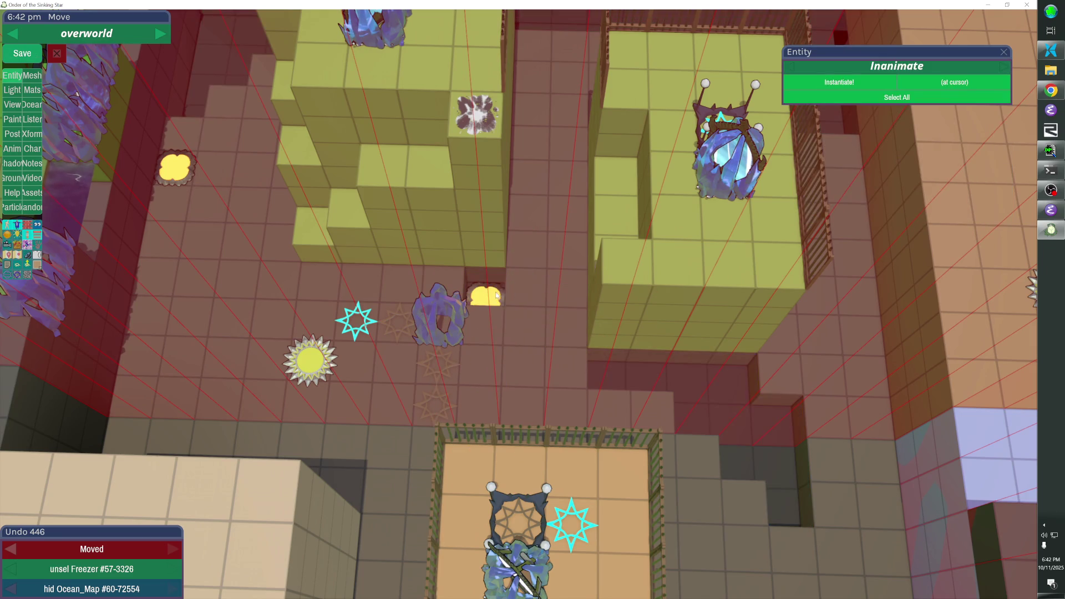
{"action": "left_click", "coordinate": [487, 294]}
{"action": "key", "text": "Left"}
{"action": "key", "text": "Down"}
{"action": "left_click", "coordinate": [494, 291]}
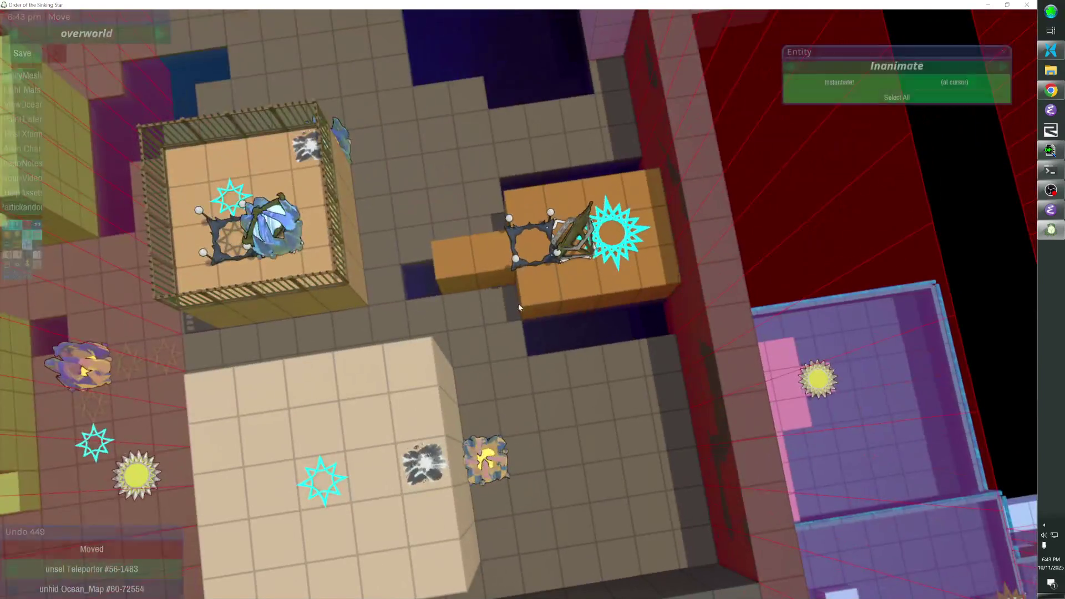
Delete two floor cubes beside the teleporter and a row of tan floor cubes, then view top-down
{"action": "left_click", "coordinate": [467, 307]}
{"action": "left_click", "coordinate": [442, 305]}
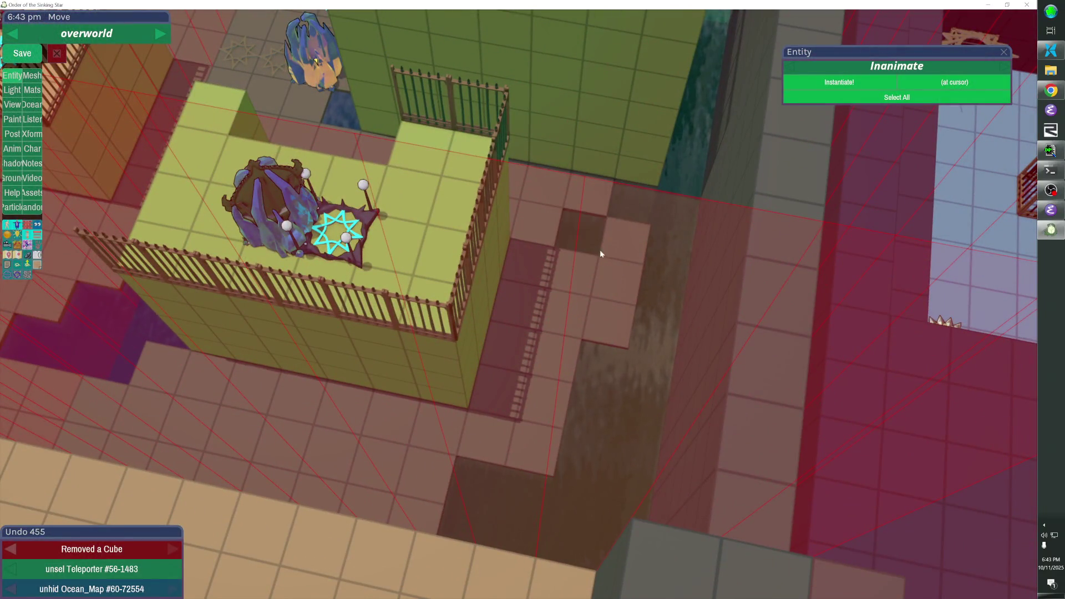
{"action": "mouse_move", "coordinate": [600, 254]}
{"action": "left_mouse_down"}
{"action": "mouse_move", "coordinate": [604, 222]}
{"action": "mouse_move", "coordinate": [594, 275]}
{"action": "mouse_move", "coordinate": [617, 291]}
{"action": "mouse_move", "coordinate": [529, 464]}
{"action": "mouse_move", "coordinate": [509, 361]}
{"action": "mouse_move", "coordinate": [533, 238]}
{"action": "mouse_move", "coordinate": [501, 465]}
{"action": "mouse_move", "coordinate": [411, 497]}
{"action": "mouse_move", "coordinate": [381, 472]}
{"action": "mouse_move", "coordinate": [357, 497]}
{"action": "mouse_move", "coordinate": [345, 424]}
{"action": "left_mouse_up"}
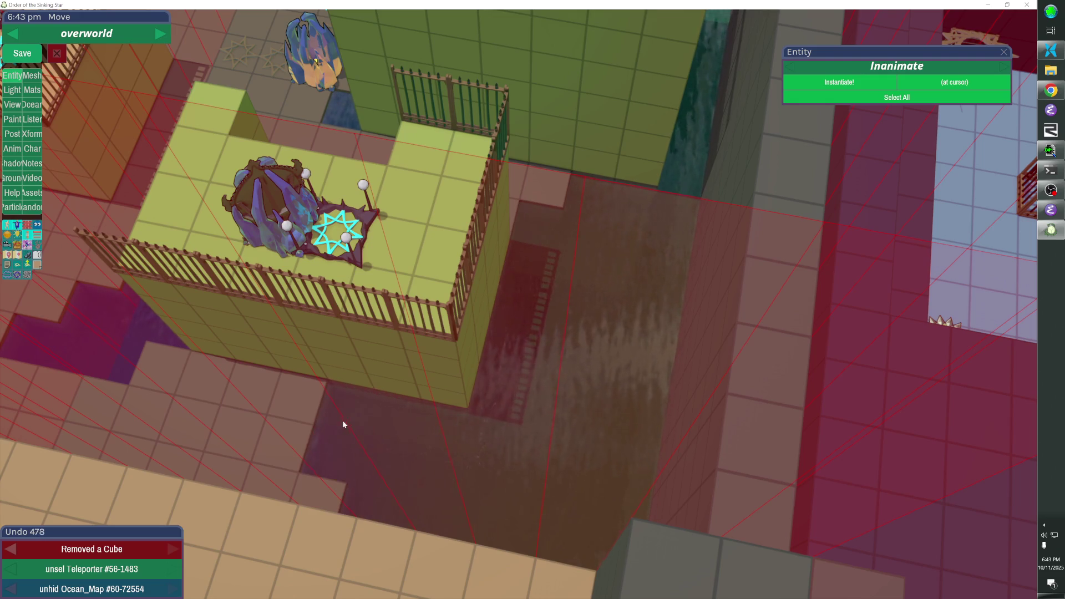
{"action": "key", "text": "Tab"}
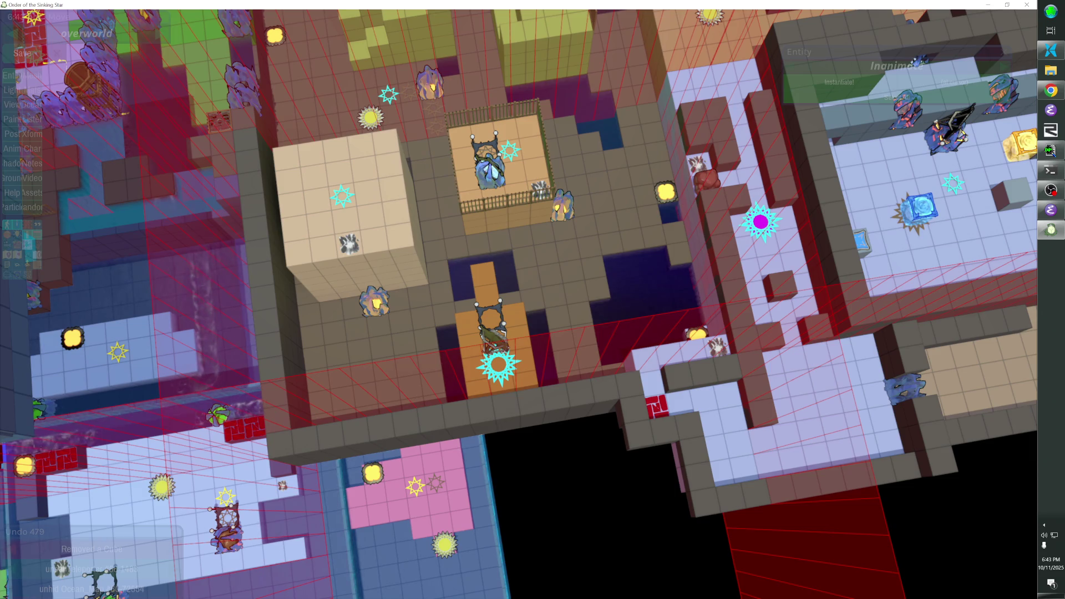
Pan around the overworld and focus the view on the water beneath the cyan cube shrine
{"action": "key", "text": "w"}
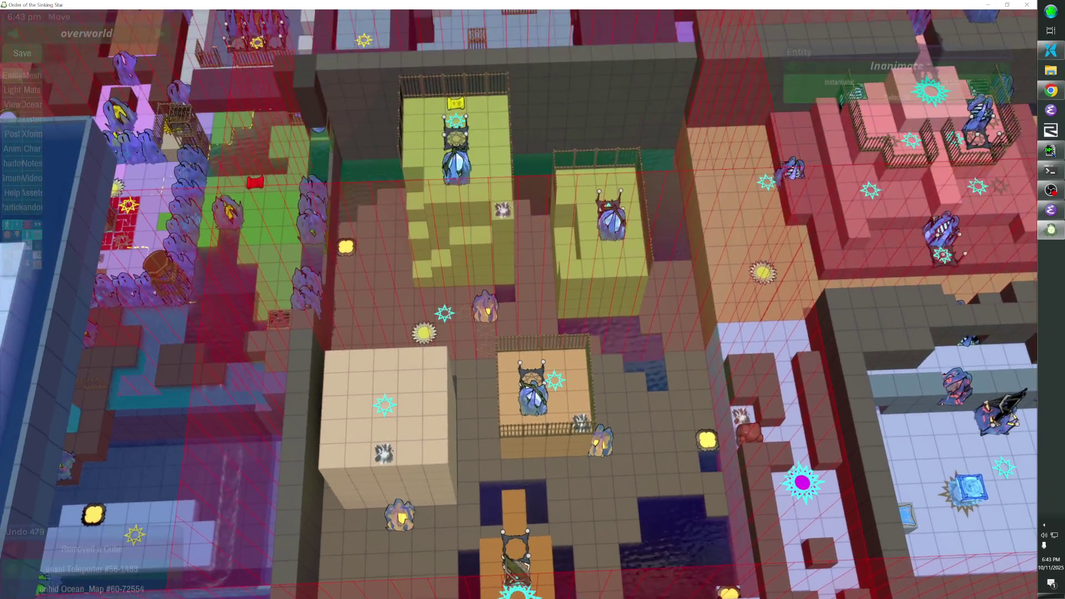
{"action": "key", "text": "s"}
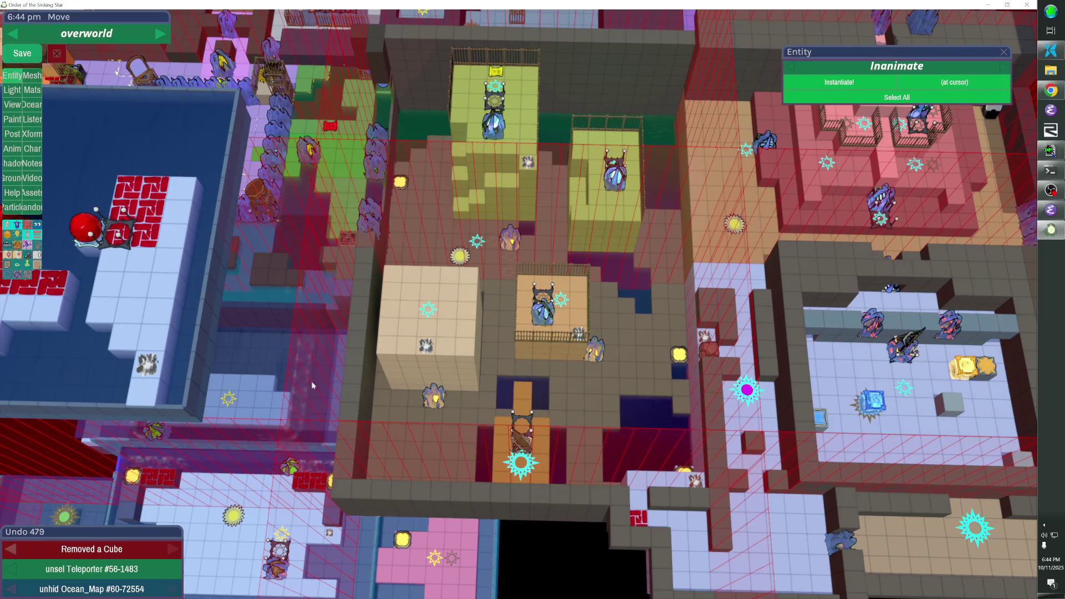
{"action": "key", "text": "d"}
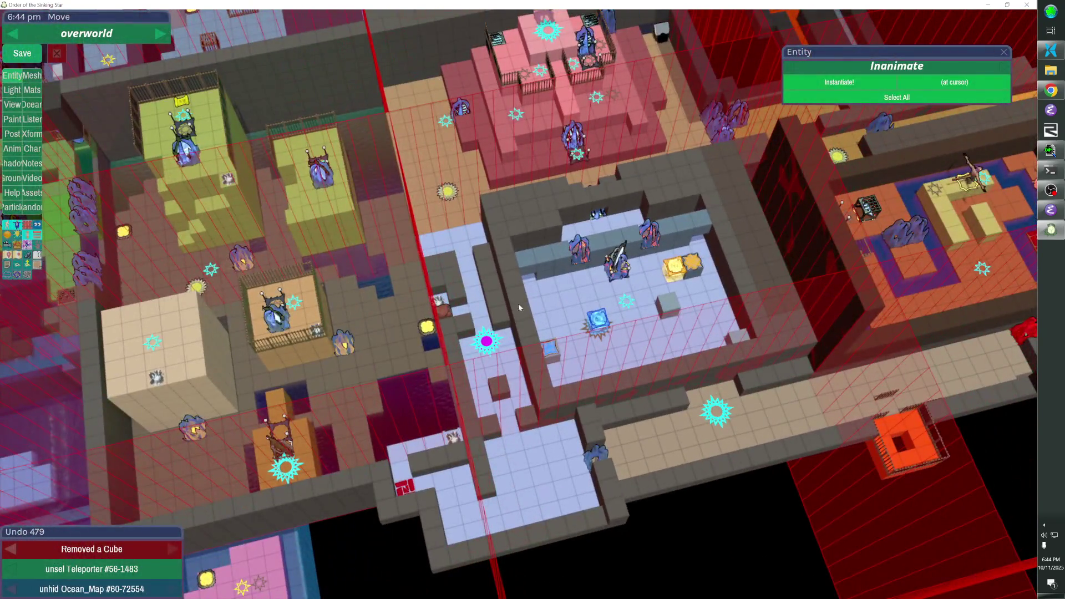
{"action": "left_click_drag", "start_coordinate": [519, 307], "coordinate": [325, 446]}
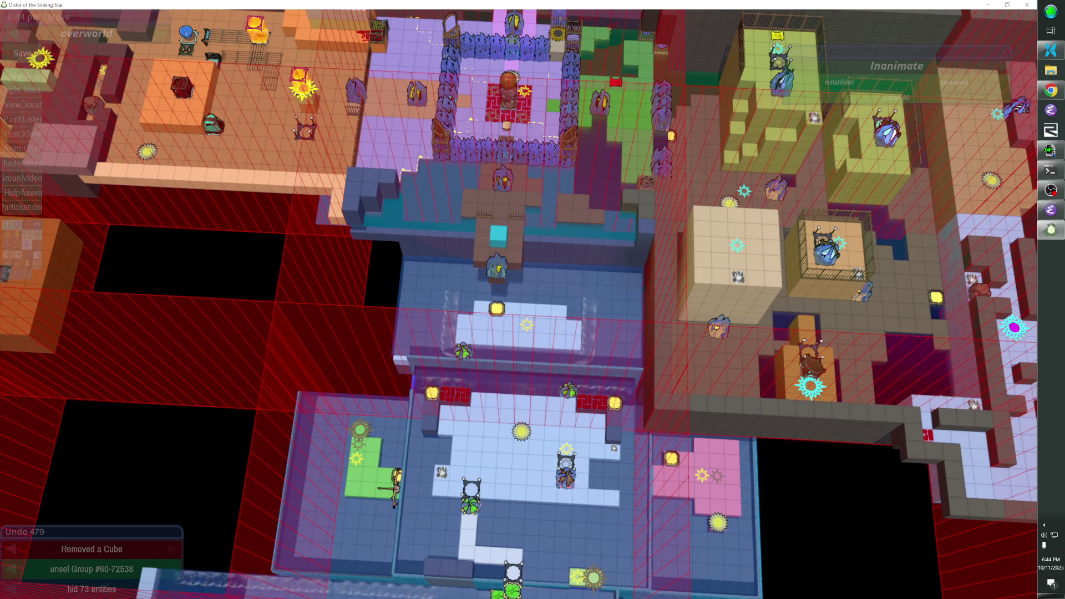
{"action": "key", "text": "w"}
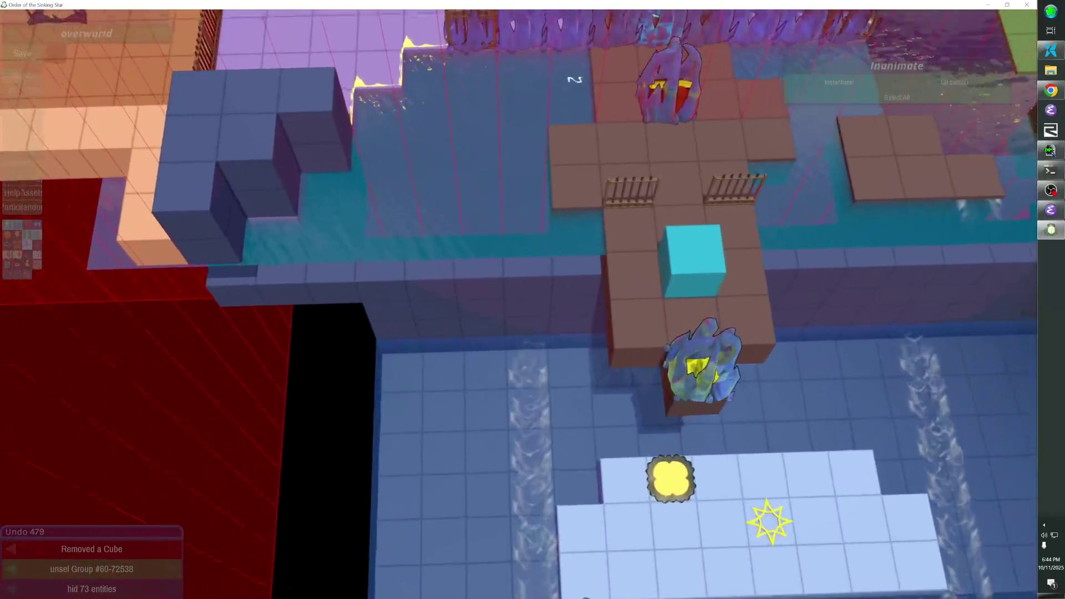
{"action": "key", "text": "ctrl+z"}
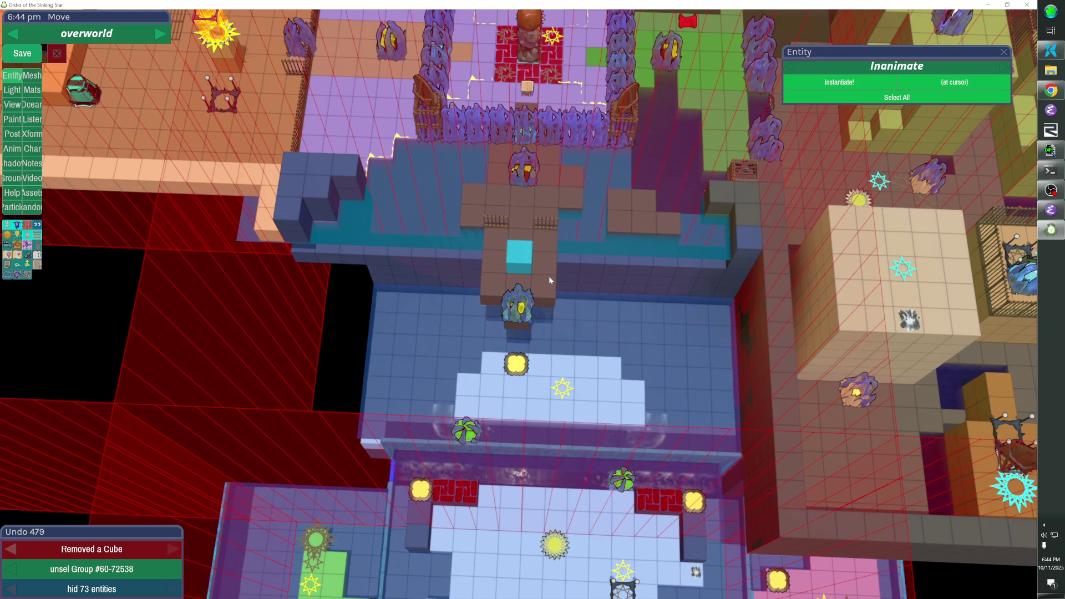
{"action": "key", "text": "Escape"}
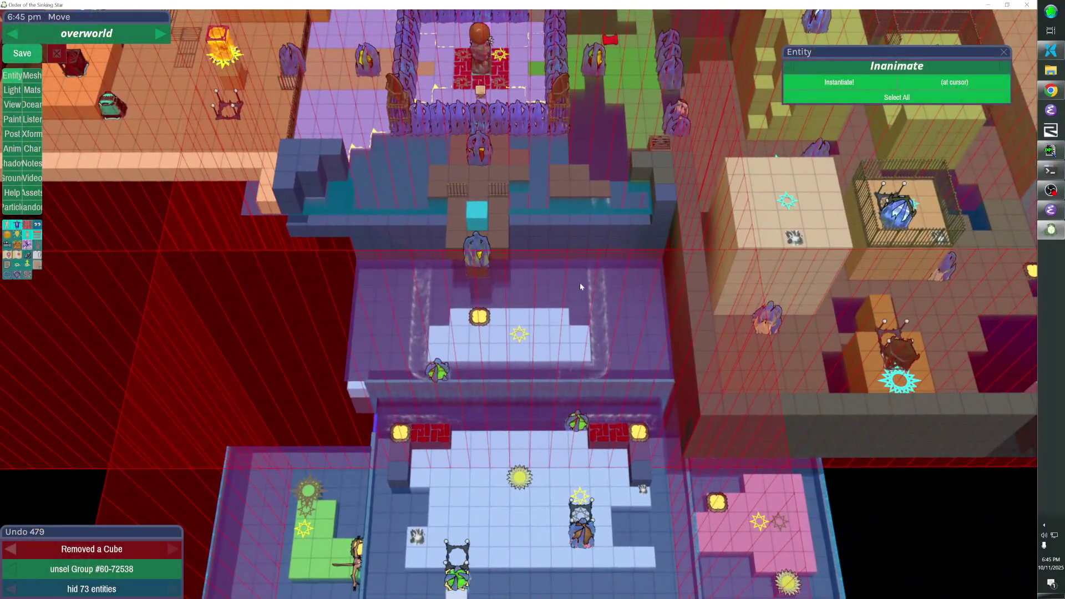
Select the ocean plane and nudge its height down, then back up
{"action": "left_click", "coordinate": [581, 284]}
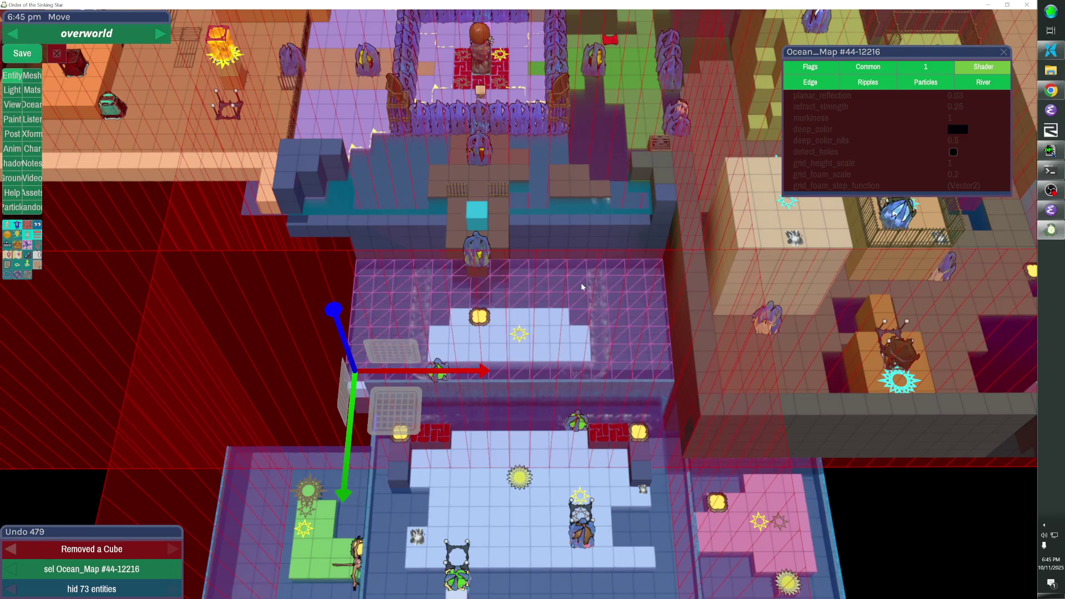
{"action": "key", "text": "Down"}
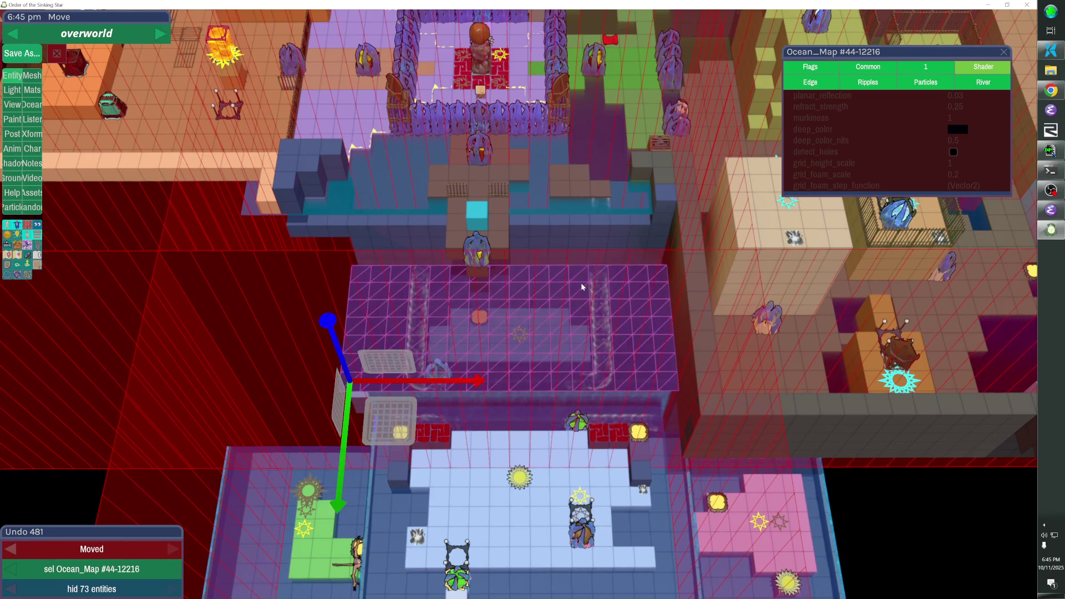
{"action": "key", "text": "Up"}
{"action": "key", "text": "Up"}
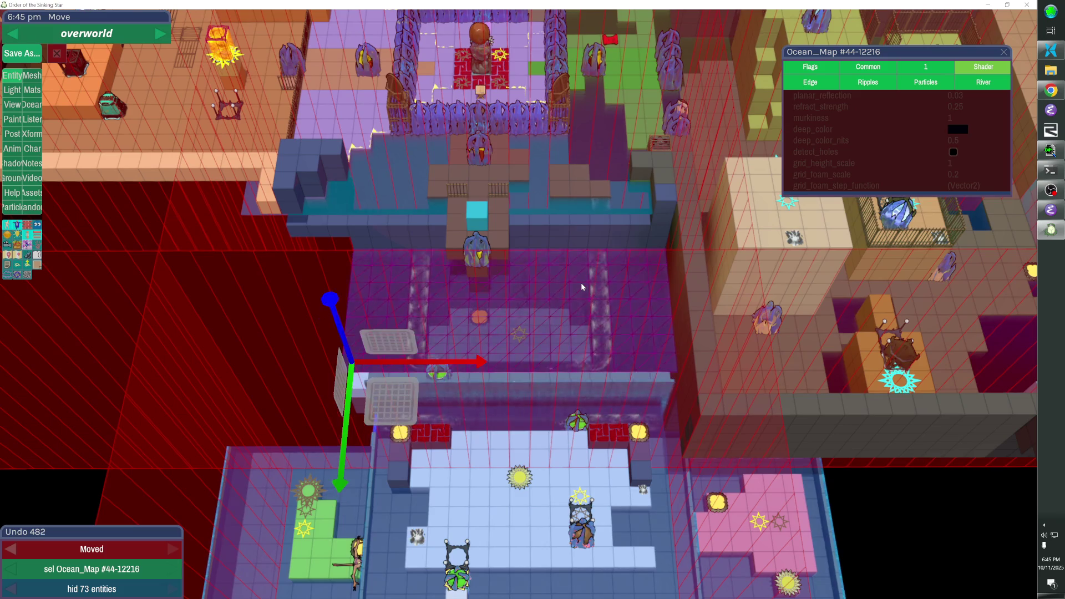
Group the ocean with the lantern, sun and plant, then shift them two steps left
{"action": "left_click", "coordinate": [480, 317], "text": "shift"}
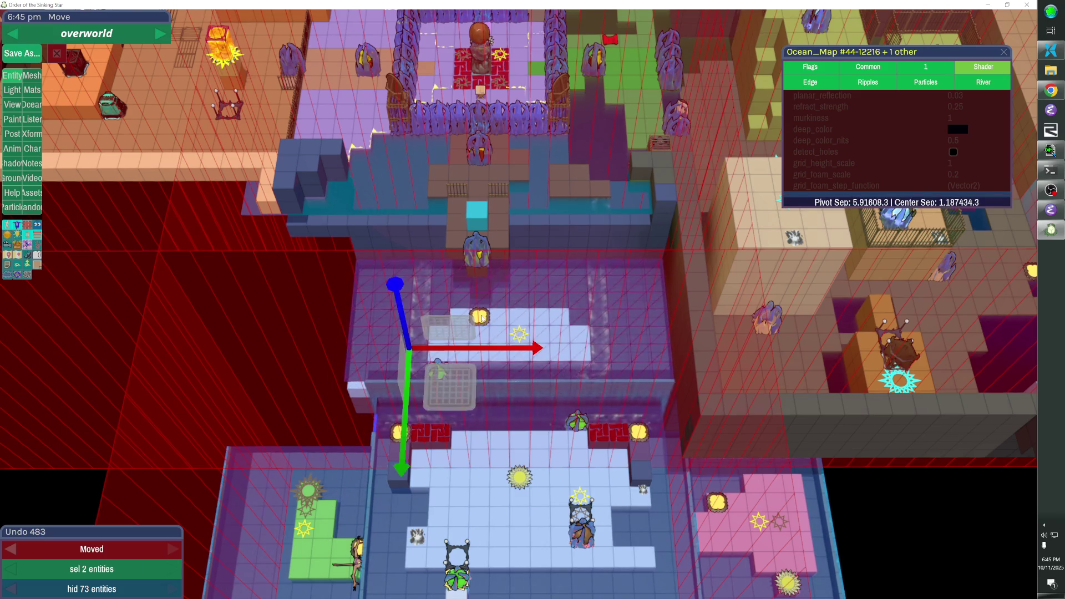
{"action": "left_click", "coordinate": [520, 334], "text": "shift"}
{"action": "left_click", "coordinate": [438, 370], "text": "shift"}
{"action": "key", "text": "Up"}
{"action": "key", "text": "Up"}
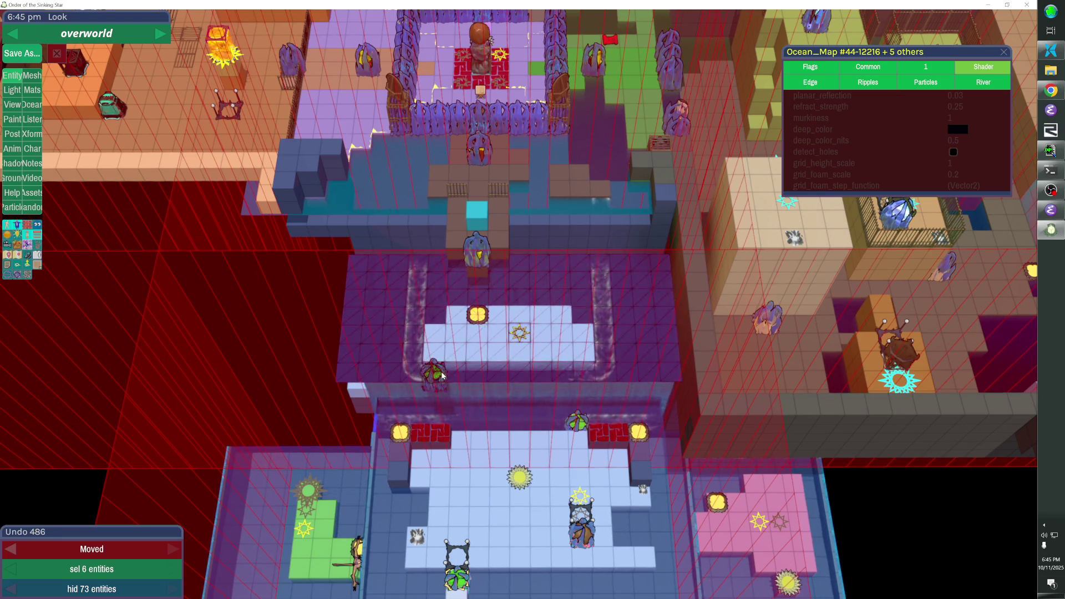
{"action": "key", "text": "Down"}
{"action": "key", "text": "Down"}
{"action": "key", "text": "Down"}
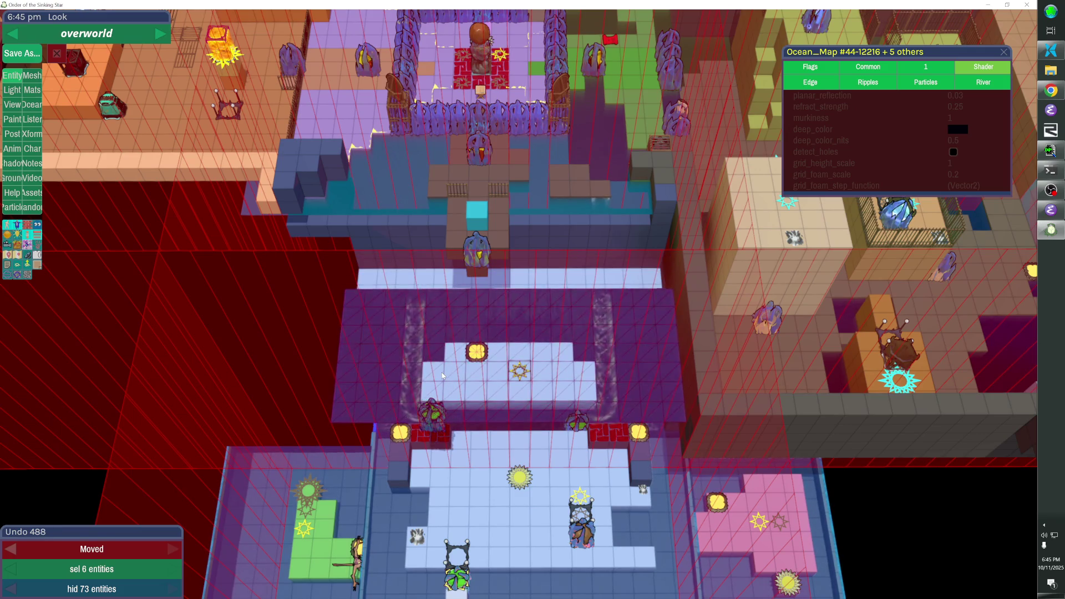
{"action": "key", "text": "Up"}
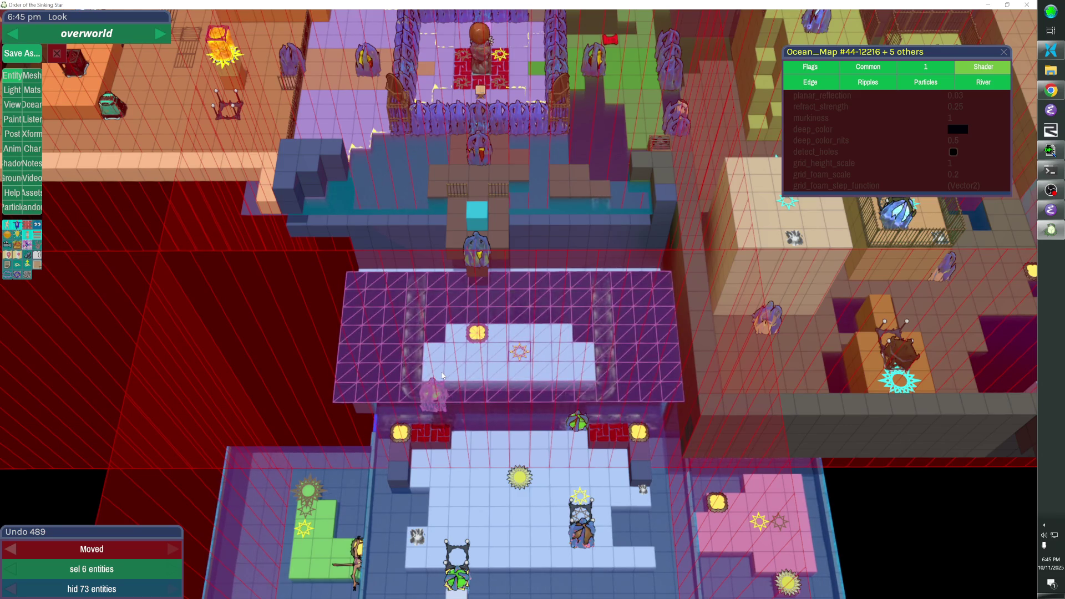
{"action": "key", "text": "Left"}
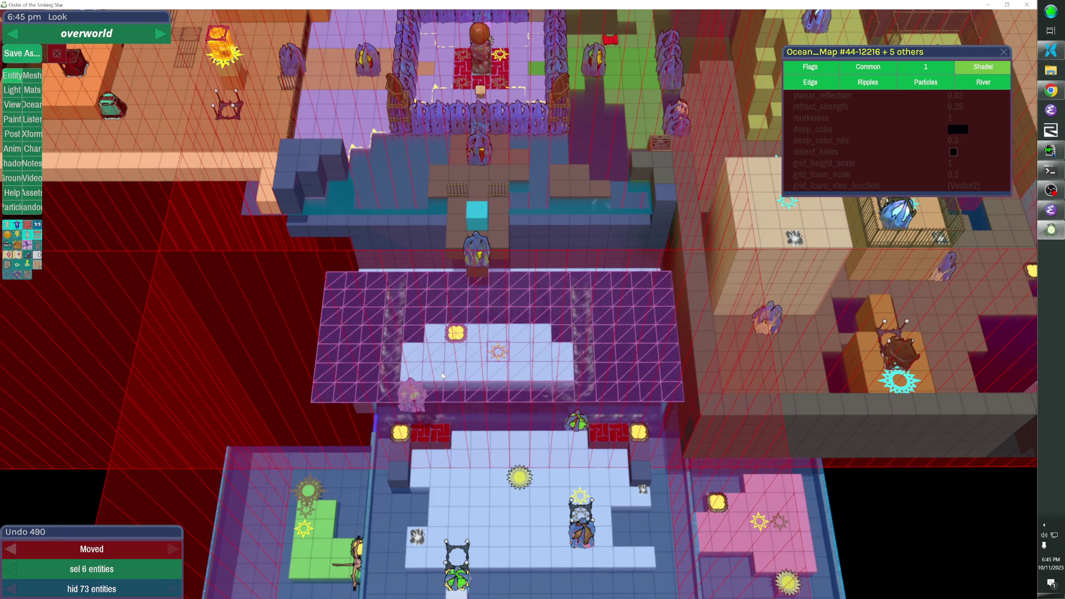
{"action": "key", "text": "Left"}
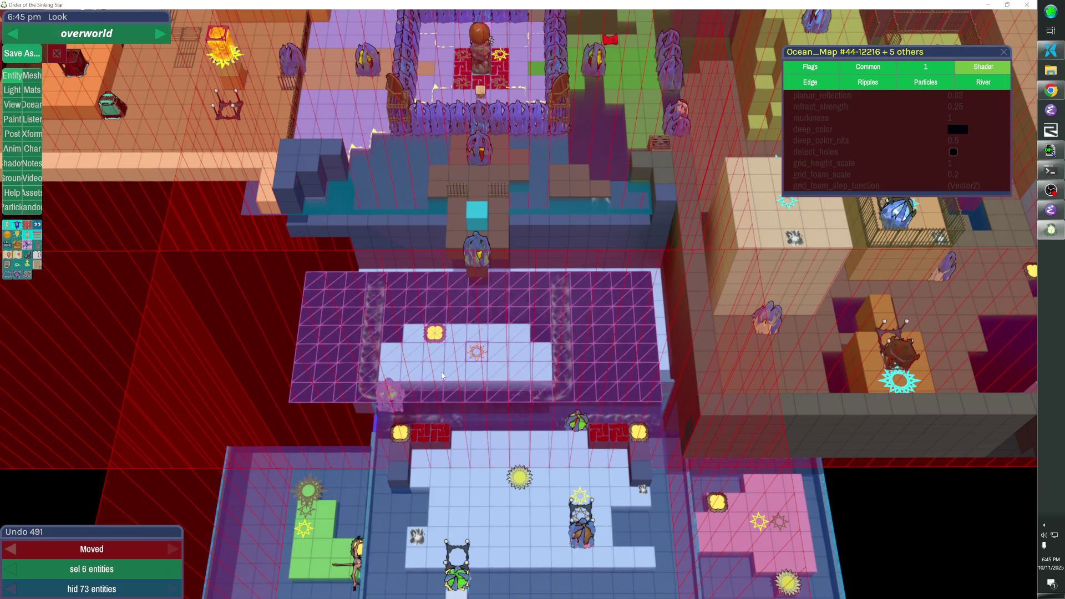
{"action": "key", "text": "Escape"}
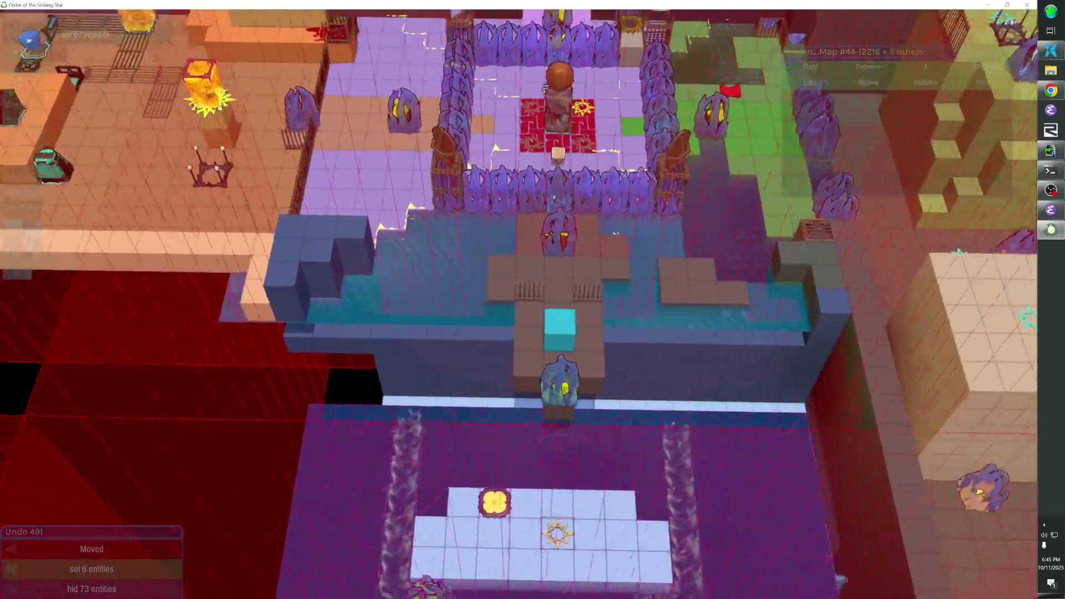
{"action": "key", "text": "Escape"}
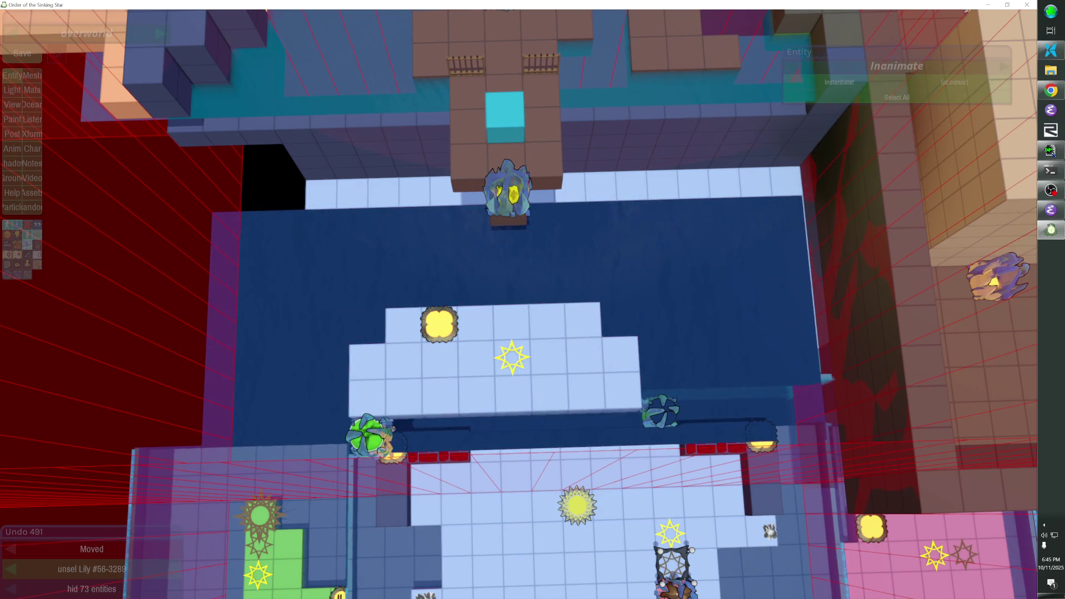
Open the 3d_intro_skipping level from its entry at the shrine
{"action": "key", "text": "Escape"}
{"action": "key", "text": "Up"}
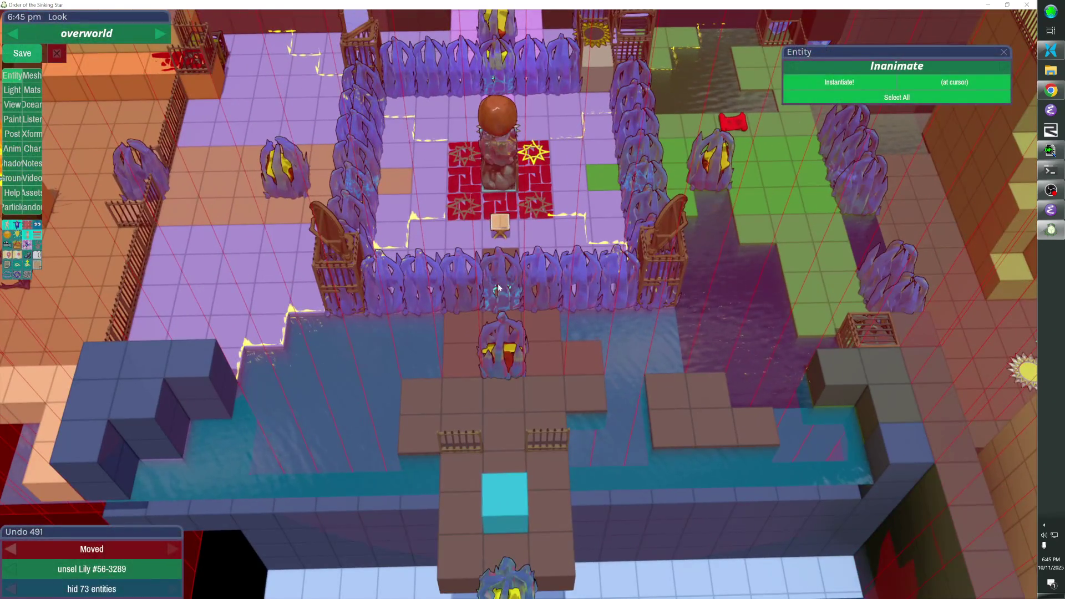
{"action": "left_click", "coordinate": [502, 294]}
{"action": "double_click", "coordinate": [506, 297]}
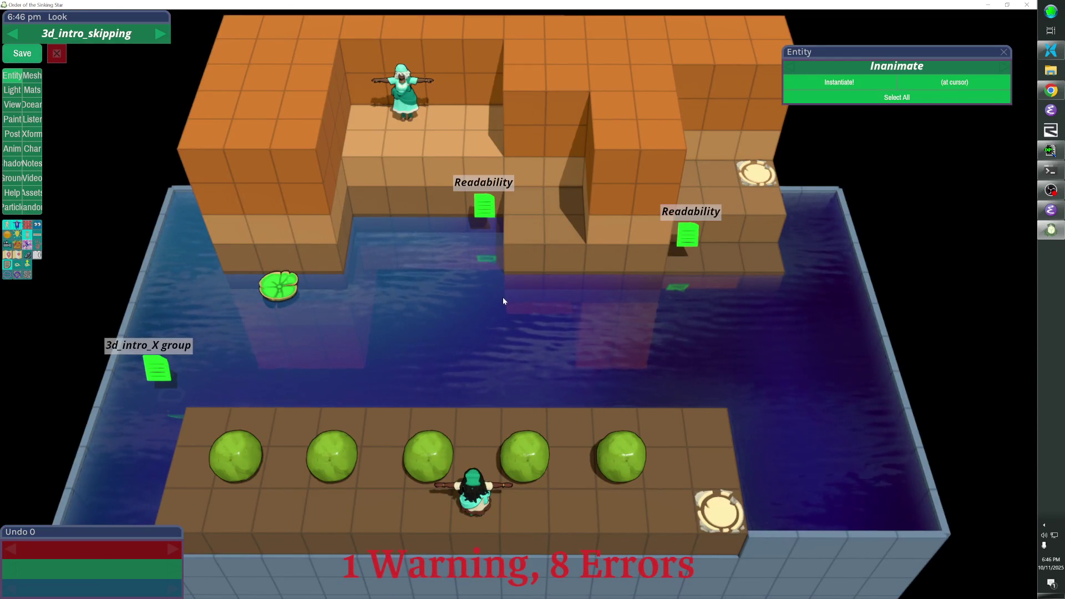
Return to the overworld, peek into lily_falls_intro_v2, and come back to the overworld
{"action": "key", "text": "Escape"}
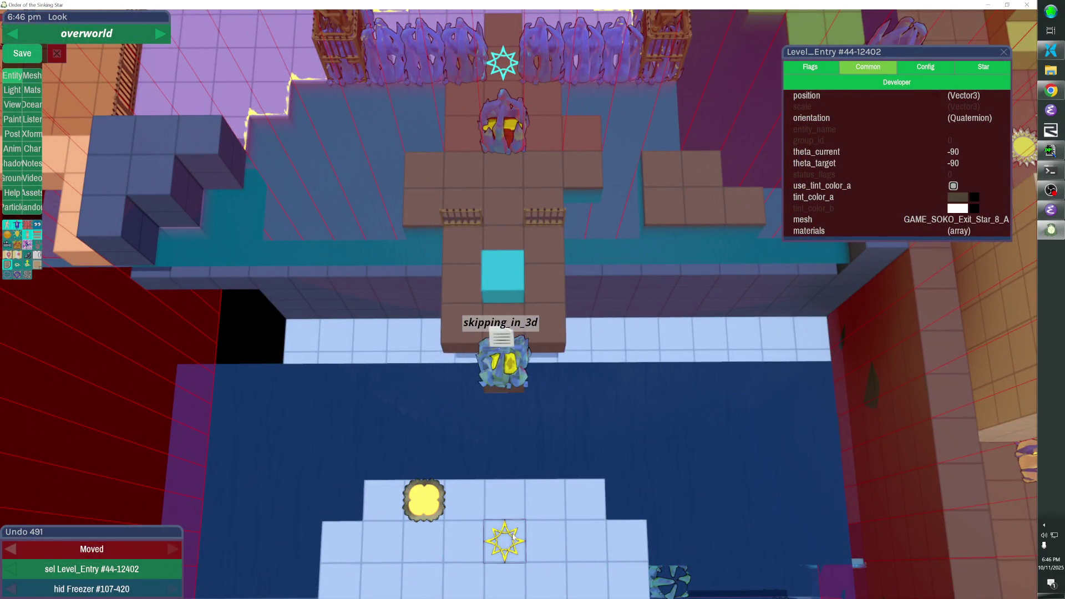
{"action": "double_click", "coordinate": [513, 537]}
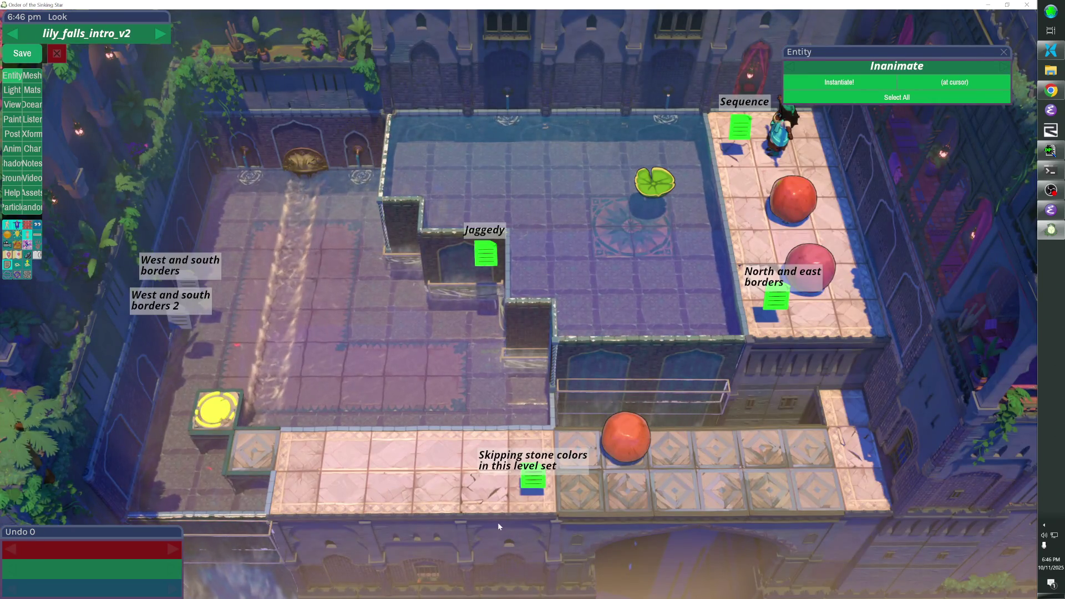
{"action": "key", "text": "Escape"}
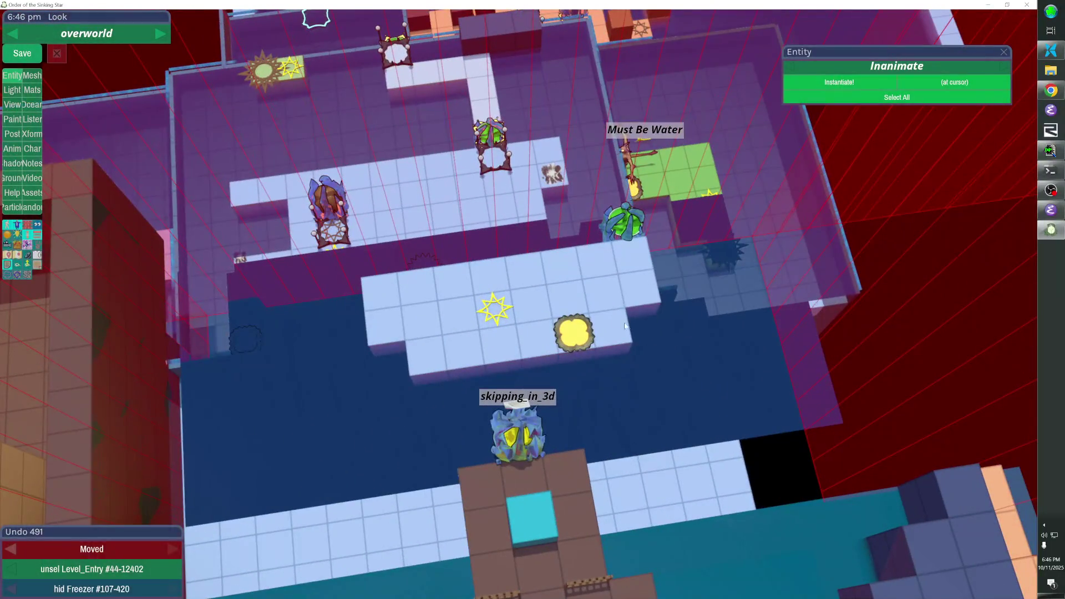
Add and remove cubes beside the ocean, then redraw the ocean's column of current arrows
{"action": "left_click", "coordinate": [511, 363]}
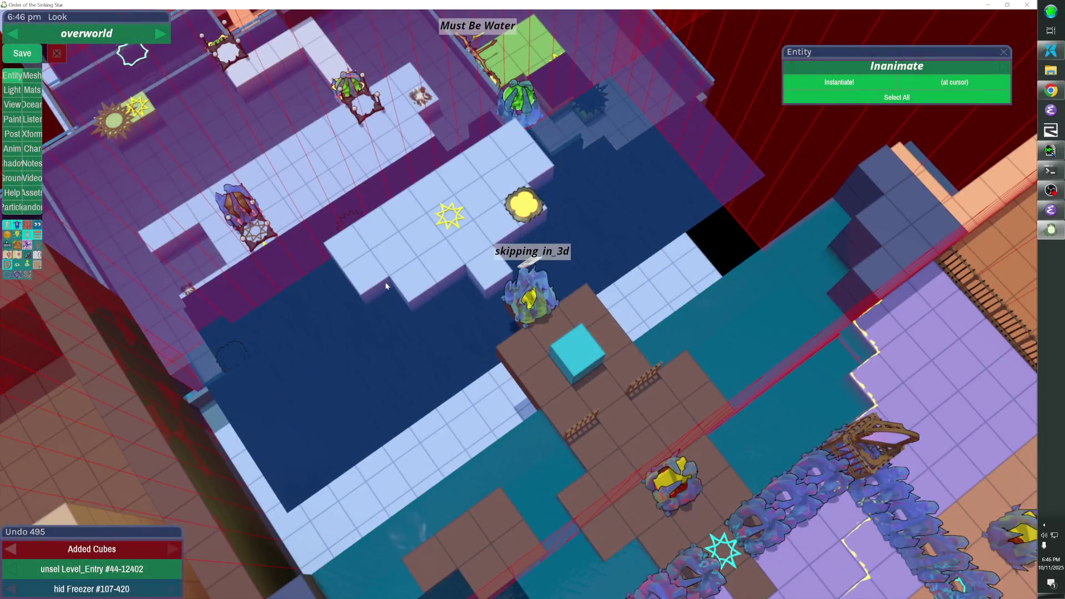
{"action": "left_click", "coordinate": [487, 277]}
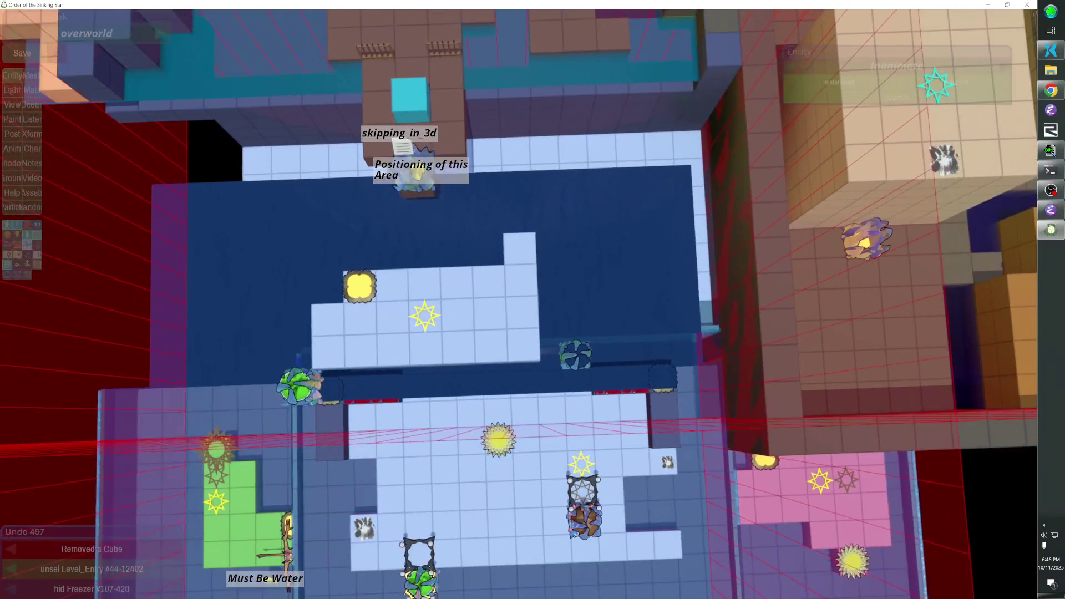
{"action": "left_click", "coordinate": [564, 275]}
{"action": "left_click", "coordinate": [32, 105]}
{"action": "left_click_drag", "start_coordinate": [549, 188], "coordinate": [556, 380]}
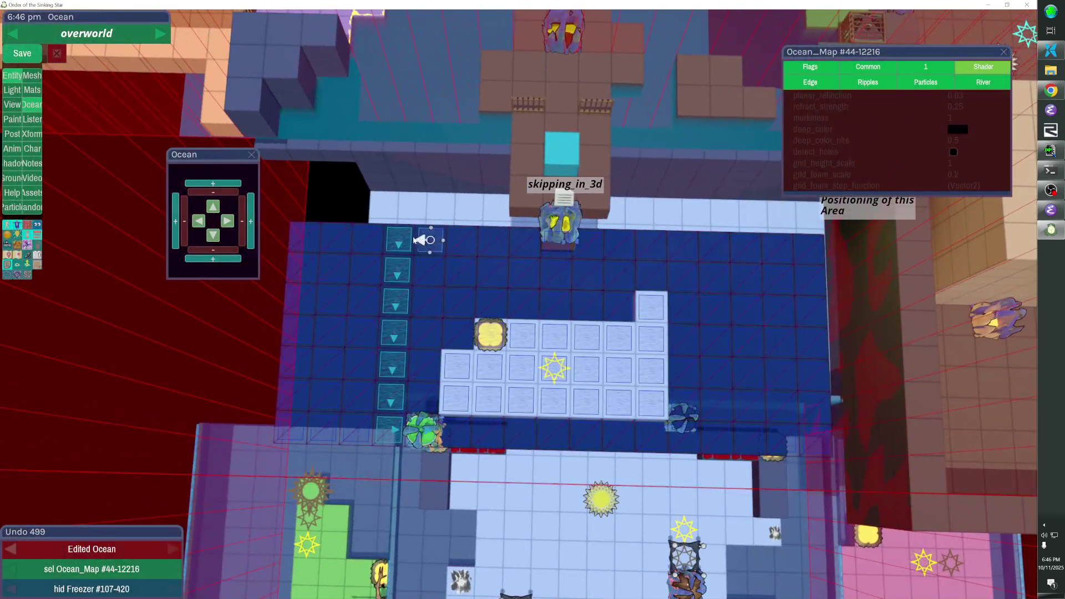
Change one water tile's current, then move the teleporter, ocean, star and flower down one tile
{"action": "left_click", "coordinate": [400, 242]}
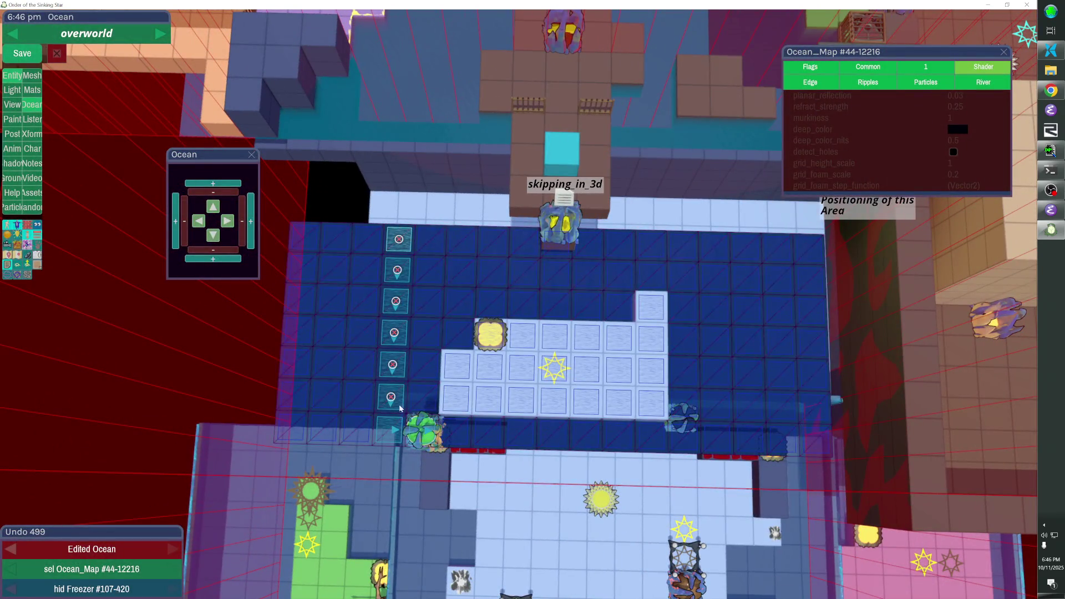
{"action": "left_click", "coordinate": [531, 382]}
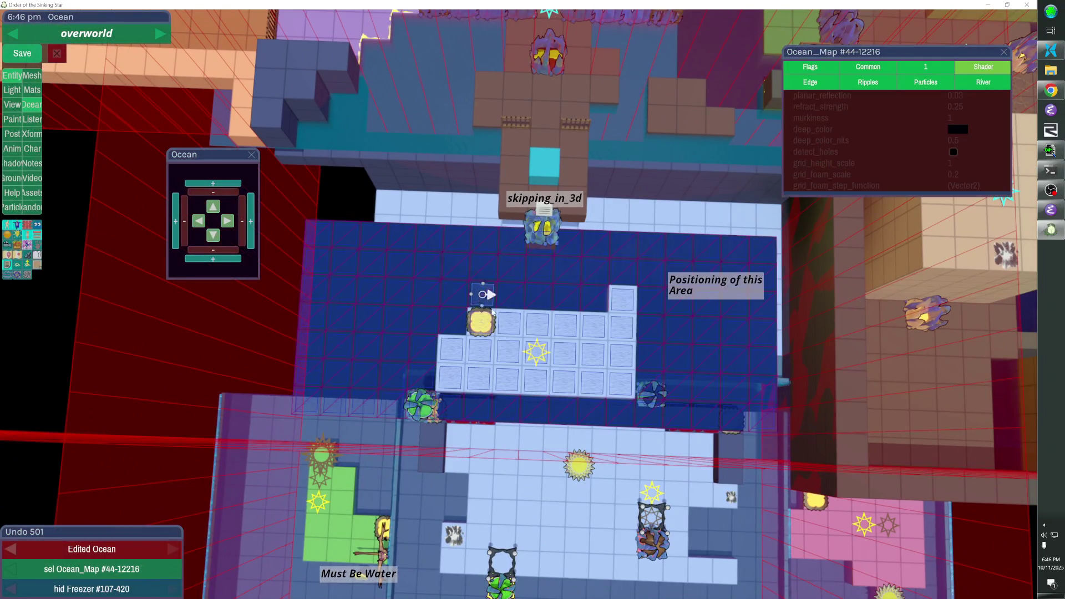
{"action": "left_click", "coordinate": [485, 331]}
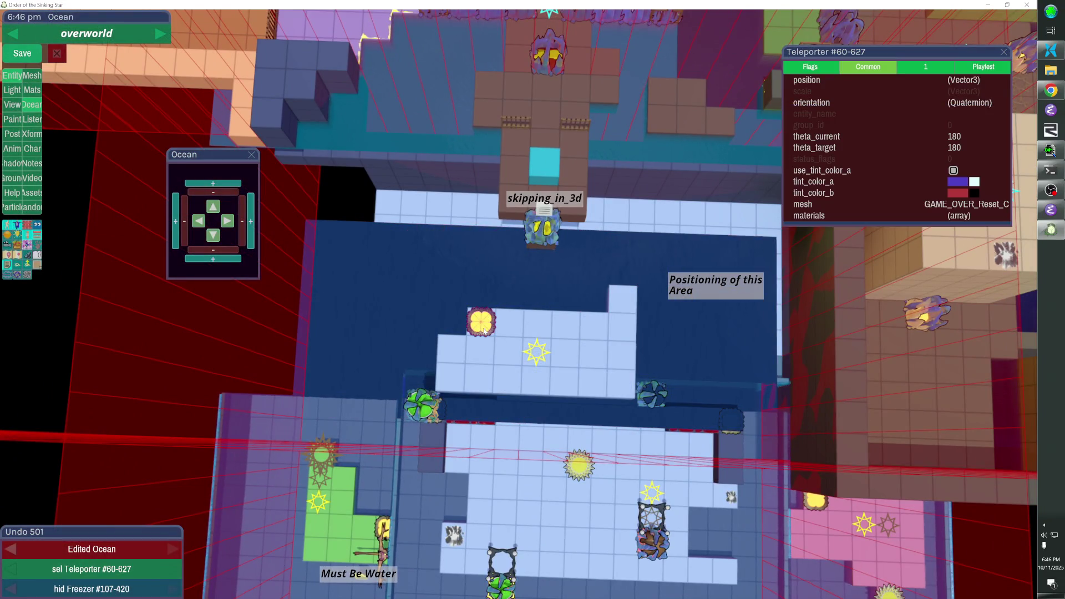
{"action": "left_click", "coordinate": [515, 295], "text": "shift"}
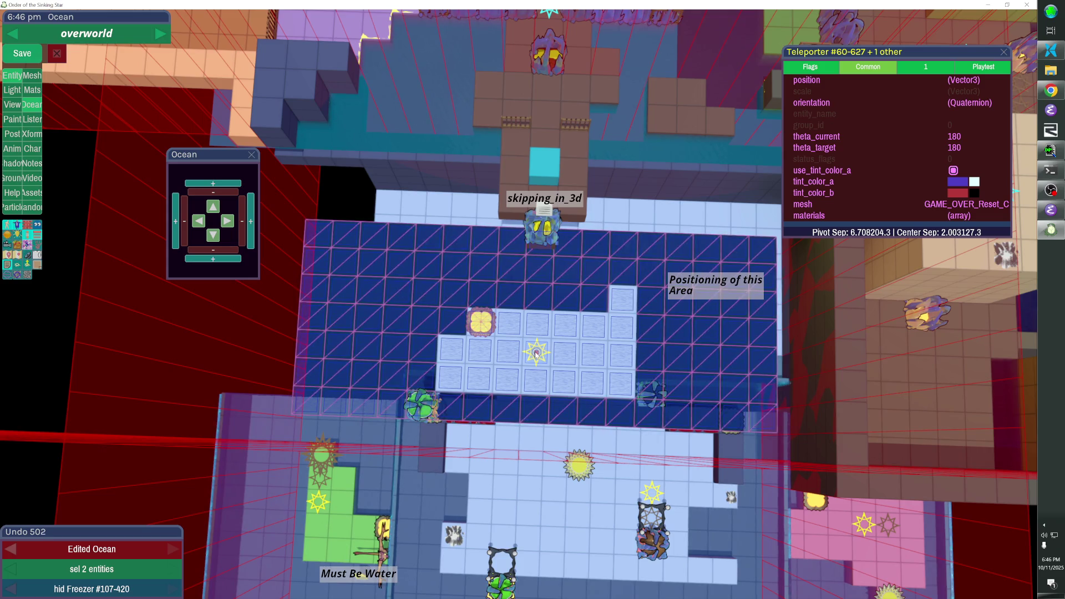
{"action": "key", "text": "shift"}
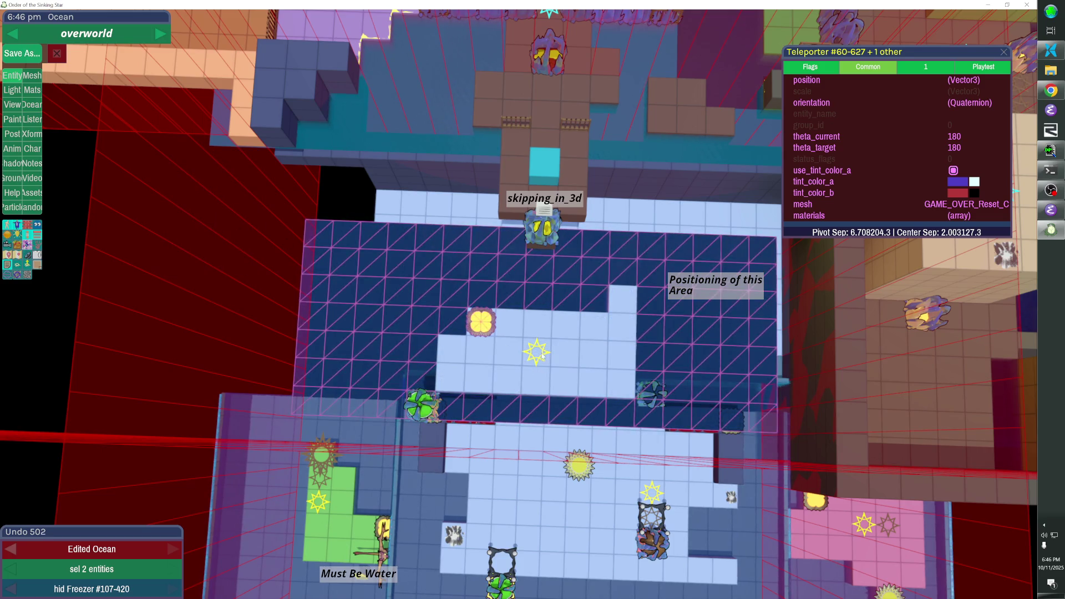
{"action": "left_click", "coordinate": [542, 355], "text": "shift"}
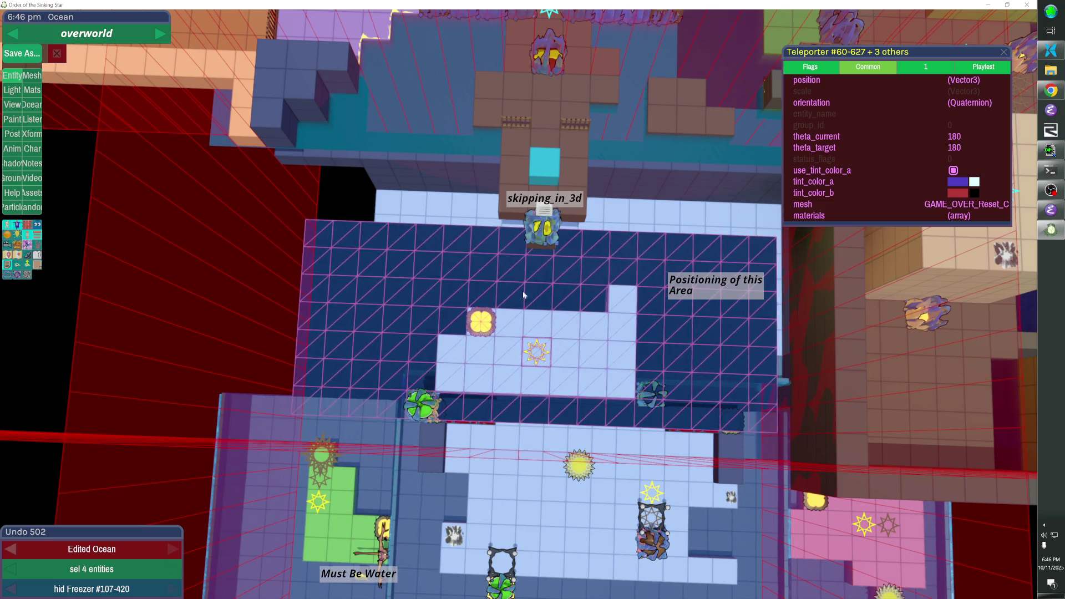
{"action": "key", "text": "Down"}
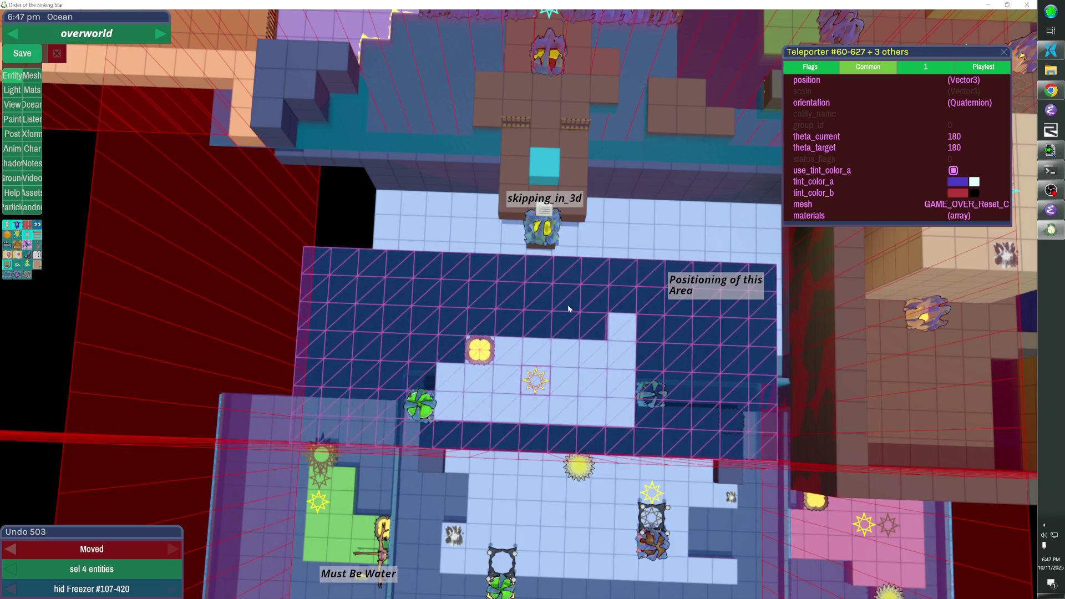
{"action": "key", "text": "Escape"}
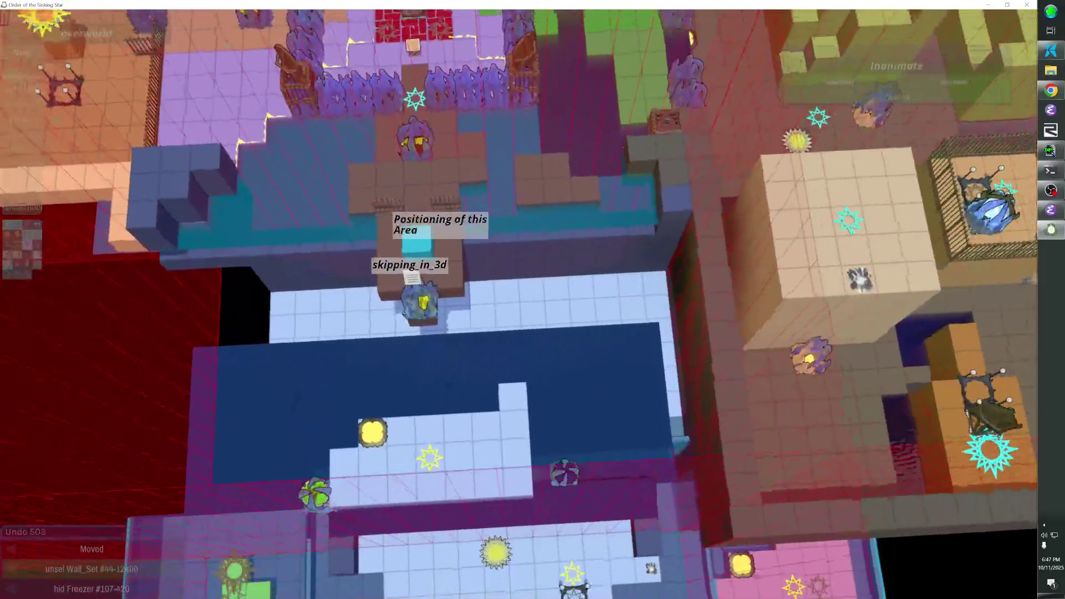
{"action": "left_click", "coordinate": [541, 240]}
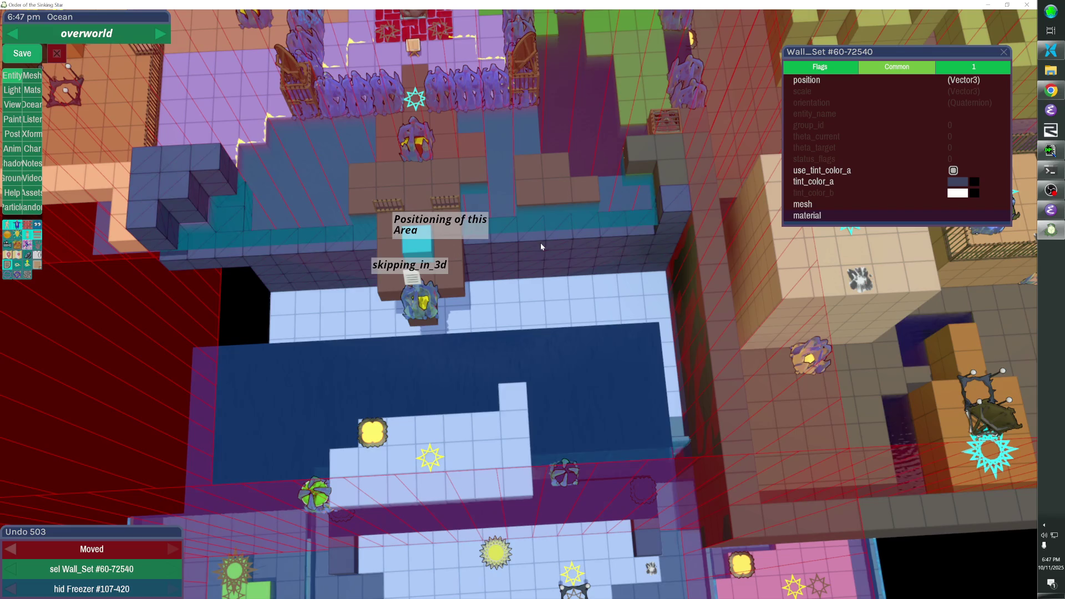
Duplicate the wall set one row forward and paste extra wall pieces to widen the wall top
{"action": "key", "text": "shift+Down"}
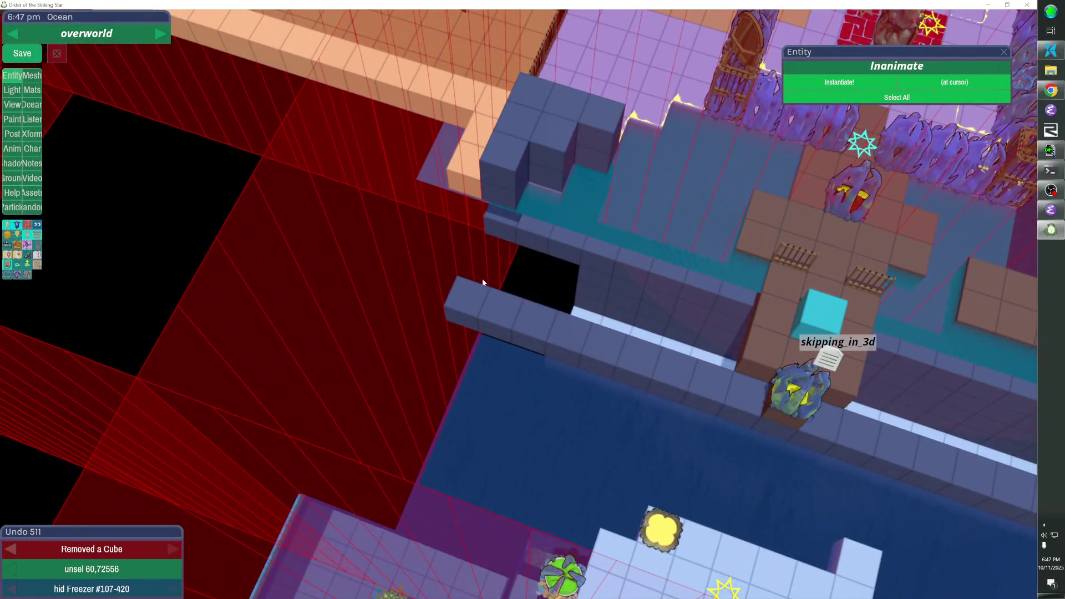
{"action": "left_click", "coordinate": [539, 311]}
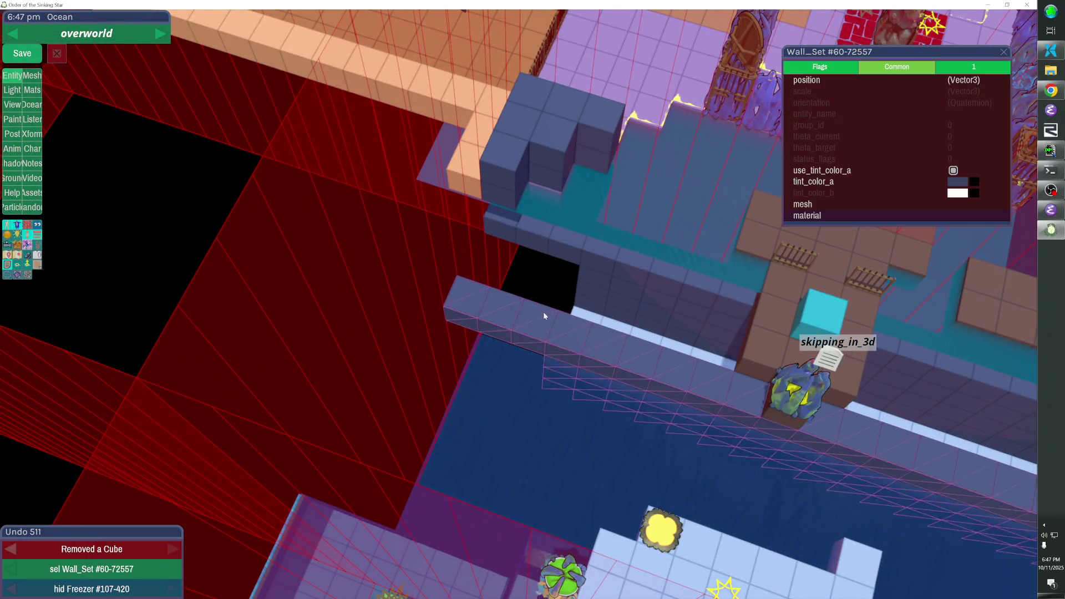
{"action": "key", "text": "ctrl+v"}
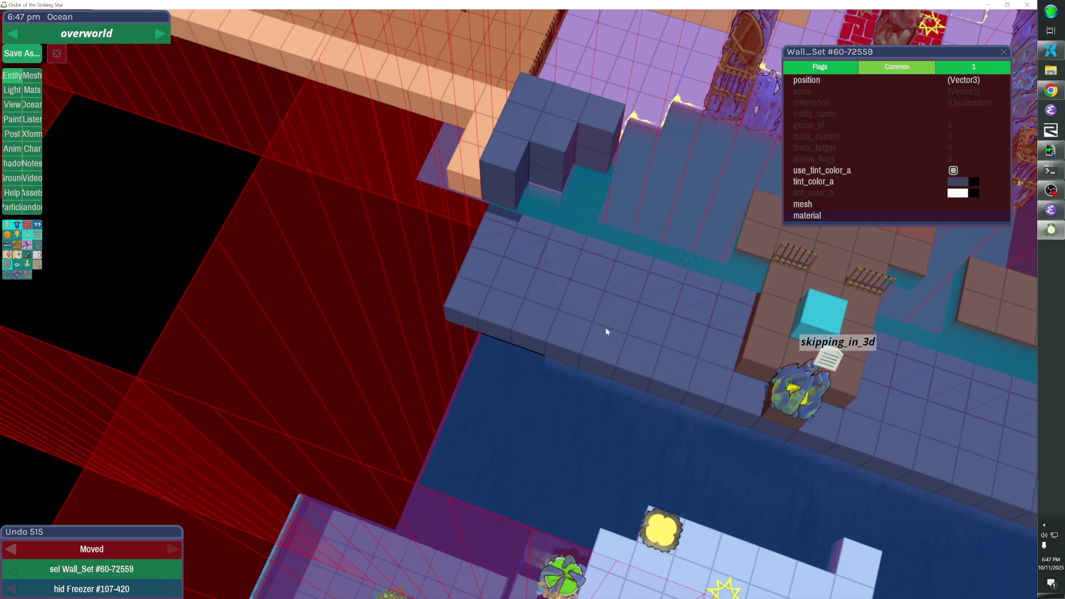
{"action": "left_click_drag", "start_coordinate": [617, 327], "coordinate": [611, 344]}
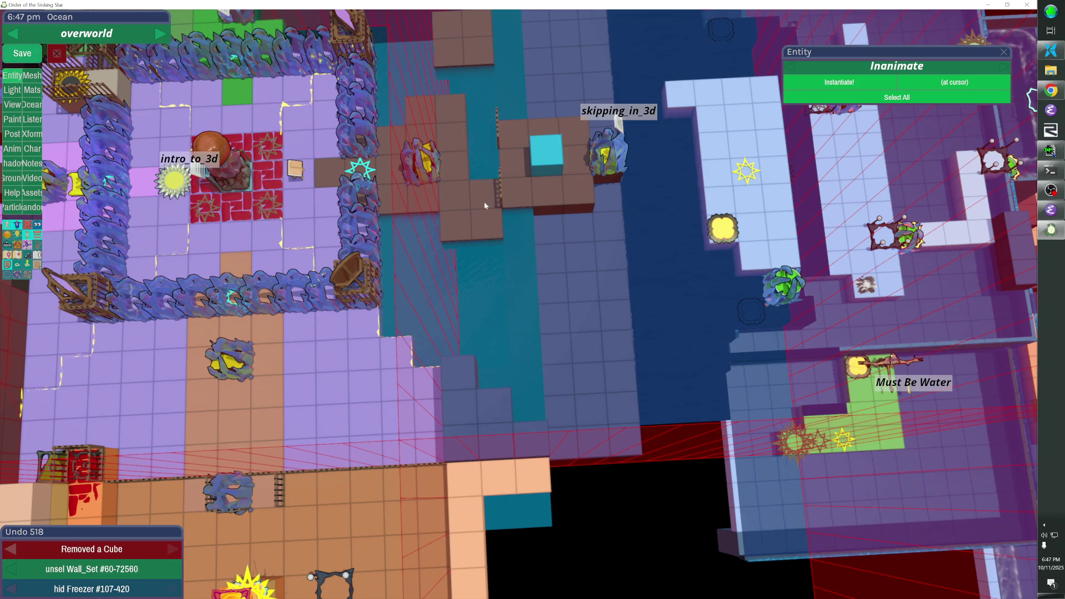
Undo the last edit, then paste the lily pad into the river area beside the cyan block
{"action": "key", "text": "ctrl+z"}
{"action": "key", "text": "ctrl+z"}
{"action": "key", "text": "ctrl+z"}
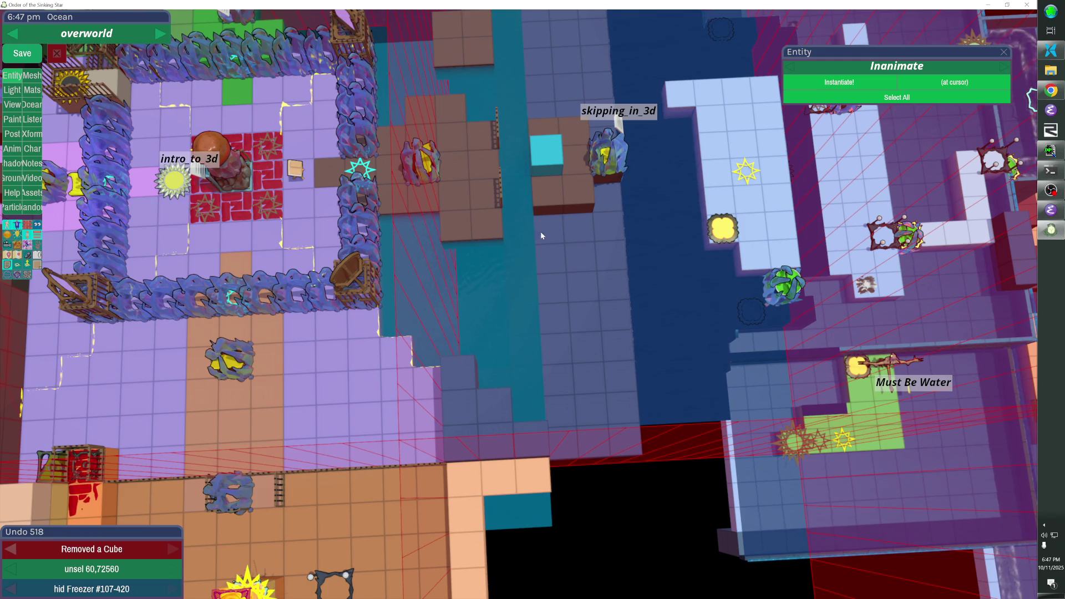
{"action": "left_click", "coordinate": [777, 290]}
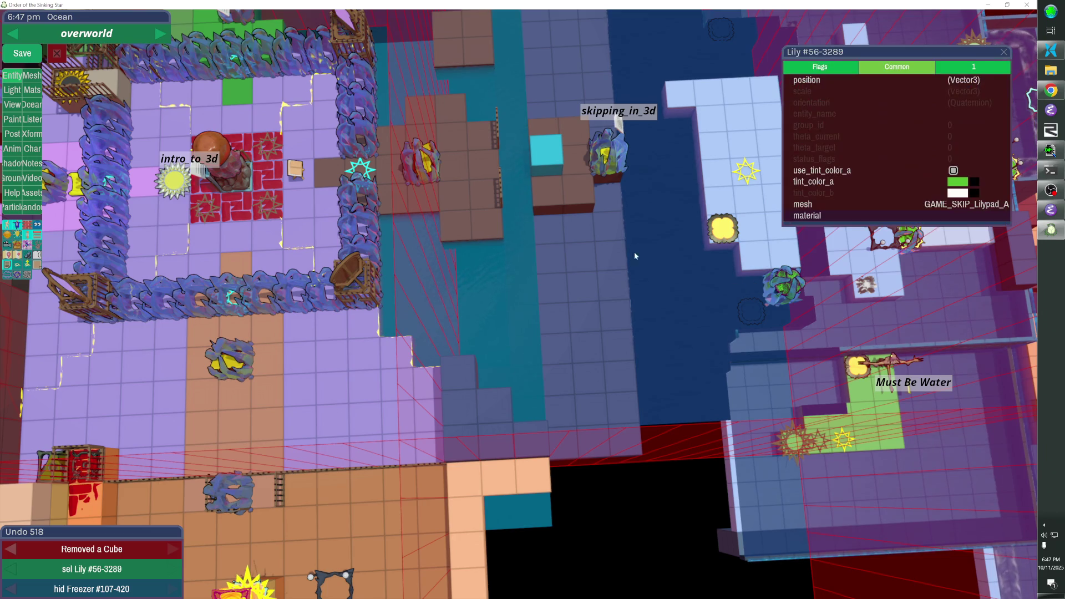
{"action": "left_click", "coordinate": [525, 270]}
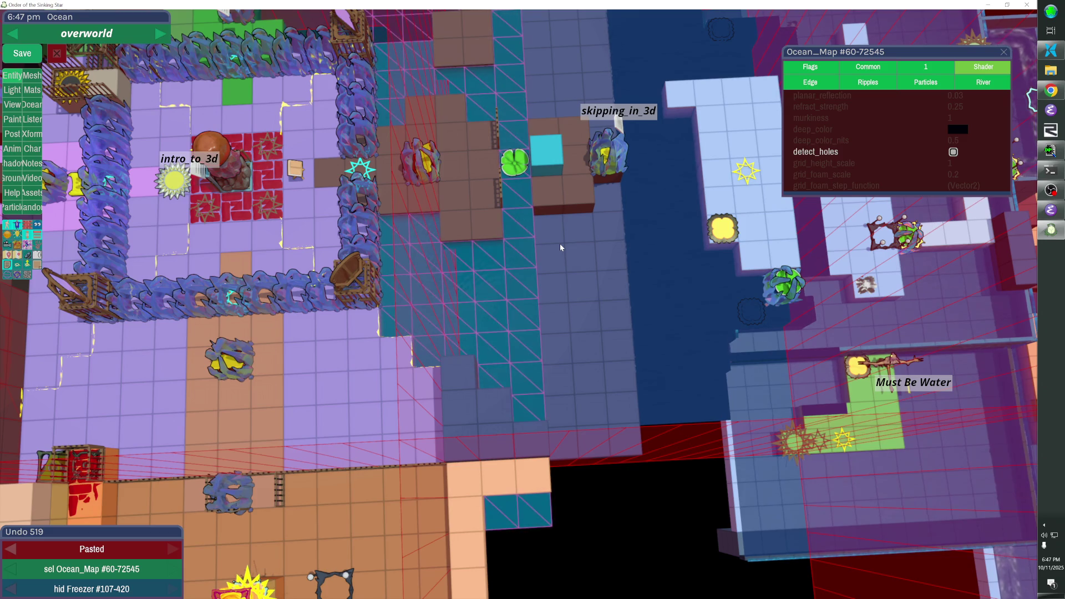
{"action": "key", "text": "d"}
{"action": "key", "text": "ctrl+v"}
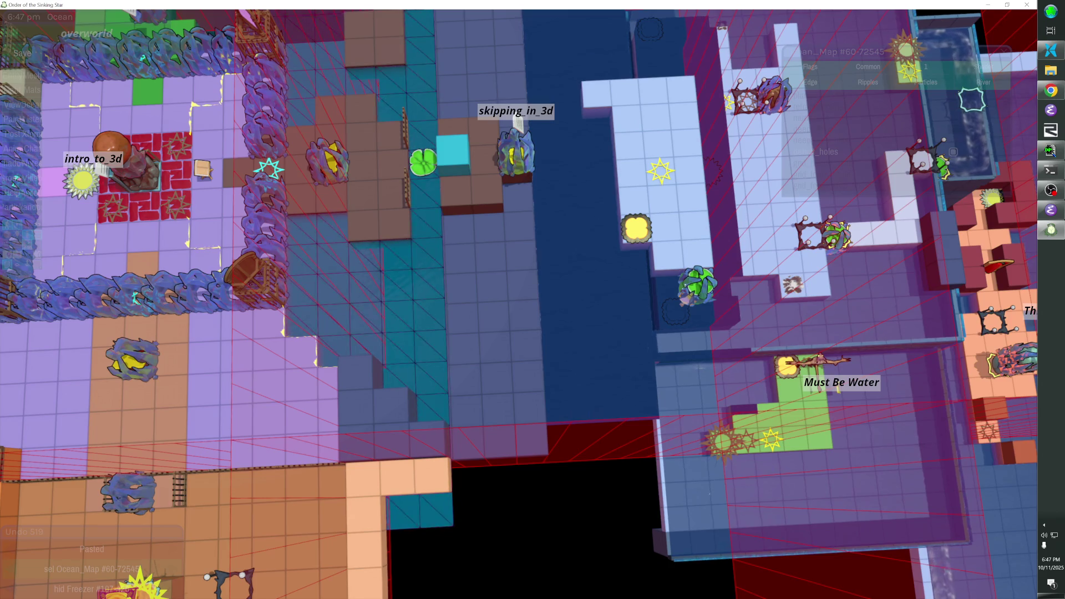
{"action": "key", "text": "Right"}
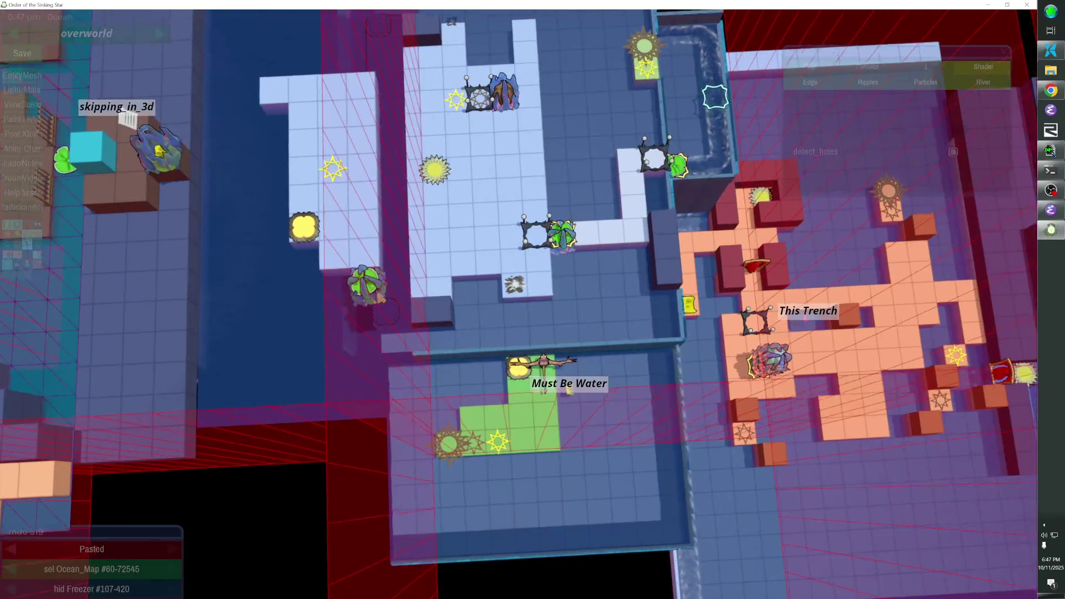
{"action": "scroll", "coordinate": [532, 300], "scroll_direction": "up", "scroll_amount": 3}
{"action": "key", "text": "Up"}
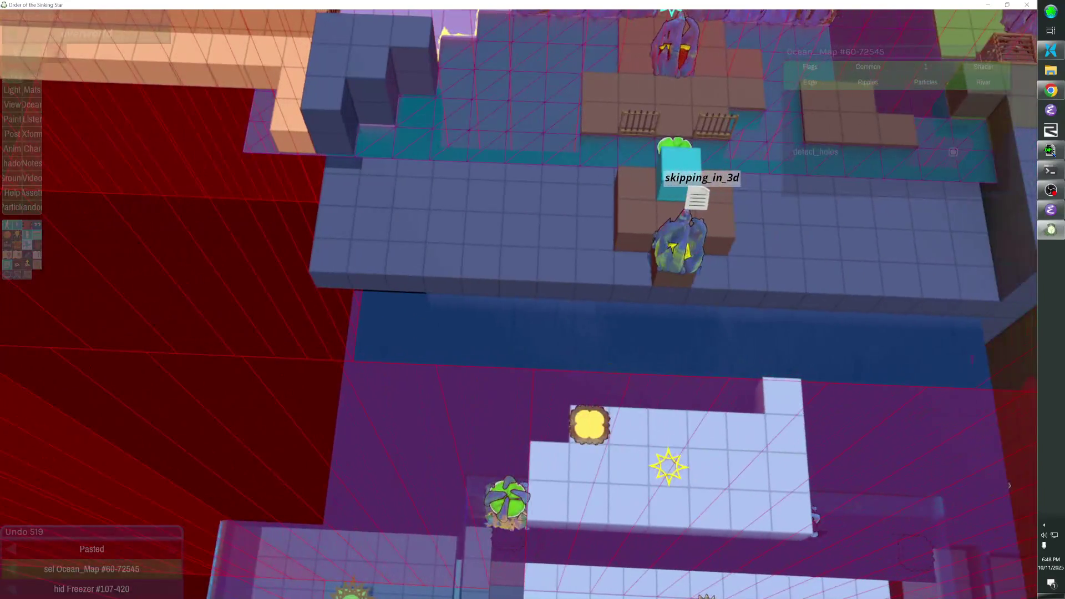
{"action": "scroll", "coordinate": [532, 299], "scroll_direction": "down", "scroll_amount": 3}
{"action": "scroll", "coordinate": [532, 299], "scroll_direction": "up", "scroll_amount": 3}
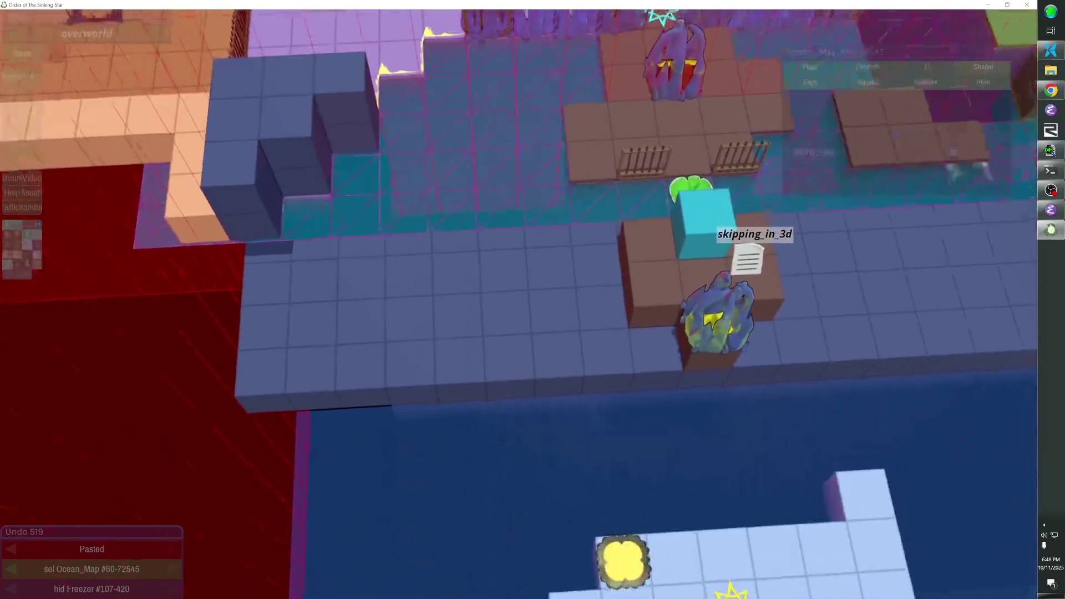
{"action": "scroll", "coordinate": [532, 300], "scroll_direction": "down", "scroll_amount": 3}
{"action": "scroll", "coordinate": [532, 299], "scroll_direction": "up", "scroll_amount": 3}
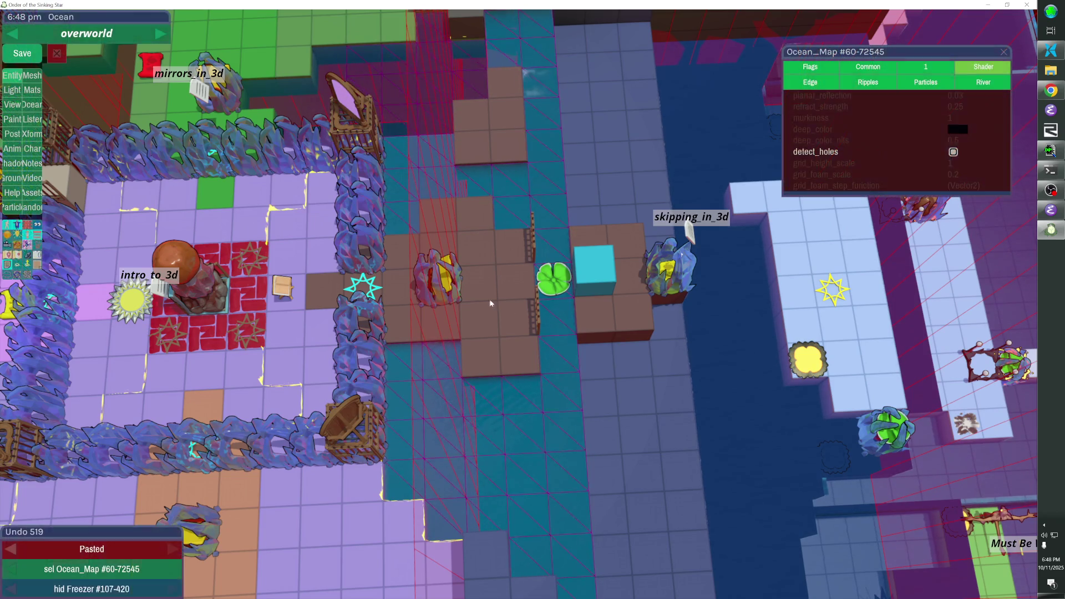
{"action": "left_click_drag", "start_coordinate": [498, 284], "coordinate": [433, 311]}
{"action": "scroll", "coordinate": [533, 300], "scroll_direction": "down", "scroll_amount": 3}
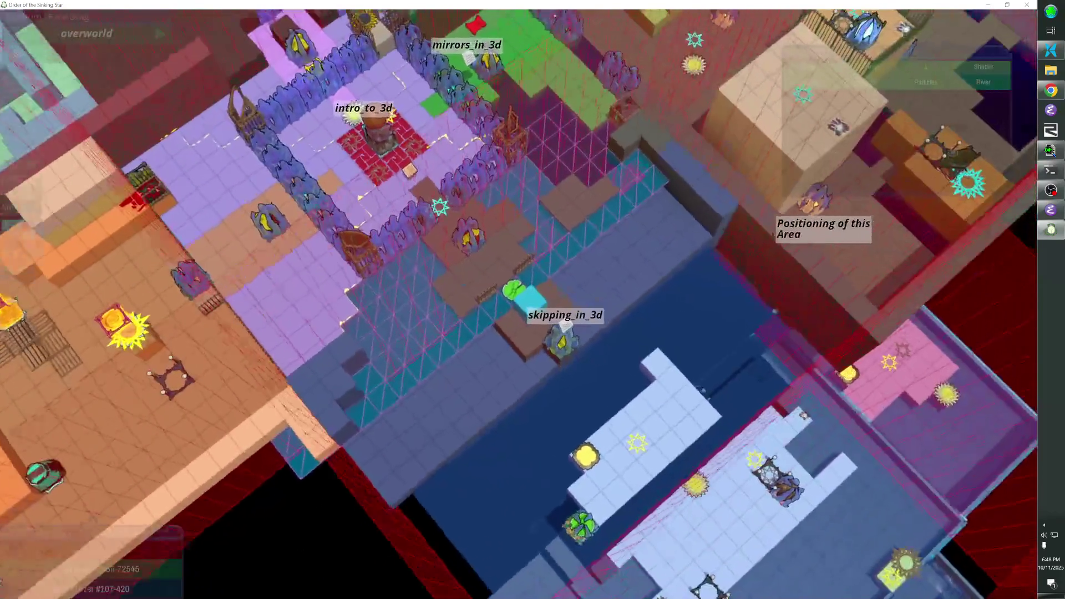
{"action": "scroll", "coordinate": [533, 299], "scroll_direction": "up", "scroll_amount": 2}
{"action": "scroll", "coordinate": [533, 300], "scroll_direction": "down", "scroll_amount": 5}
{"action": "scroll", "coordinate": [532, 299], "scroll_direction": "up", "scroll_amount": 6}
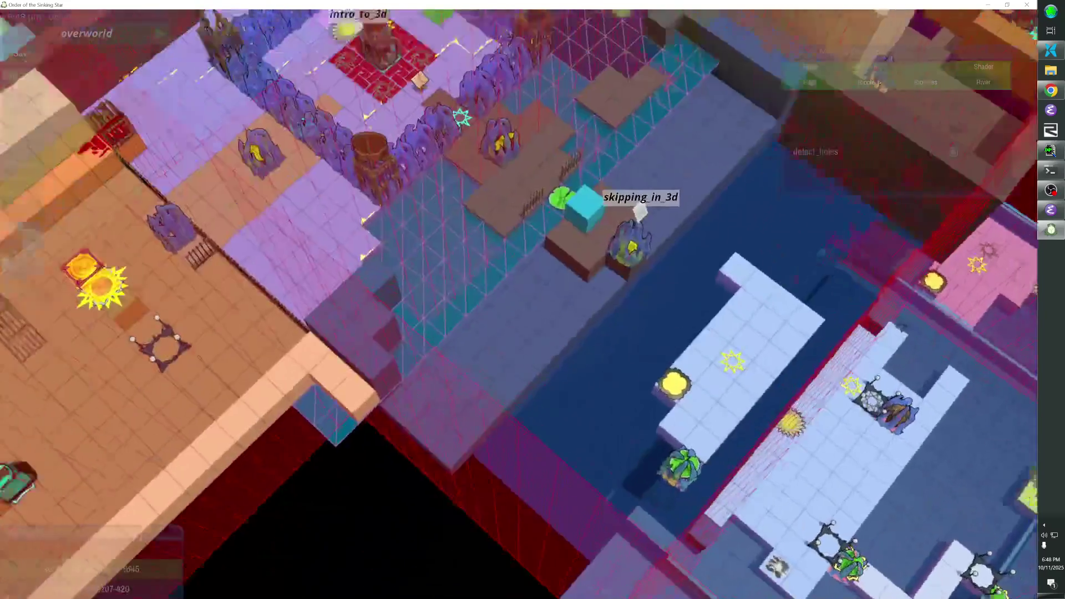
{"action": "scroll", "coordinate": [532, 300], "scroll_direction": "up", "scroll_amount": 2}
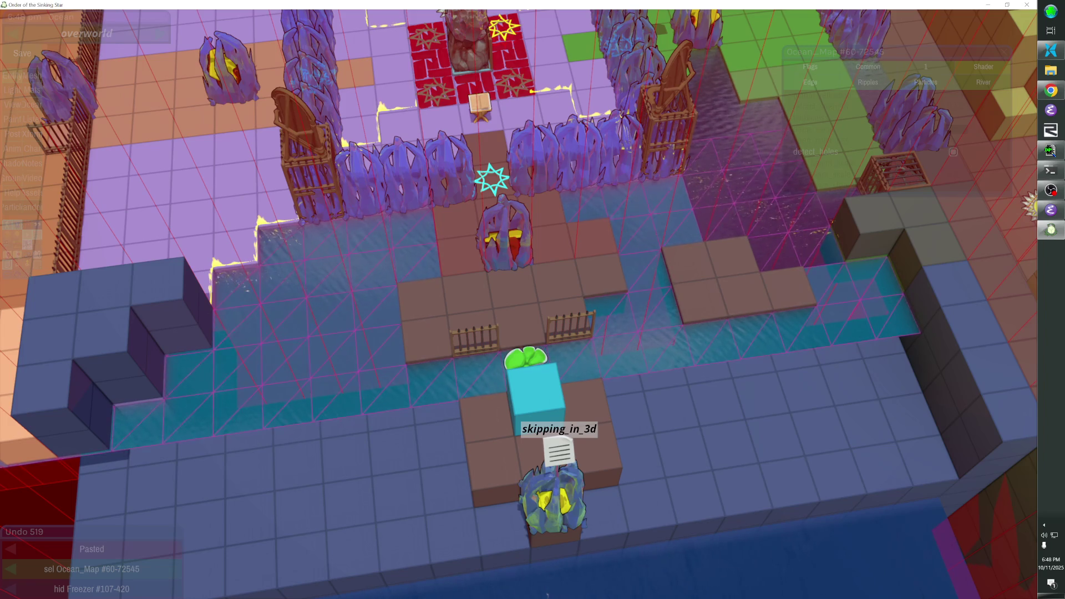
{"action": "scroll", "coordinate": [533, 300], "scroll_direction": "down", "scroll_amount": 1}
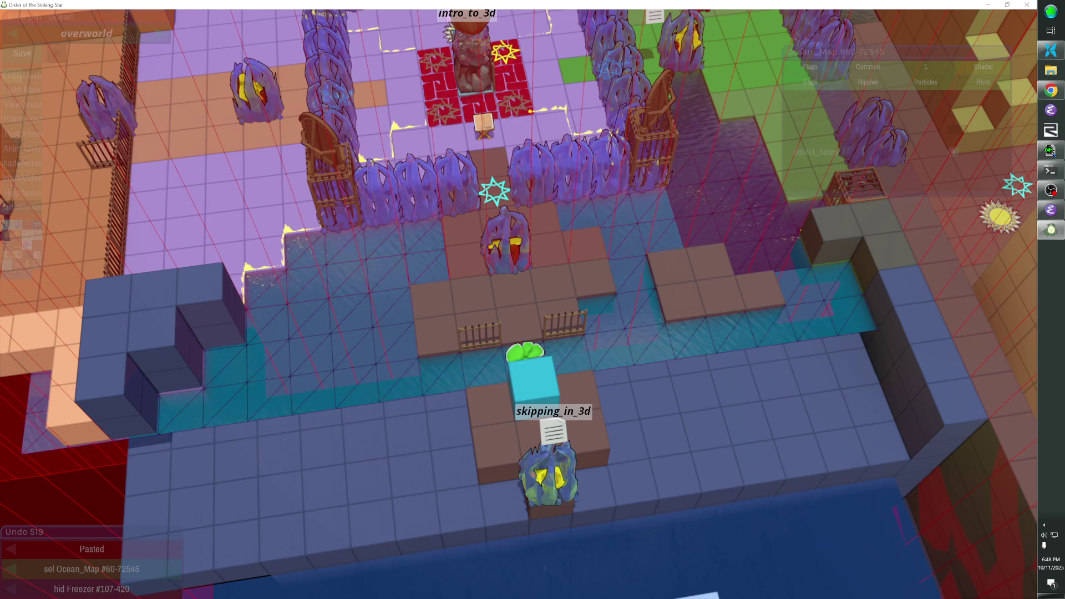
{"action": "scroll", "coordinate": [533, 299], "scroll_direction": "down", "scroll_amount": 1}
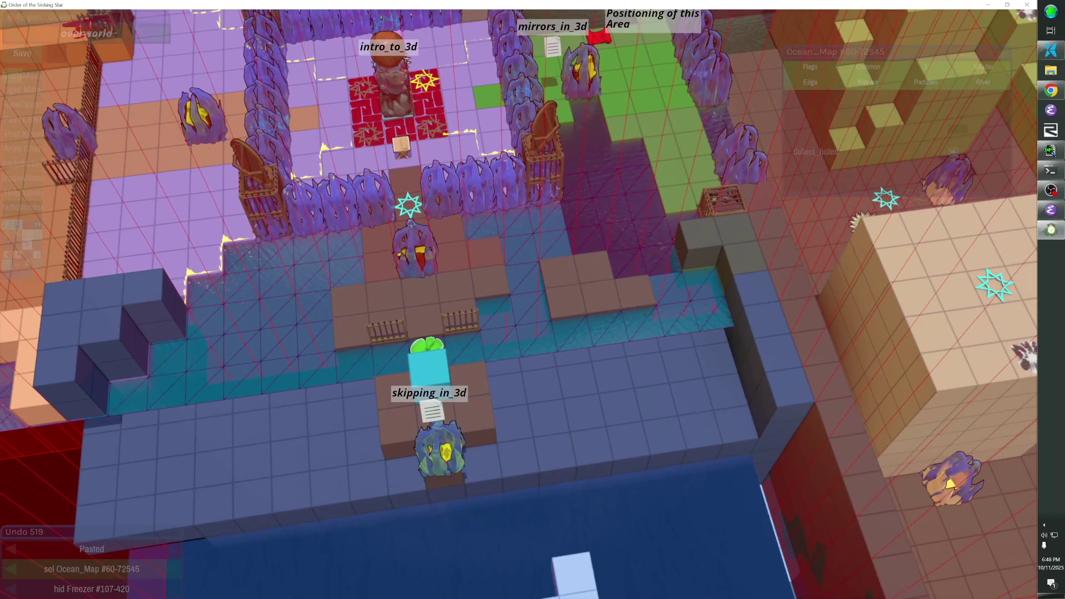
{"action": "scroll", "coordinate": [532, 299], "scroll_direction": "up", "scroll_amount": 2}
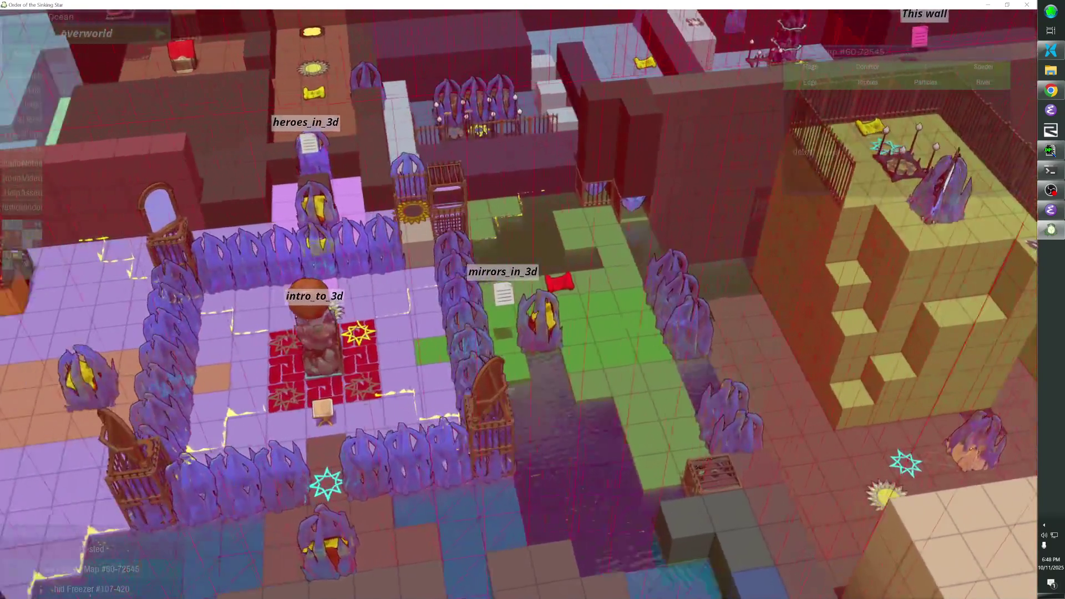
{"action": "scroll", "coordinate": [532, 300], "scroll_direction": "down", "scroll_amount": 2}
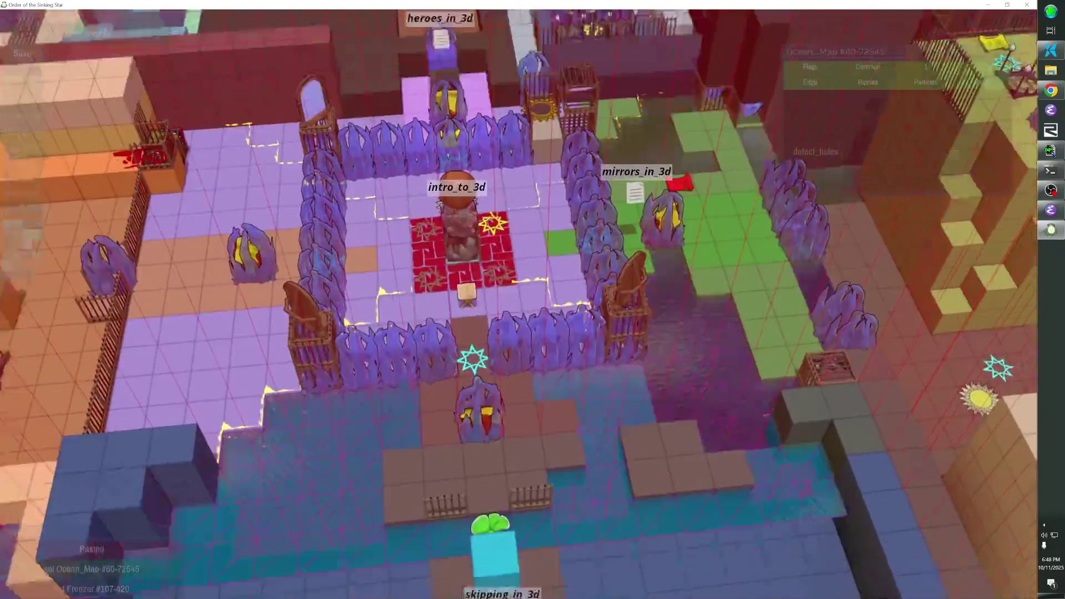
{"action": "scroll", "coordinate": [532, 299], "scroll_direction": "up", "scroll_amount": 3}
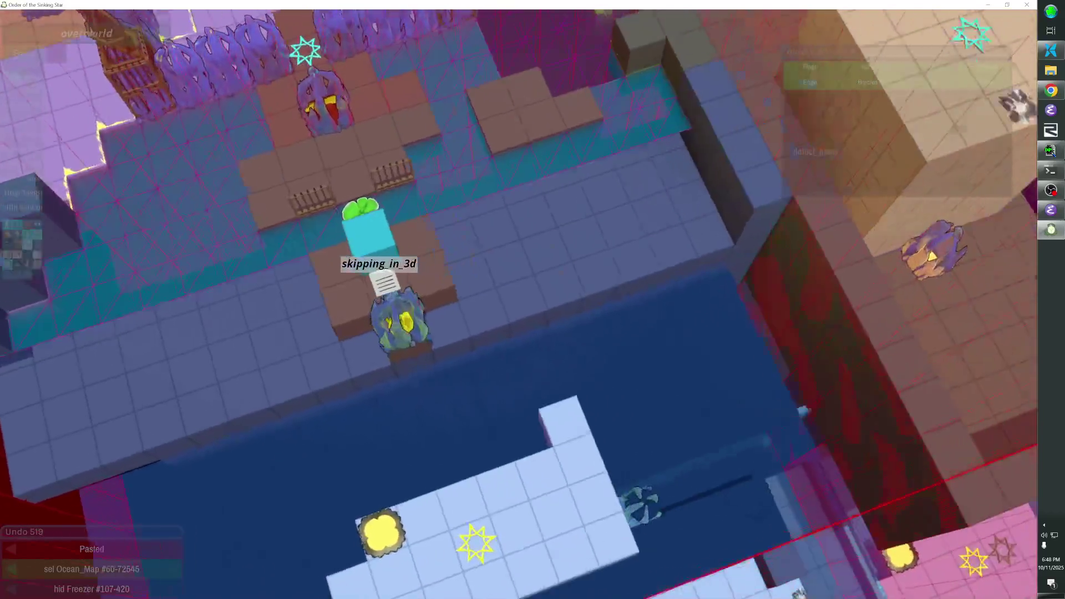
{"action": "scroll", "coordinate": [532, 299], "scroll_direction": "down", "scroll_amount": 2}
{"action": "scroll", "coordinate": [532, 299], "scroll_direction": "up", "scroll_amount": 2}
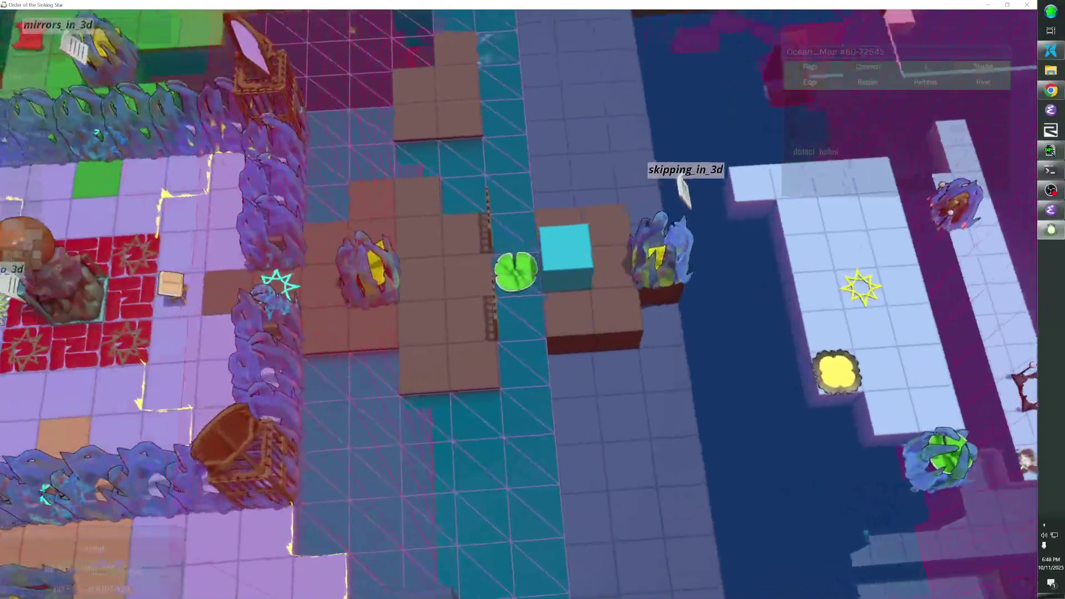
{"action": "scroll", "coordinate": [533, 300], "scroll_direction": "down", "scroll_amount": 2}
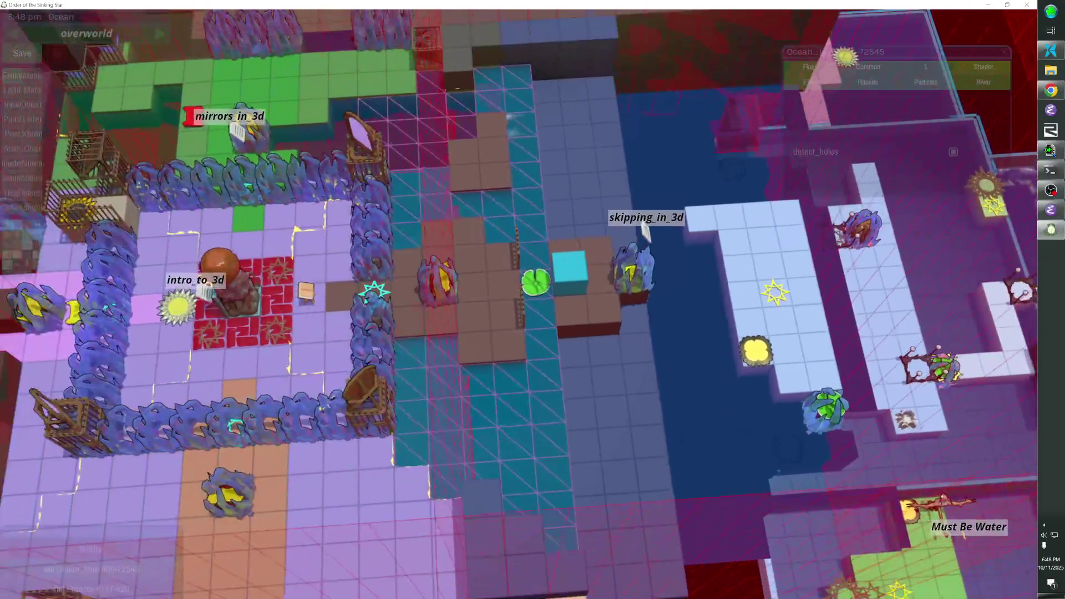
{"action": "scroll", "coordinate": [533, 300], "scroll_direction": "up", "scroll_amount": 2}
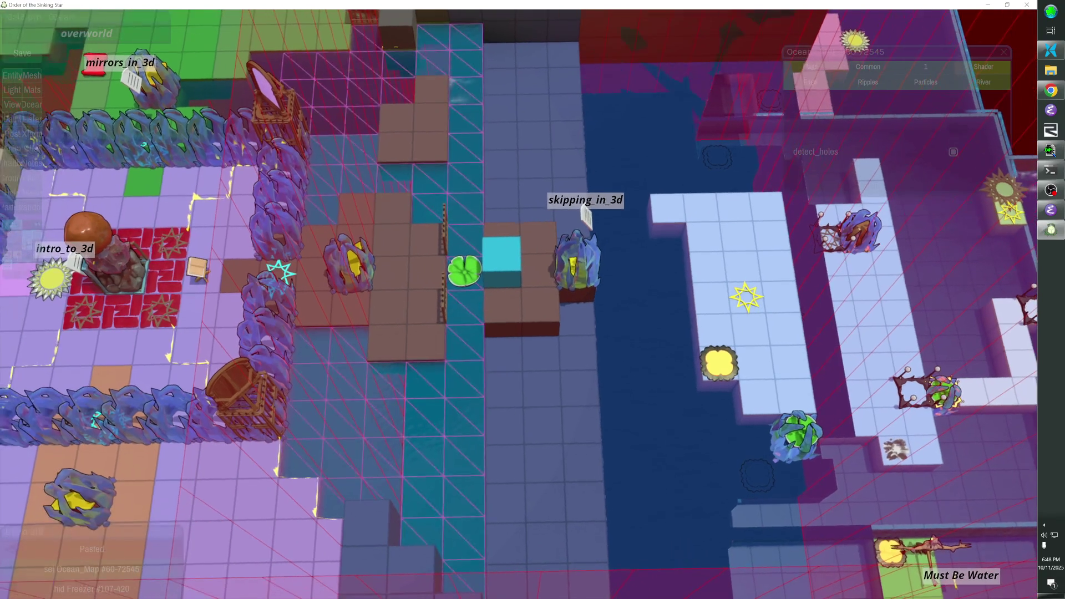
{"action": "scroll", "coordinate": [532, 299], "scroll_direction": "up", "scroll_amount": 2}
{"action": "scroll", "coordinate": [528, 312], "scroll_direction": "up", "scroll_amount": 4}
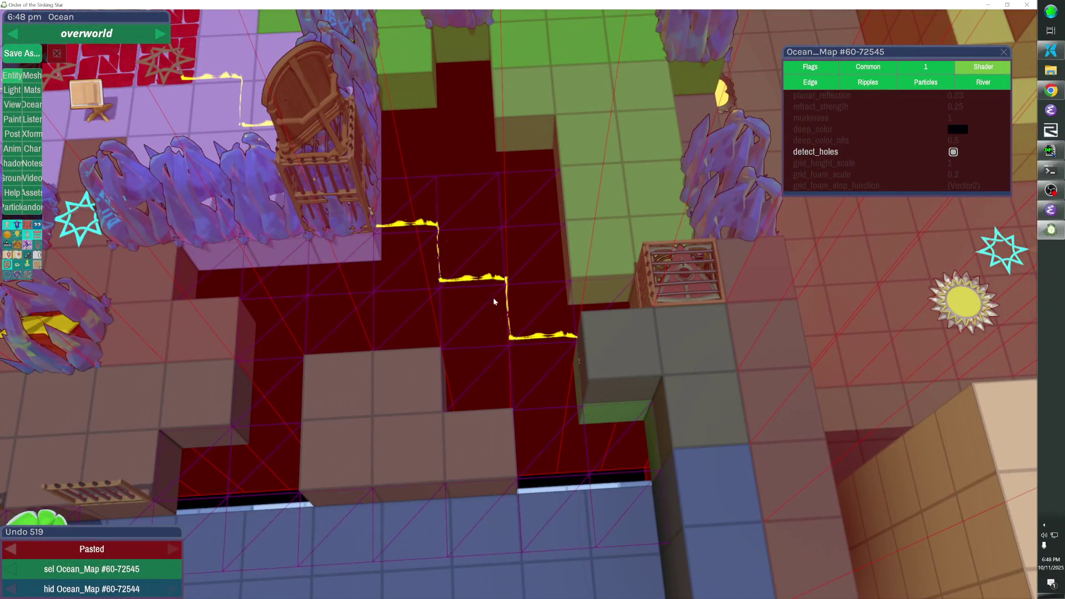
{"action": "scroll", "coordinate": [430, 303], "scroll_direction": "down", "scroll_amount": 5}
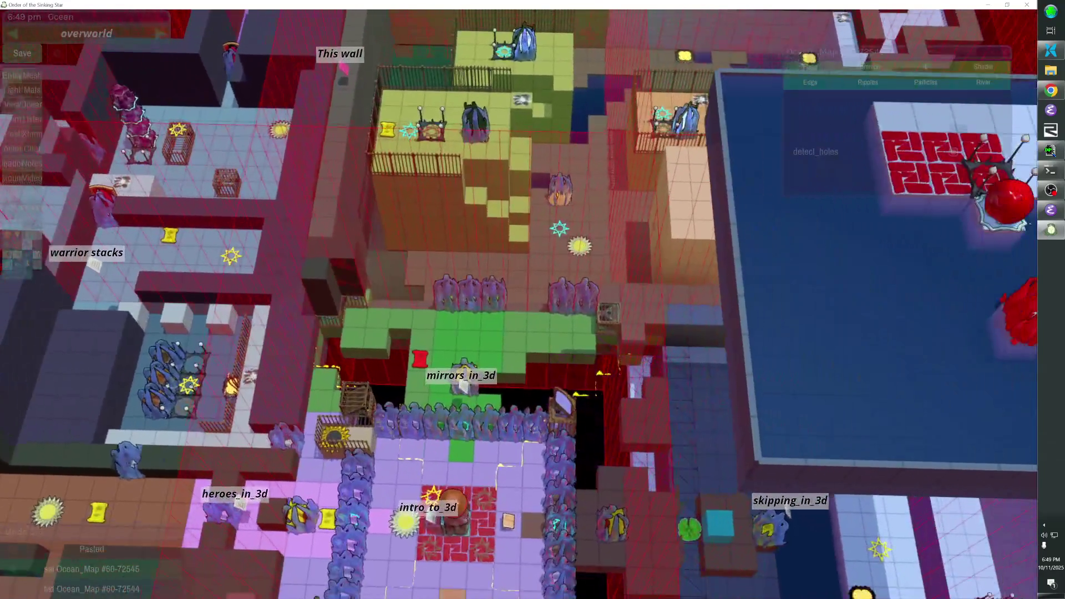
{"action": "left_click", "coordinate": [518, 271]}
Try shifting the neighbouring wall set over the green area with undo and redo, then deselect
{"action": "left_click", "coordinate": [524, 282]}
{"action": "key", "text": "ctrl+z"}
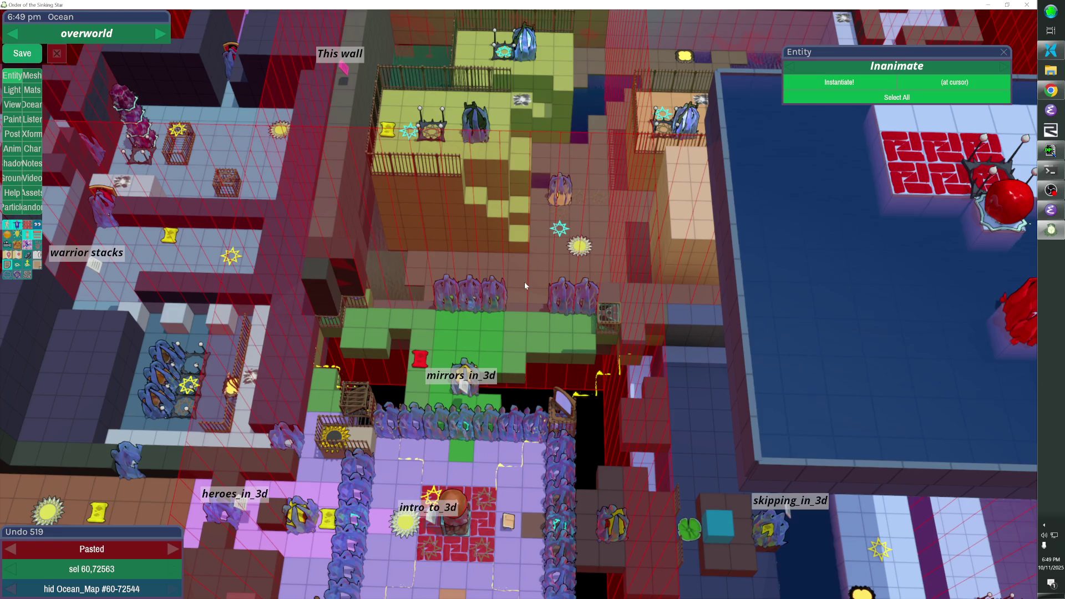
{"action": "key", "text": "ctrl+z"}
{"action": "key", "text": "ctrl+y"}
{"action": "key", "text": "ctrl+y"}
{"action": "key", "text": "ctrl+y"}
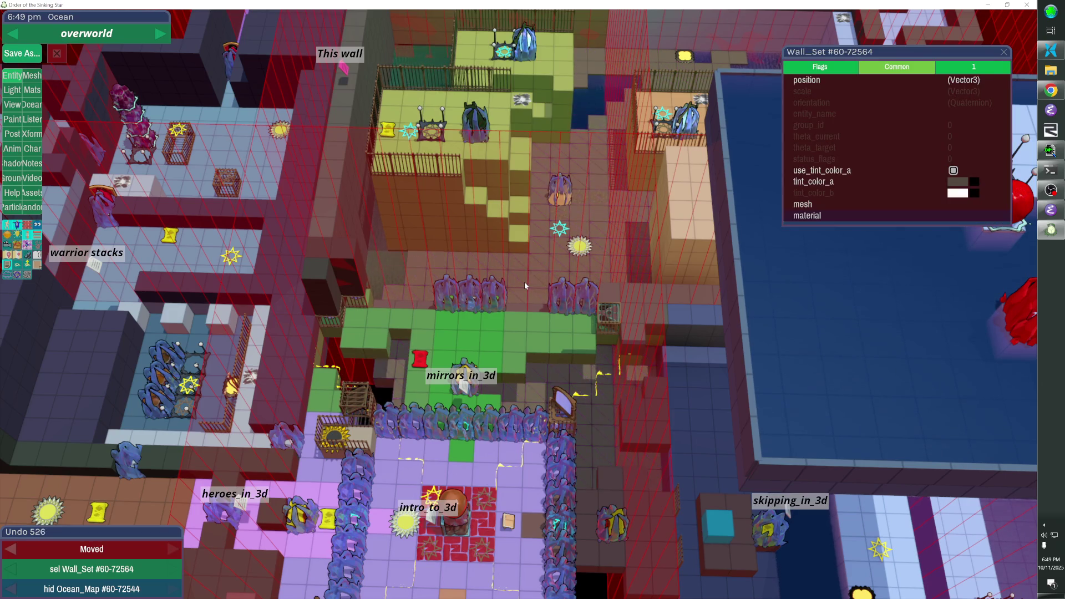
{"action": "key", "text": "ctrl+y"}
{"action": "key", "text": "ctrl+y"}
{"action": "key", "text": "ctrl+y"}
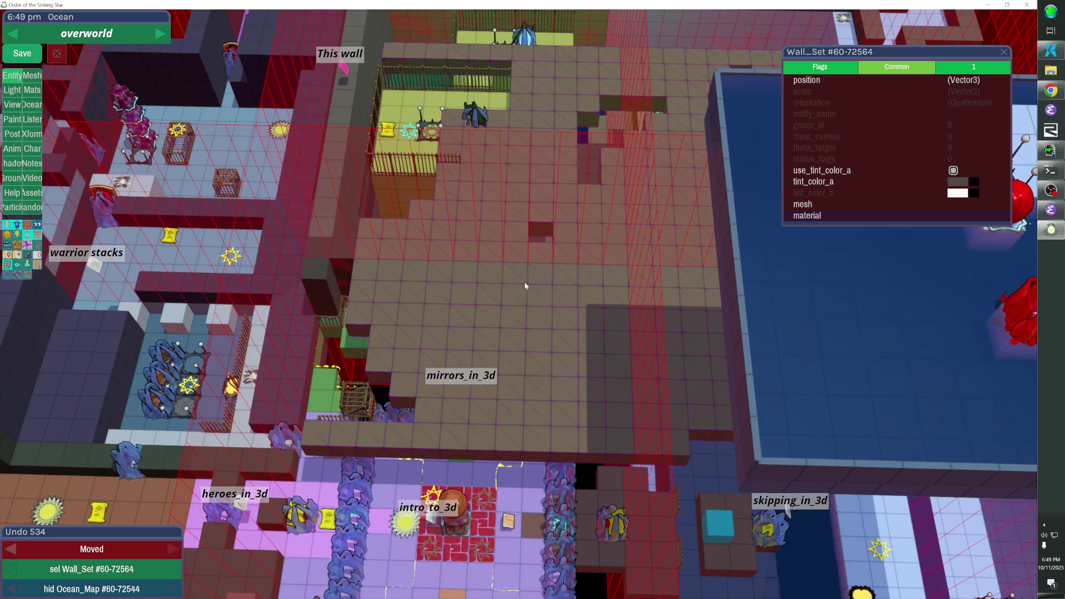
{"action": "left_click", "coordinate": [542, 229]}
{"action": "key", "text": "ctrl+y"}
{"action": "key", "text": "ctrl+z"}
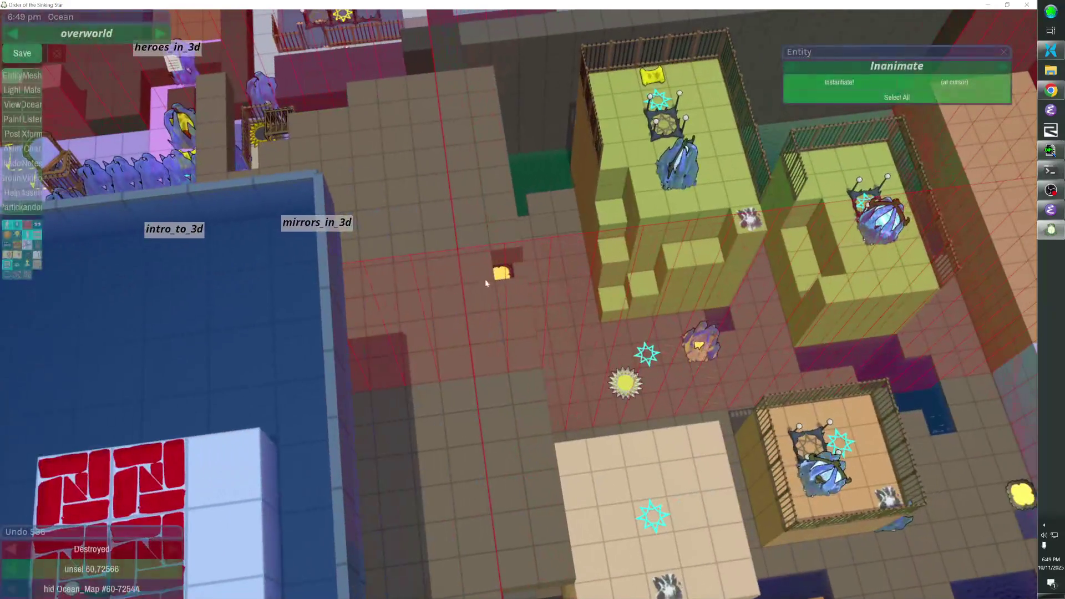
{"action": "key", "text": "ctrl+y"}
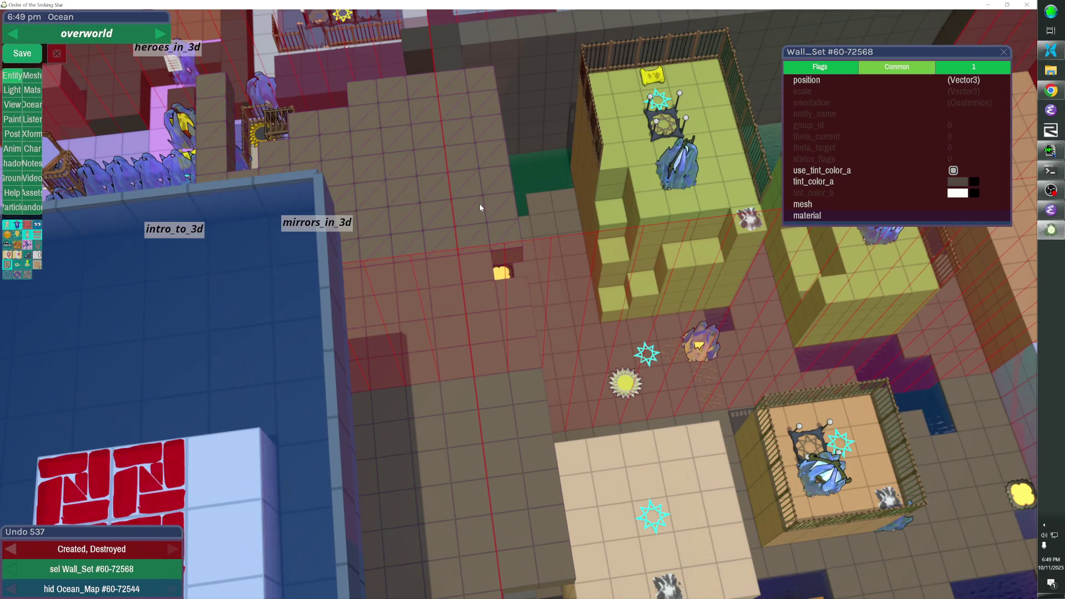
{"action": "key", "text": "ctrl+z"}
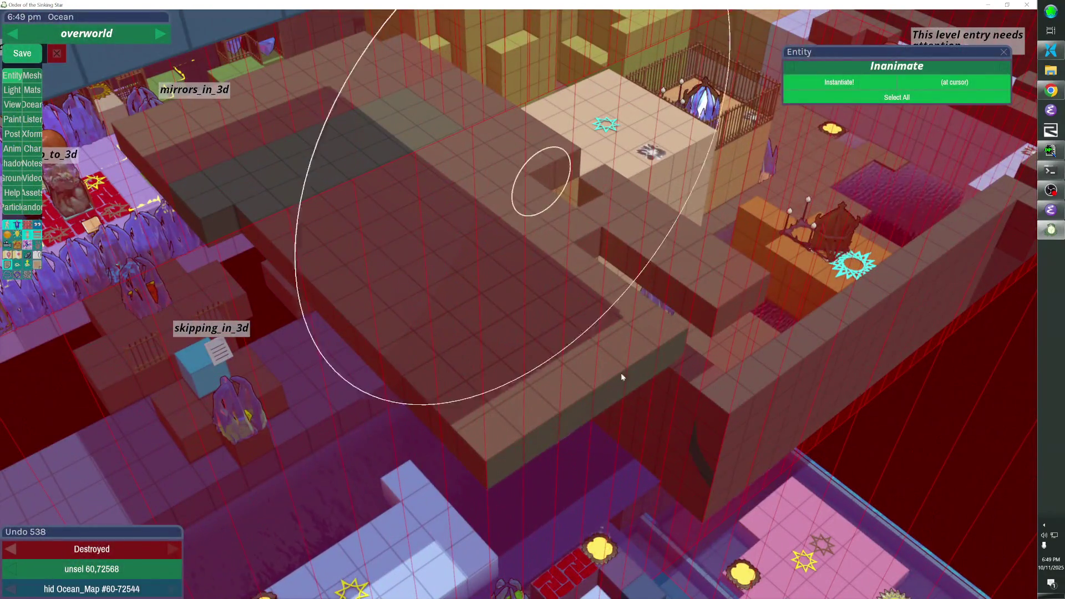
{"action": "left_click", "coordinate": [564, 363]}
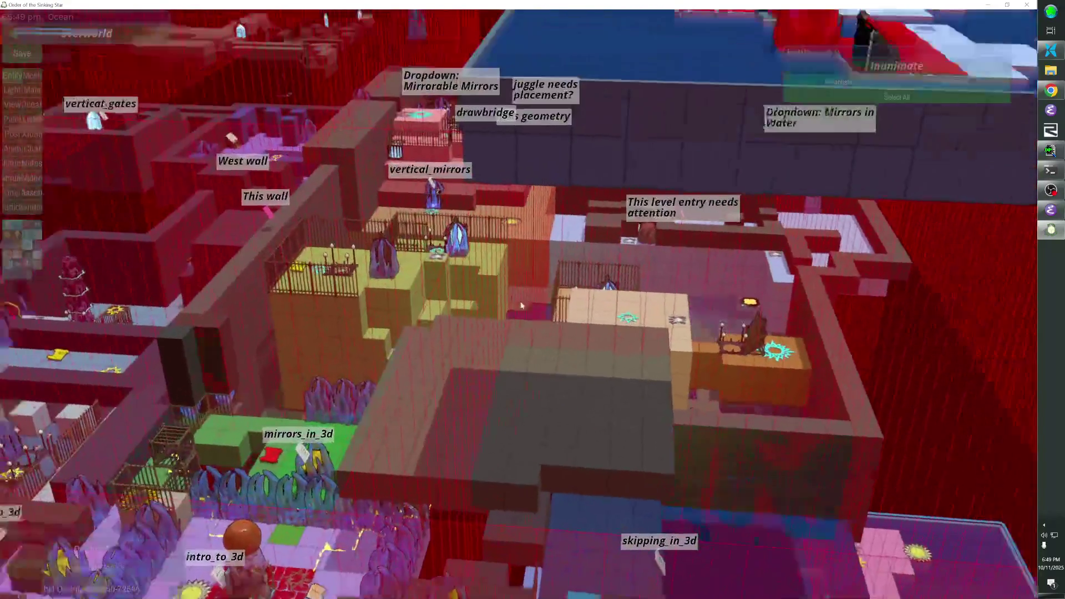
Hide the 73 fence pieces, reposition the raised wall slab, and stretch it over a larger area
{"action": "key", "text": "h"}
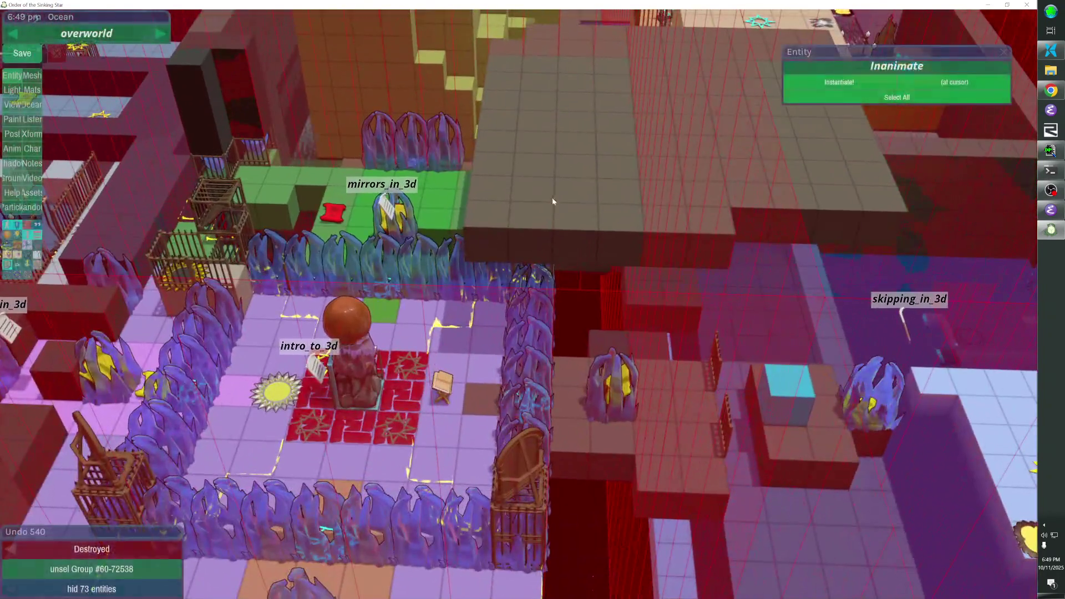
{"action": "left_click", "coordinate": [554, 191]}
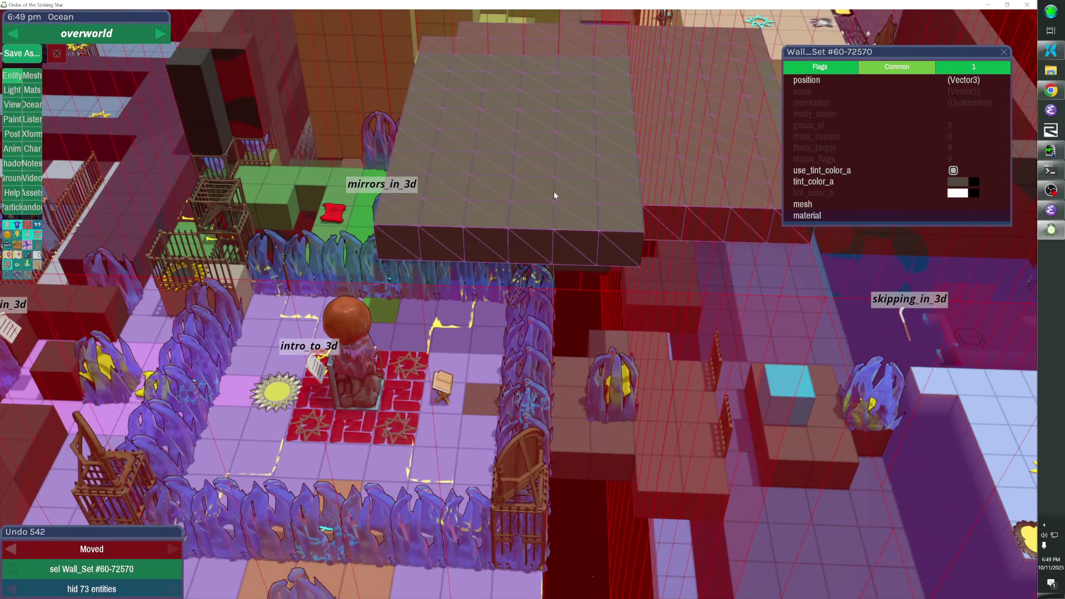
{"action": "key", "text": "Left"}
{"action": "key", "text": "Left"}
{"action": "key", "text": "Left"}
{"action": "key", "text": "Left"}
{"action": "key", "text": "Left"}
{"action": "key", "text": "Left"}
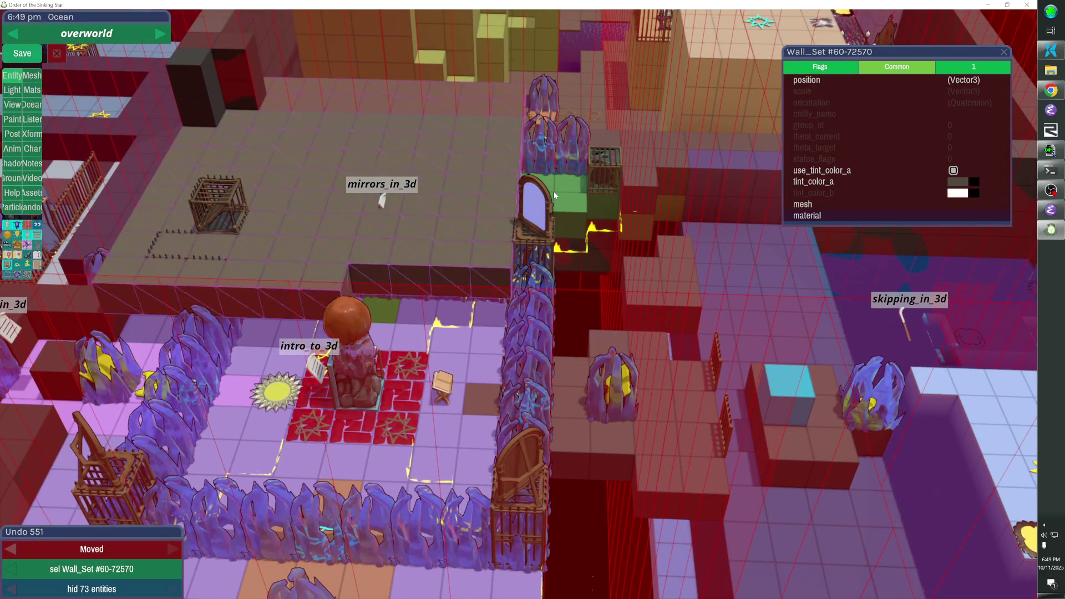
{"action": "key", "text": "Right"}
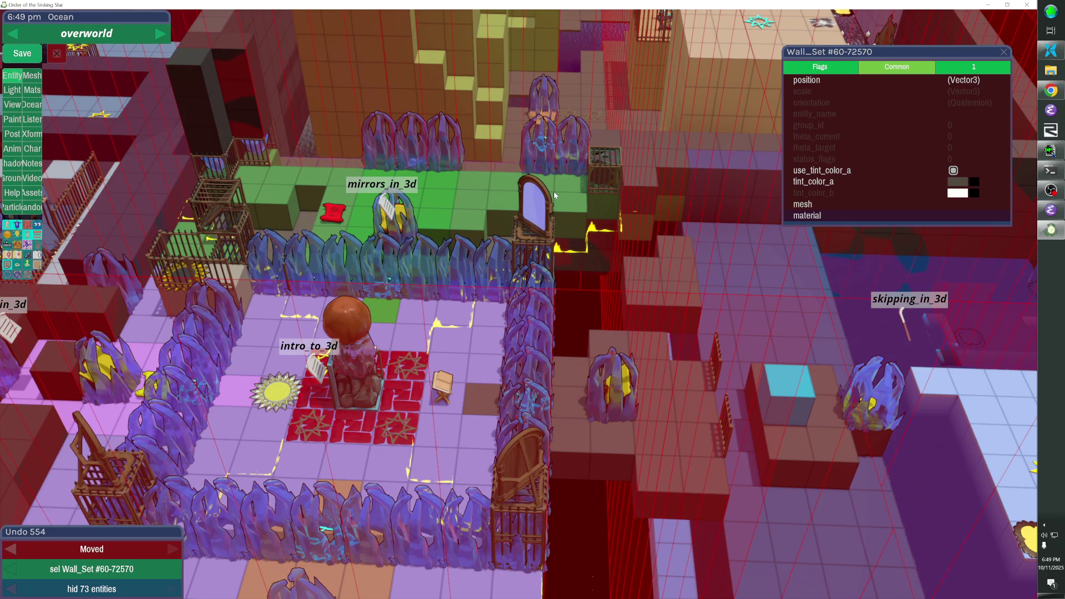
{"action": "key", "text": "Escape"}
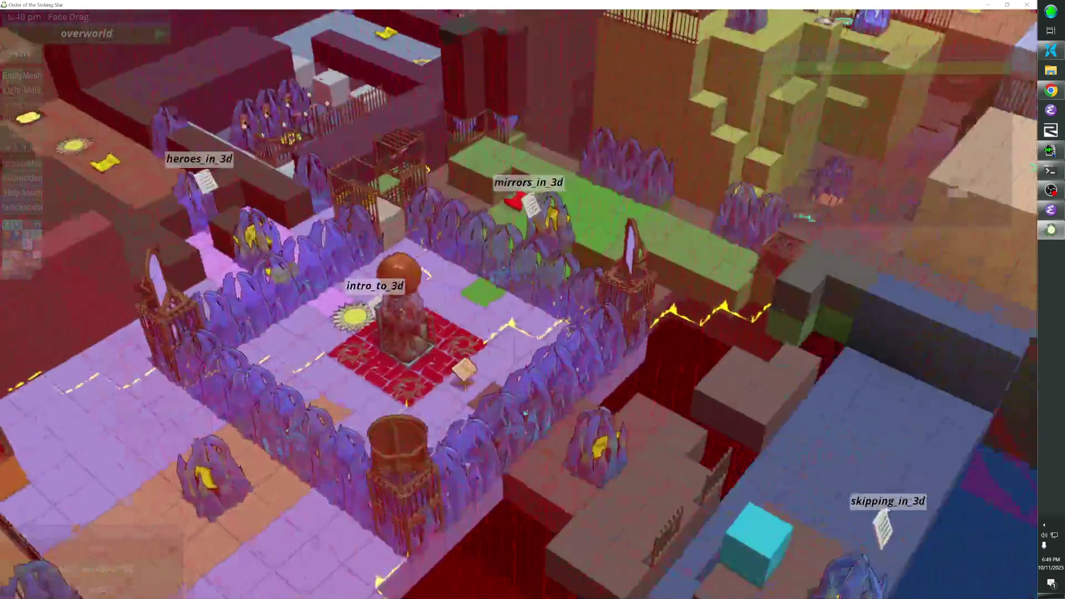
{"action": "key", "text": "Escape"}
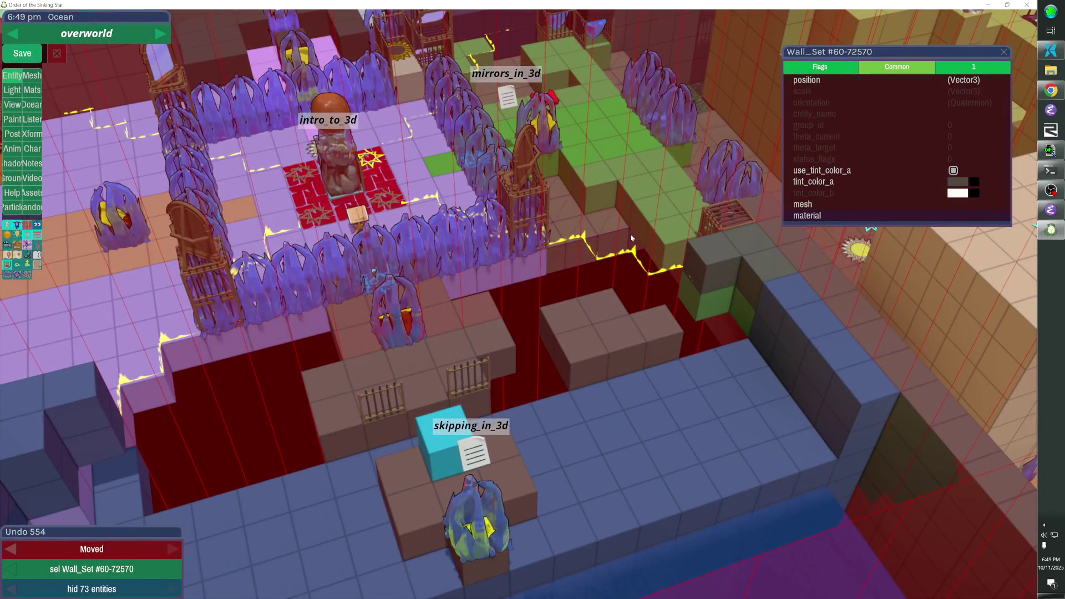
{"action": "mouse_move", "coordinate": [536, 299]}
{"action": "left_mouse_down"}
{"action": "mouse_move", "coordinate": [244, 428]}
{"action": "mouse_move", "coordinate": [142, 524]}
{"action": "left_mouse_up"}
{"action": "key", "text": "Escape"}
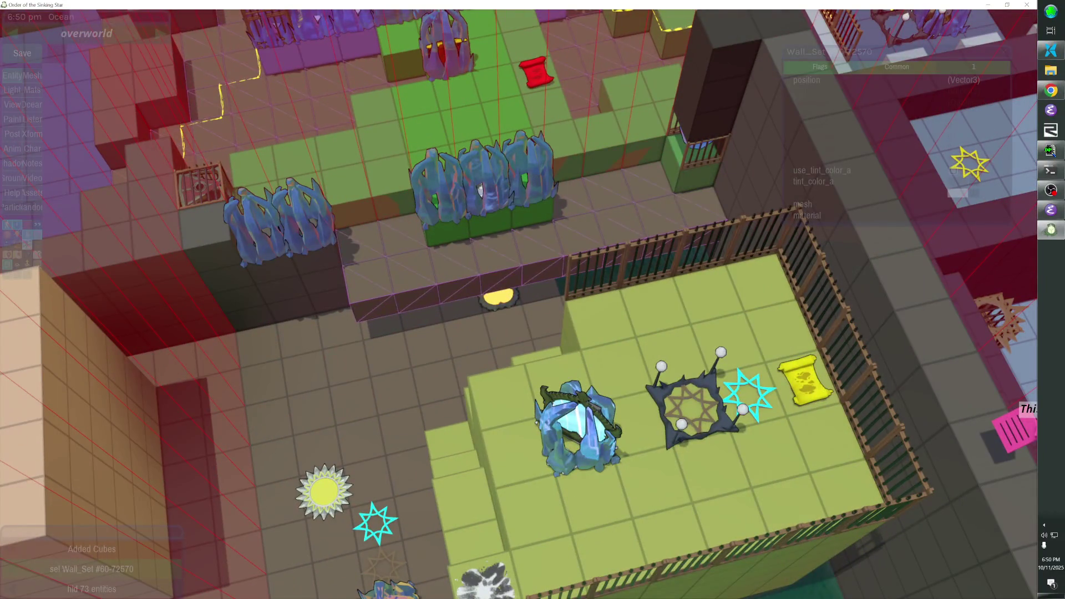
{"action": "key", "text": "Escape"}
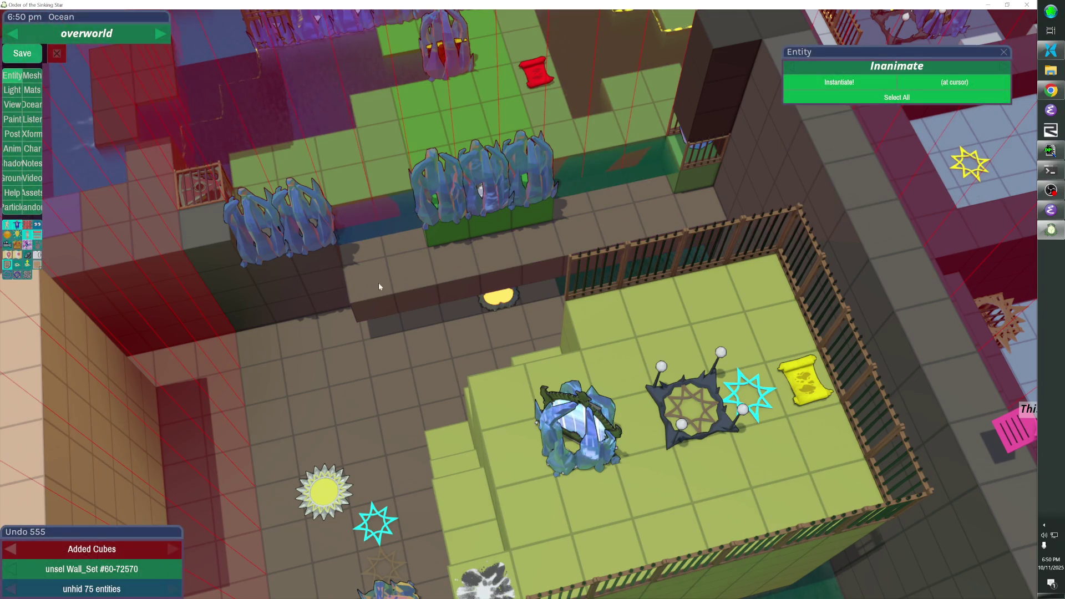
Add a wall cube, build a wall strip along the fence row, and remove a stray cube
{"action": "left_click", "coordinate": [414, 268]}
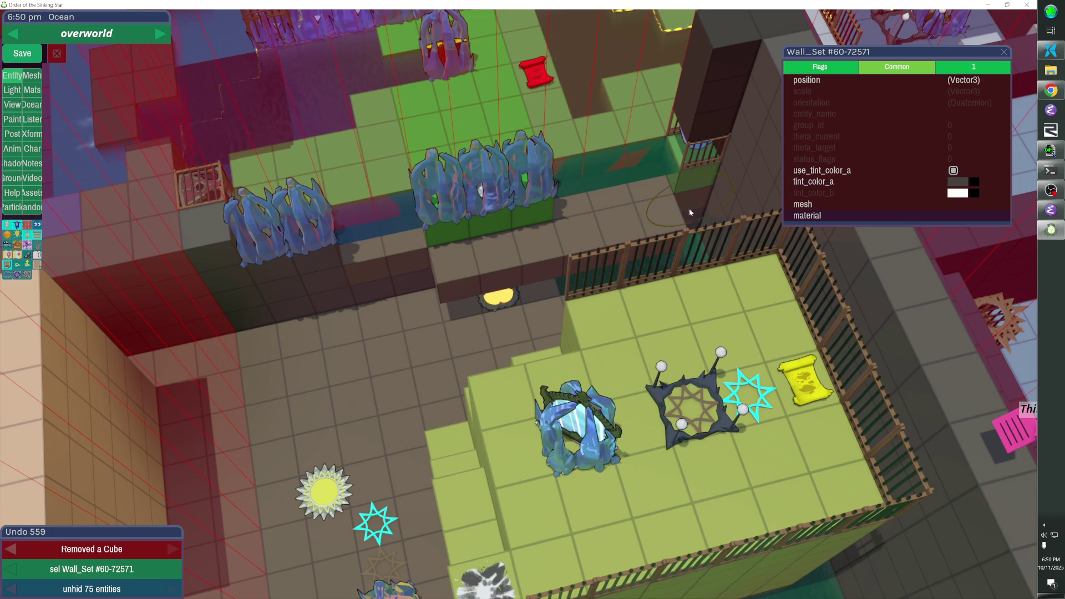
{"action": "left_click_drag", "start_coordinate": [651, 218], "coordinate": [495, 264]}
{"action": "key", "text": "Escape"}
{"action": "scroll", "coordinate": [495, 266], "scroll_direction": "down", "scroll_amount": 5}
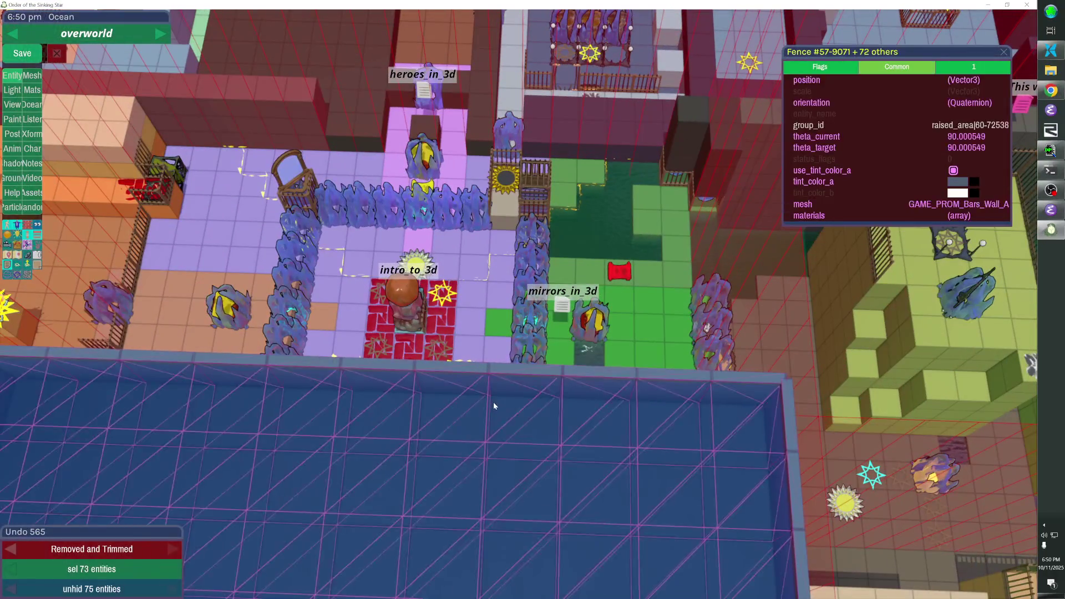
{"action": "left_click", "coordinate": [494, 400]}
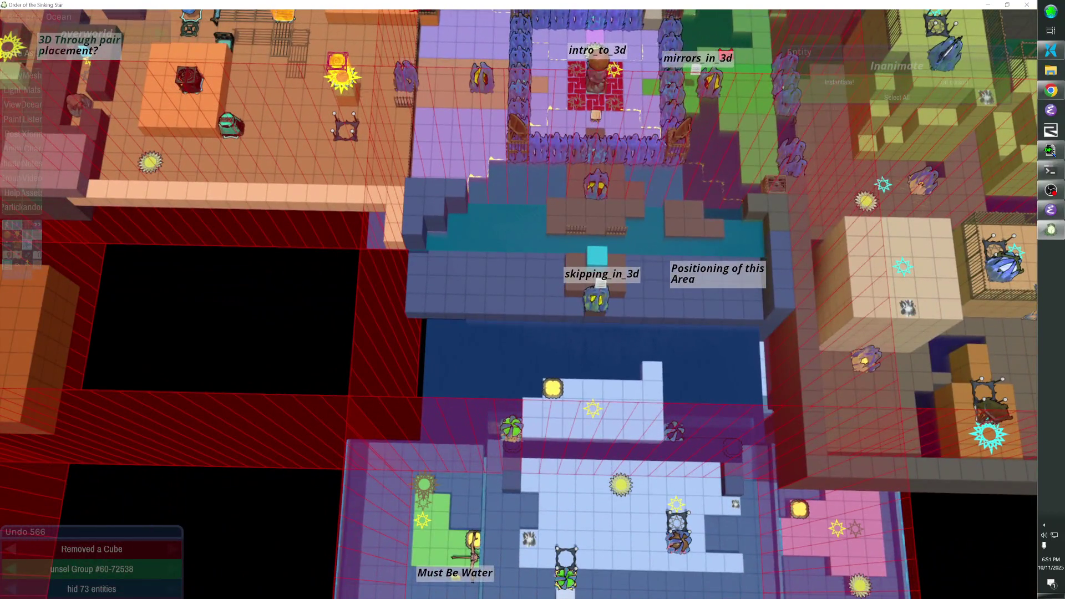
Unhide the 73 fence pieces, turn off wall overlay rendering, and select the lily pad
{"action": "key", "text": "h"}
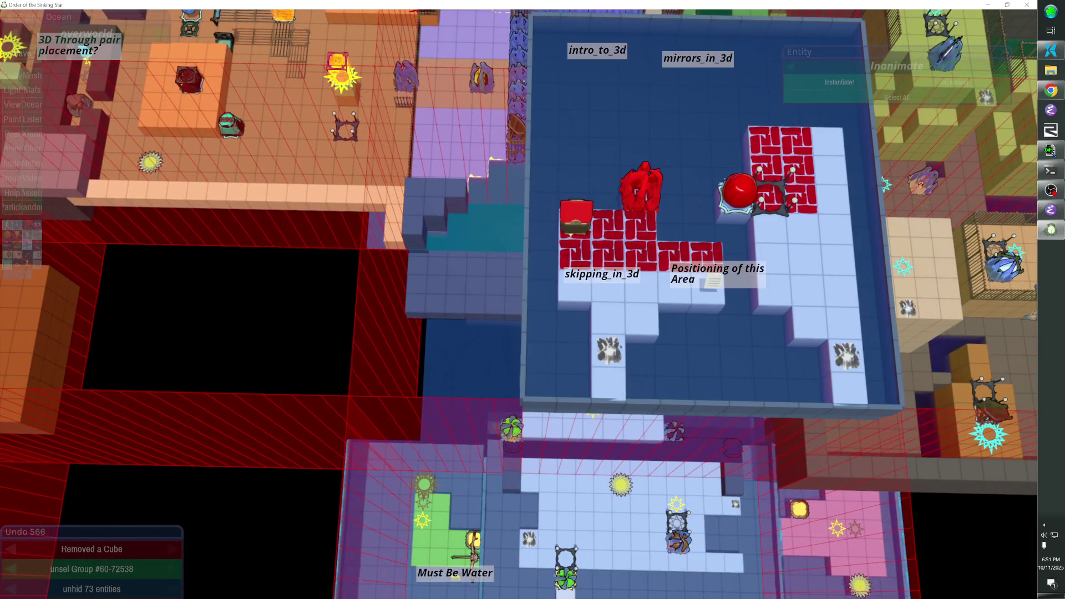
{"action": "key", "text": "o"}
{"action": "key", "text": "o"}
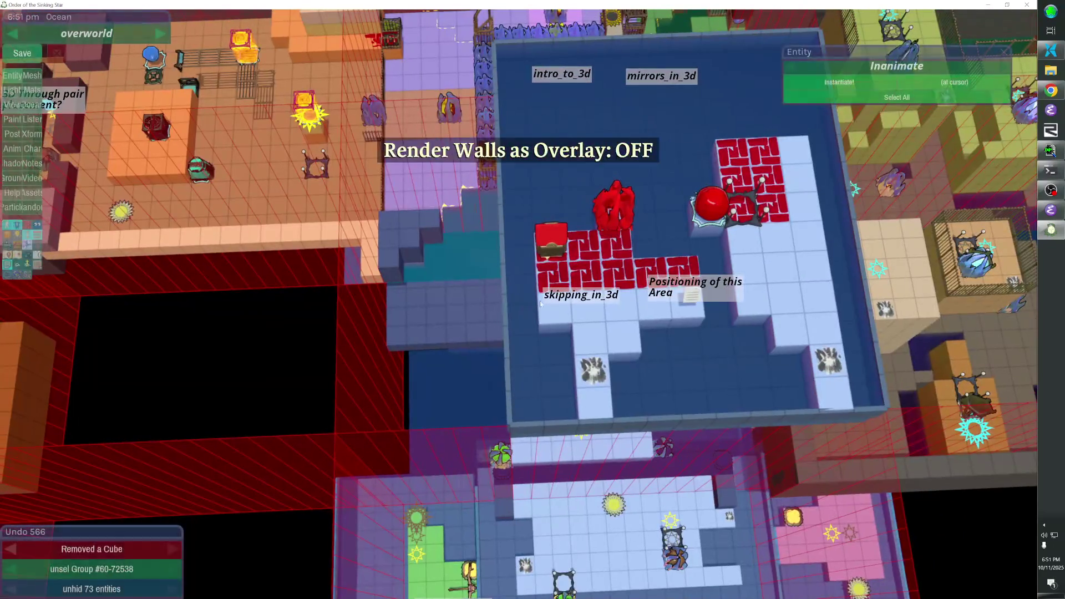
{"action": "left_click", "coordinate": [617, 300]}
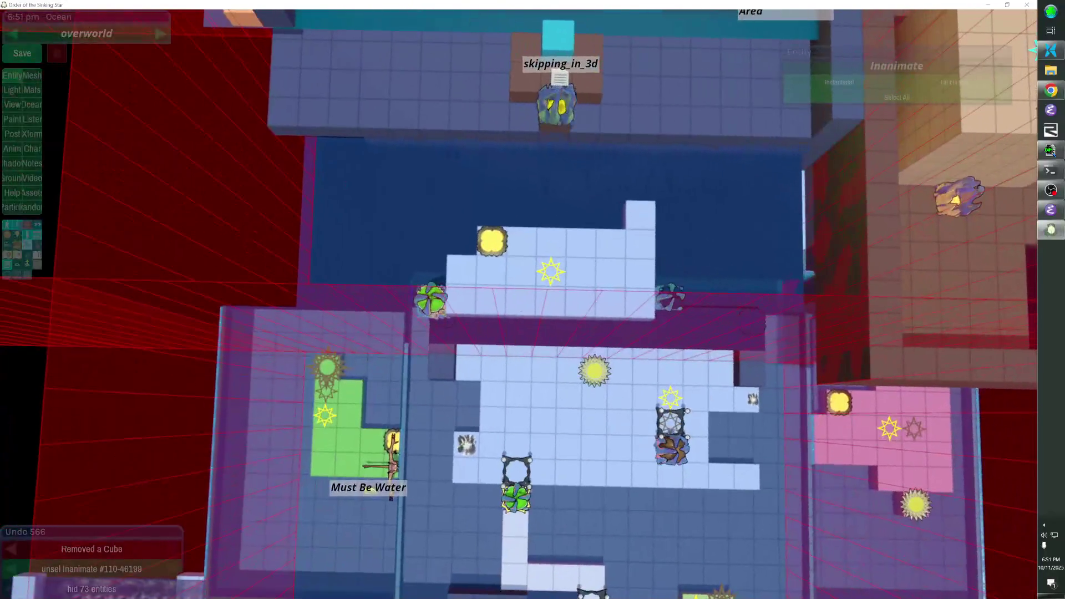
{"action": "left_click", "coordinate": [438, 307]}
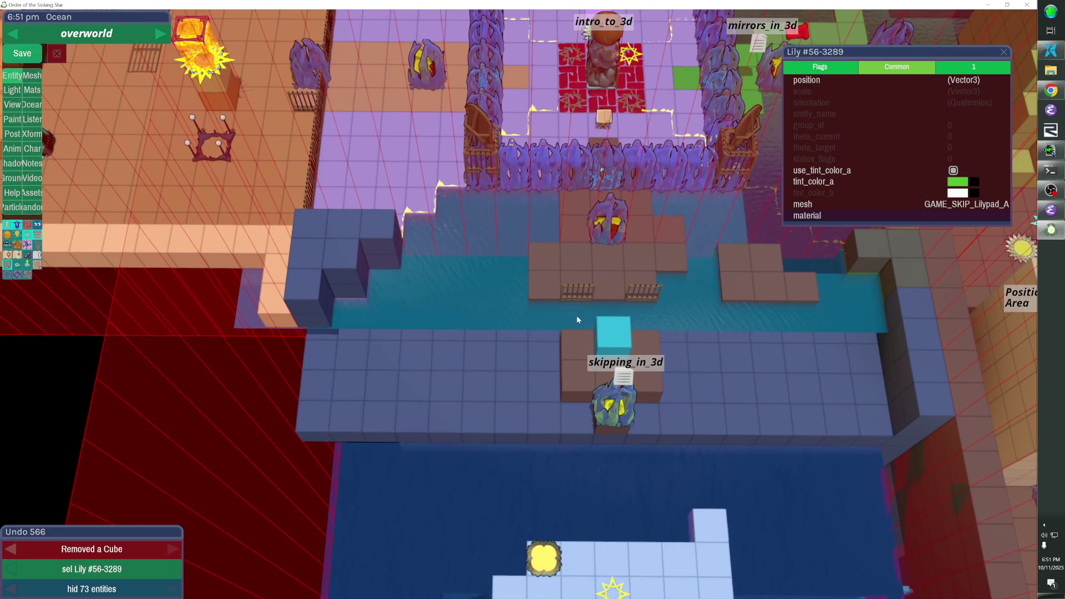
Select the ocean and extend its grid downward by three rows
{"action": "left_click", "coordinate": [494, 327]}
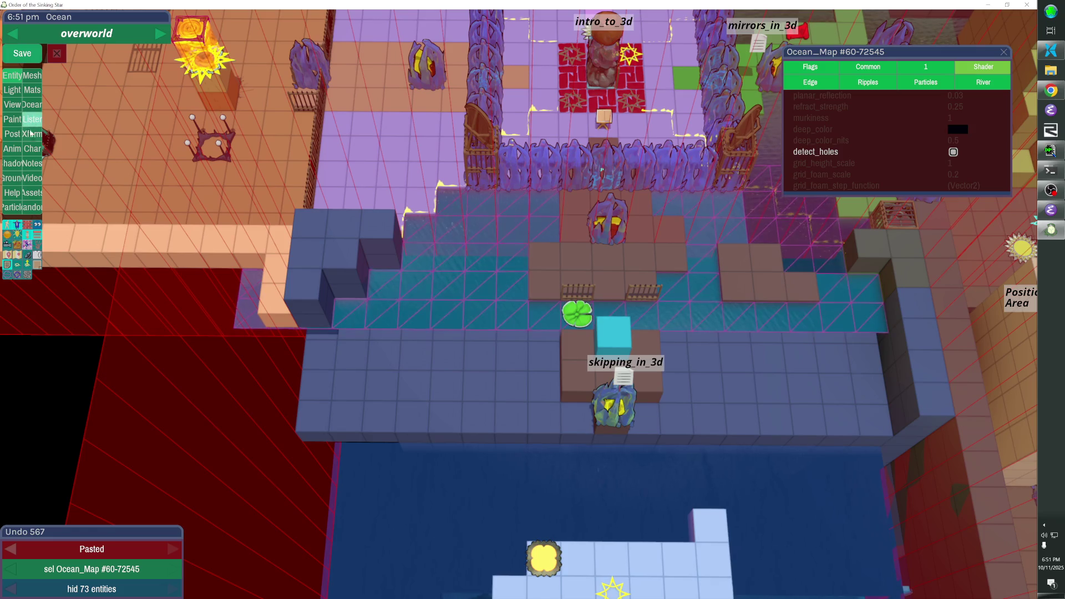
{"action": "left_click", "coordinate": [34, 107]}
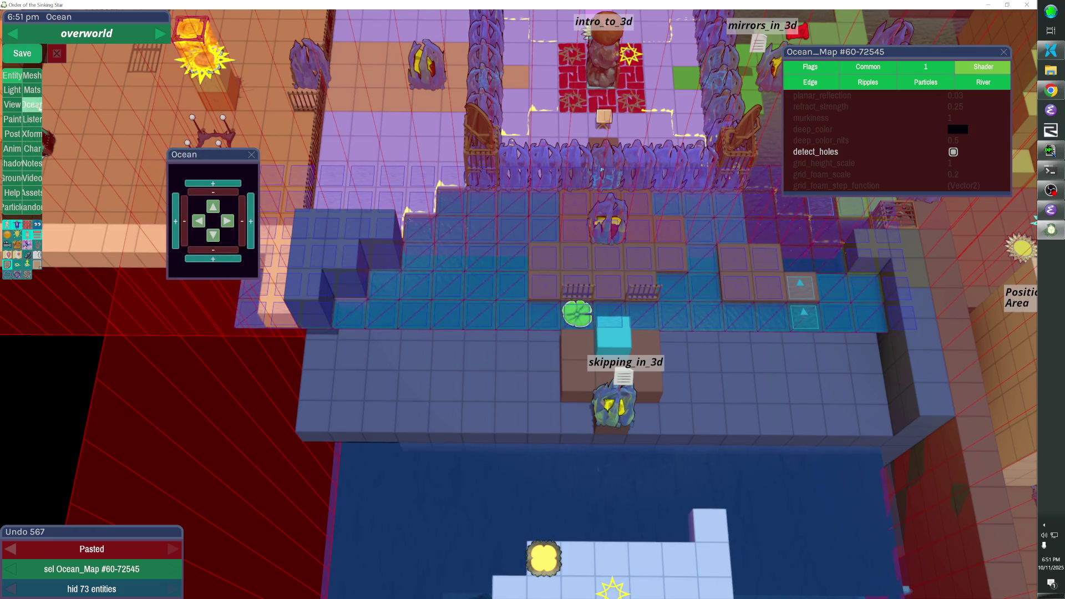
{"action": "left_click", "coordinate": [218, 259]}
{"action": "left_click", "coordinate": [218, 259]}
{"action": "left_click", "coordinate": [217, 258]}
{"action": "left_click", "coordinate": [251, 155]}
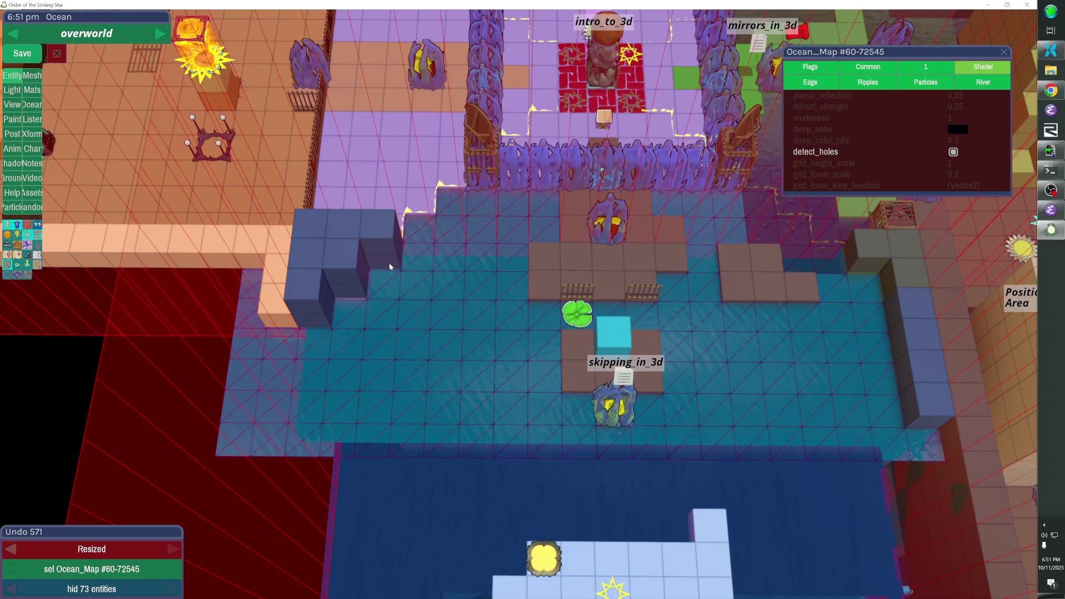
Paint current tiles from the lily pad down the left side and along the bottom
{"action": "left_click", "coordinate": [31, 106]}
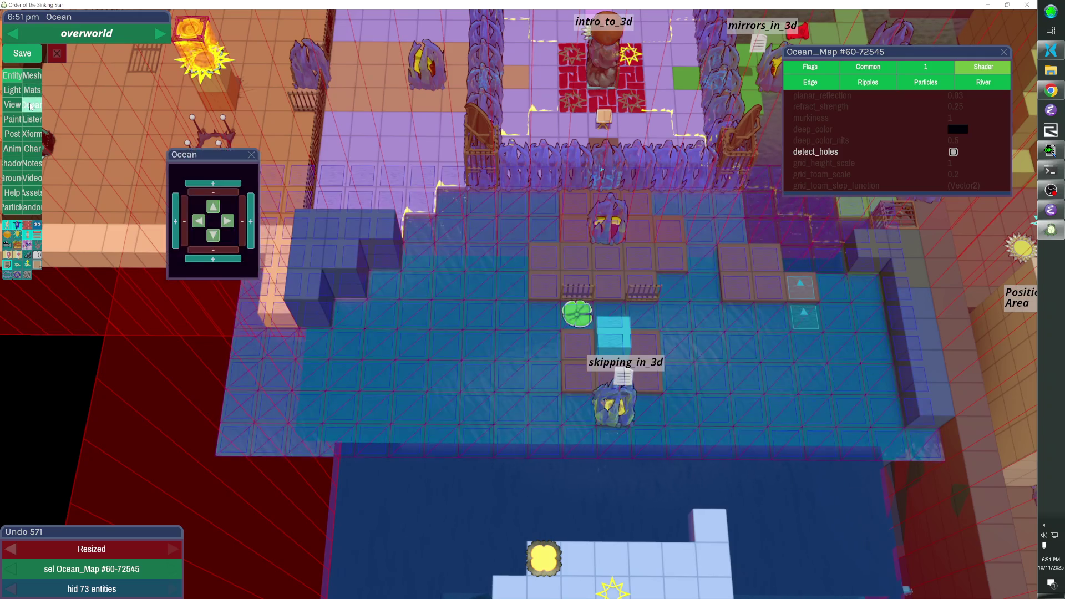
{"action": "left_click", "coordinate": [537, 316]}
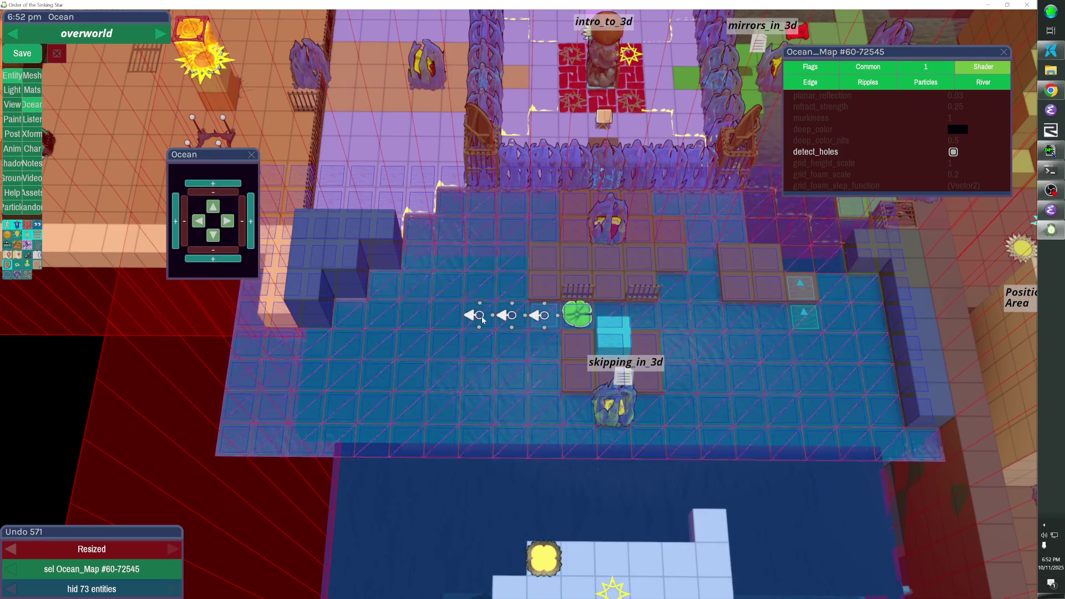
{"action": "left_click_drag", "start_coordinate": [419, 332], "coordinate": [420, 437]}
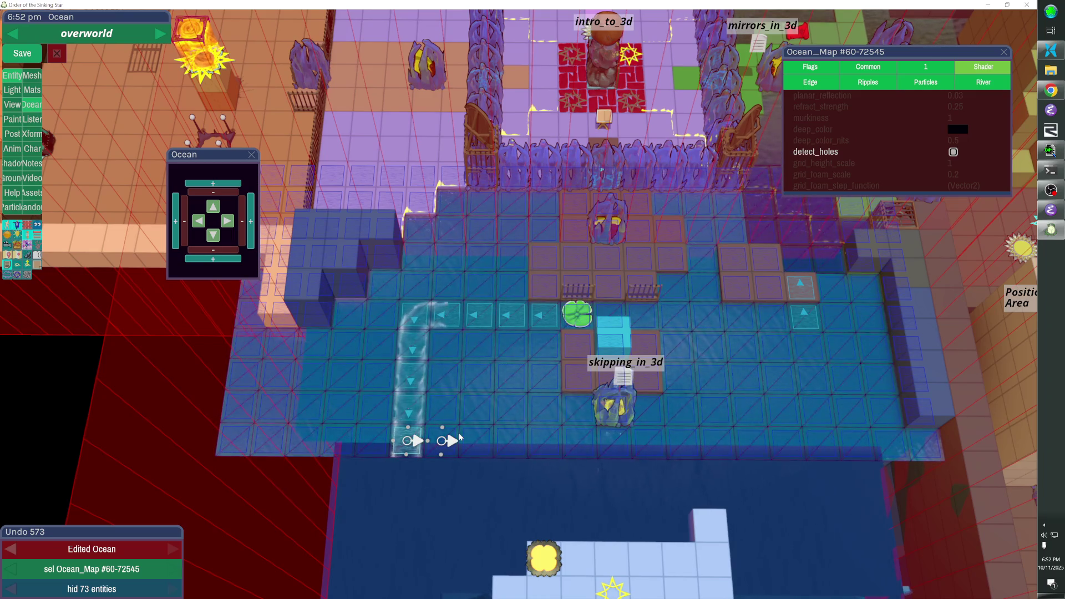
{"action": "left_click", "coordinate": [751, 442]}
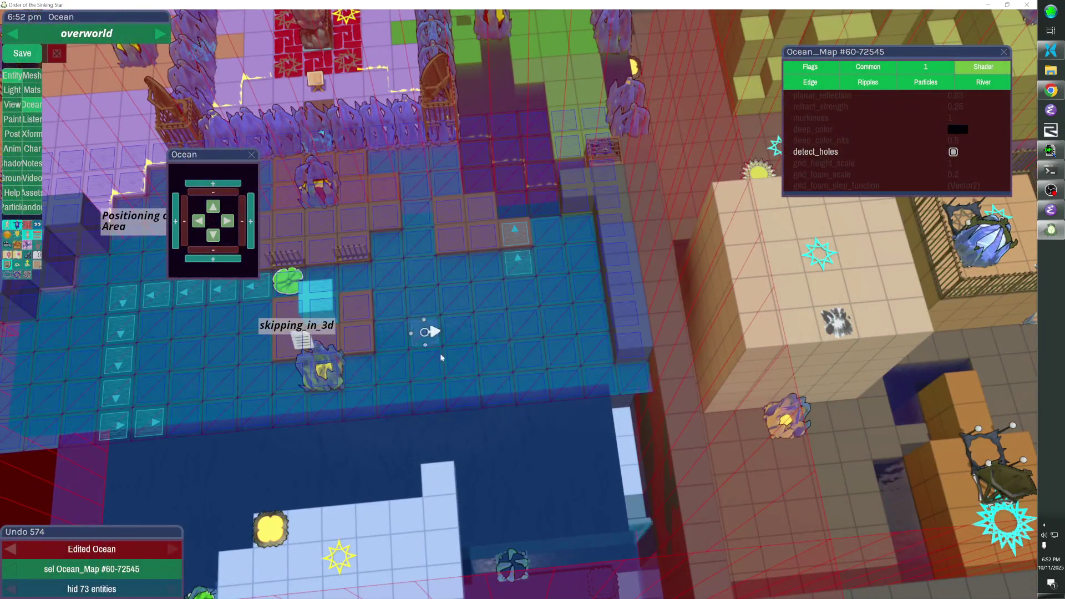
{"action": "mouse_move", "coordinate": [442, 395]}
{"action": "left_mouse_down"}
{"action": "mouse_move", "coordinate": [533, 388]}
{"action": "mouse_move", "coordinate": [522, 286]}
{"action": "mouse_move", "coordinate": [483, 296]}
{"action": "mouse_move", "coordinate": [450, 269]}
{"action": "mouse_move", "coordinate": [314, 274]}
{"action": "mouse_move", "coordinate": [310, 284]}
{"action": "left_mouse_up"}
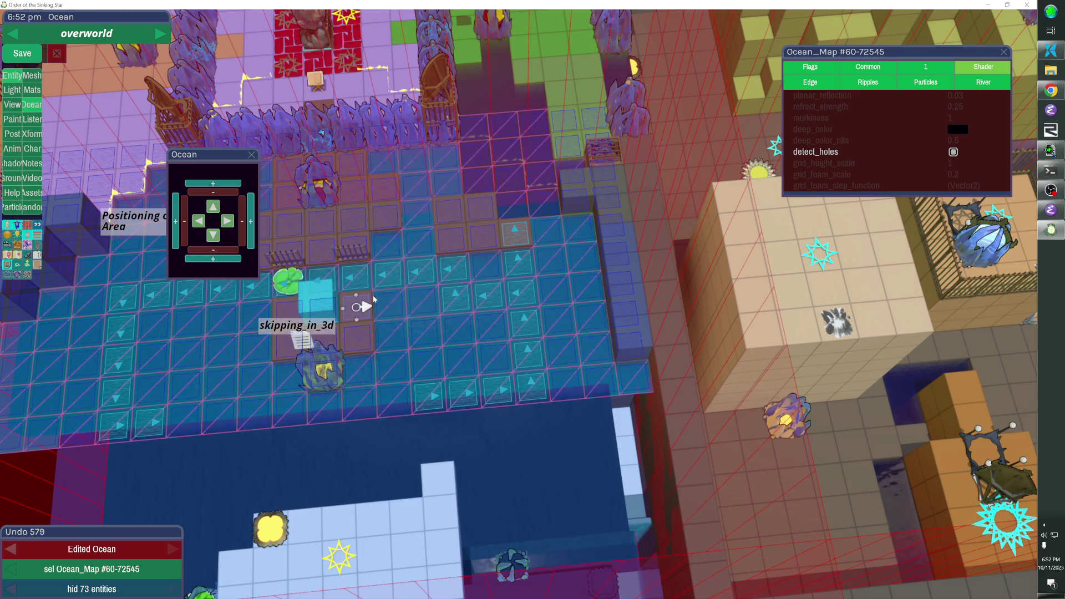
{"action": "key", "text": "Escape"}
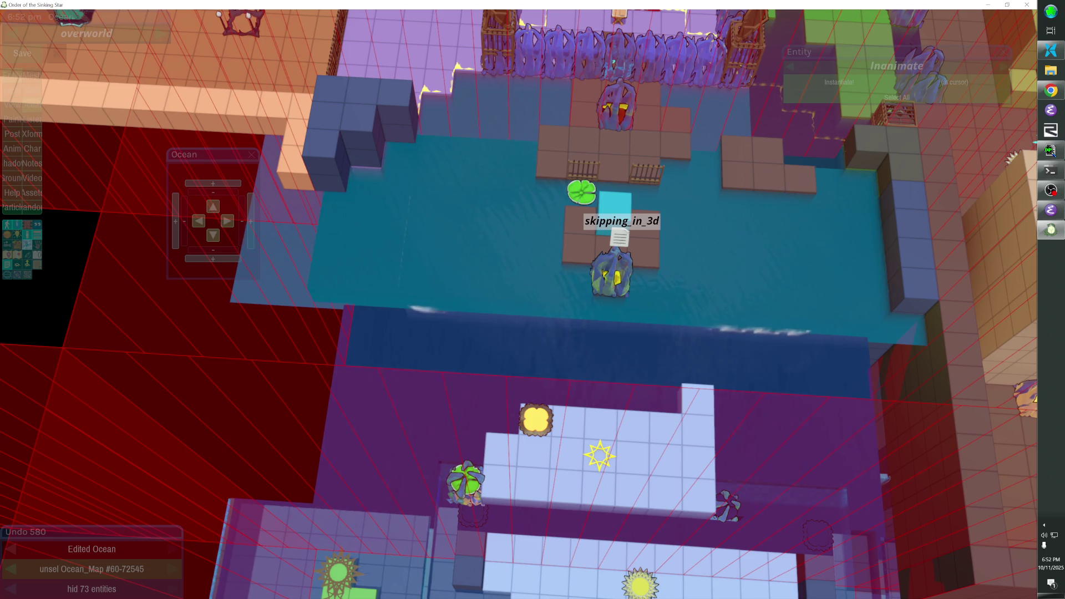
On Ocean_Map, fix a left-edge current tile and add right-pointing currents along the loop's bottom row
{"action": "scroll", "coordinate": [518, 303], "scroll_direction": "up", "scroll_amount": 3}
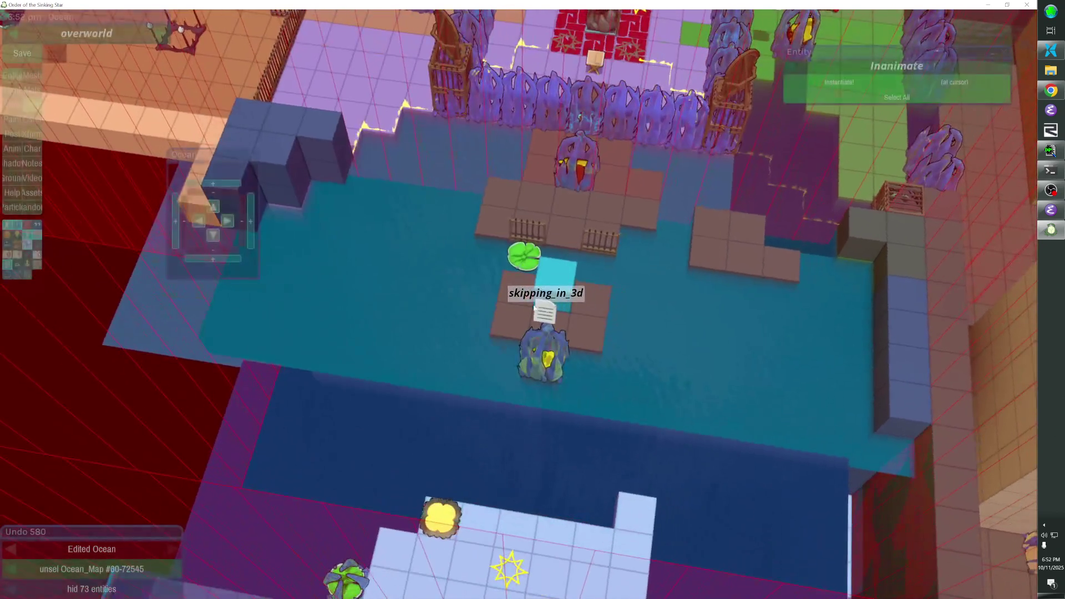
{"action": "left_click", "coordinate": [703, 320]}
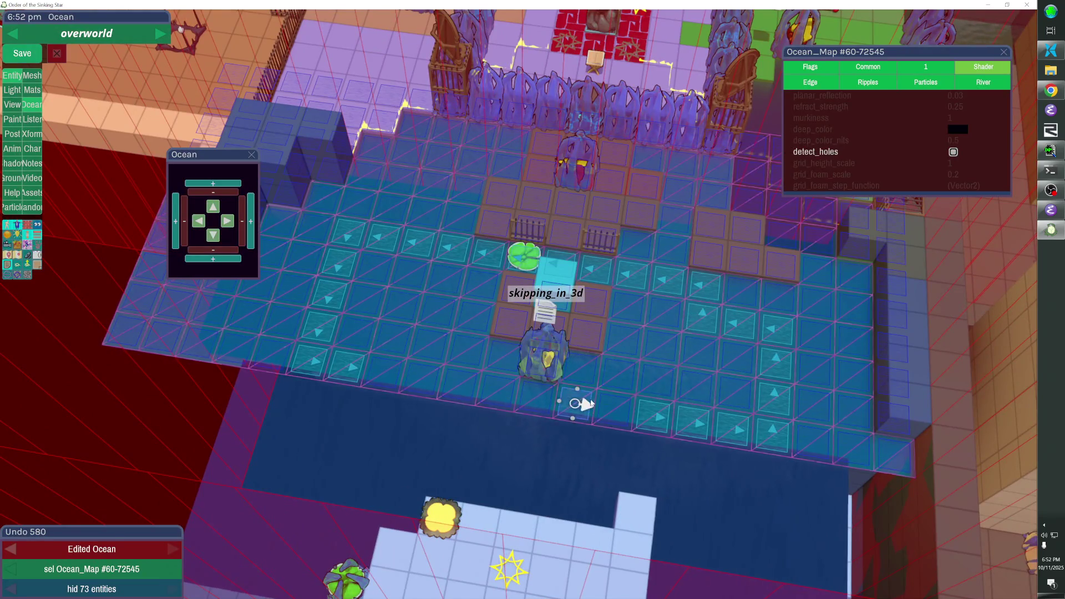
{"action": "left_click", "coordinate": [326, 331]}
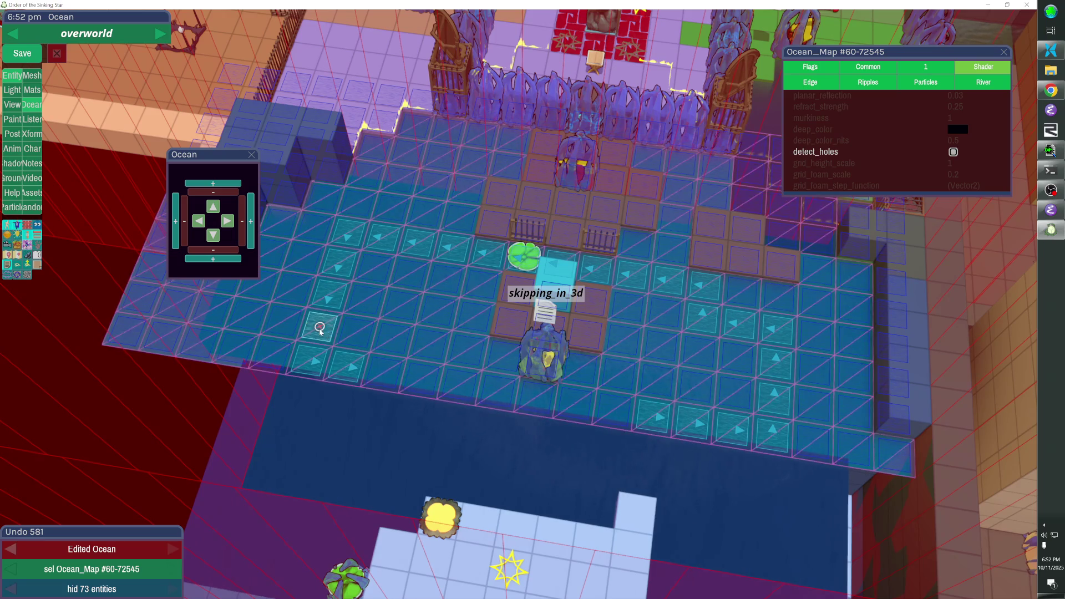
{"action": "left_click", "coordinate": [522, 488]}
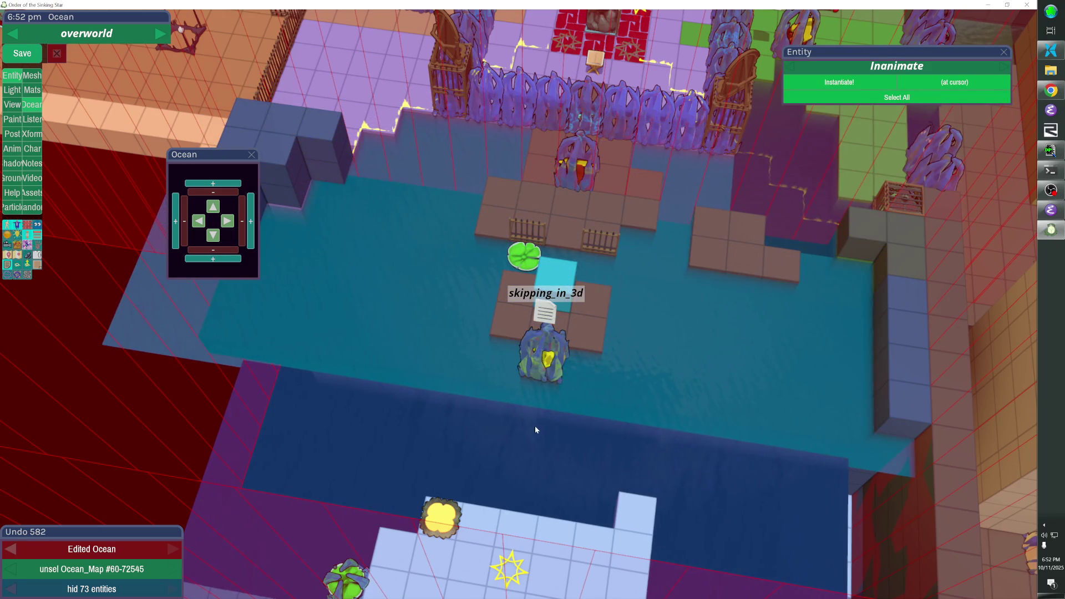
{"action": "left_click", "coordinate": [420, 386]}
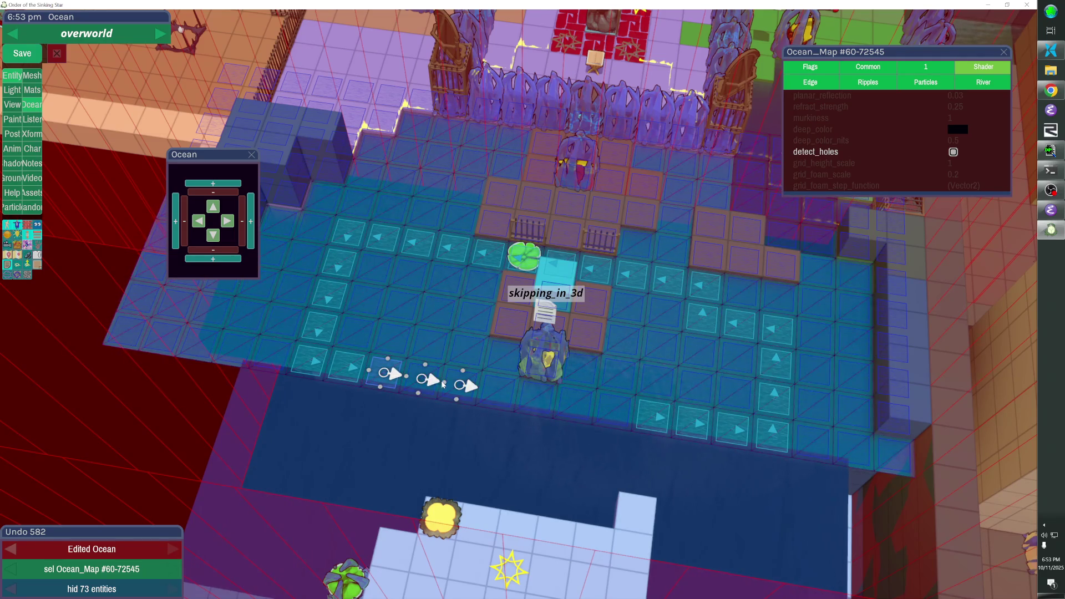
{"action": "left_click", "coordinate": [716, 438]}
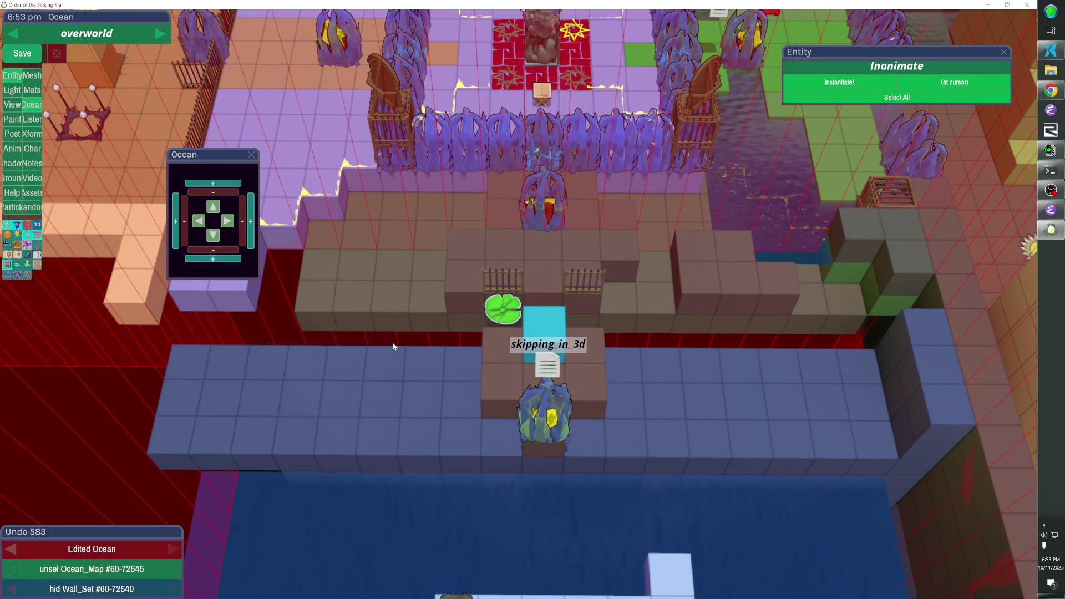
{"action": "key", "text": "alt+h"}
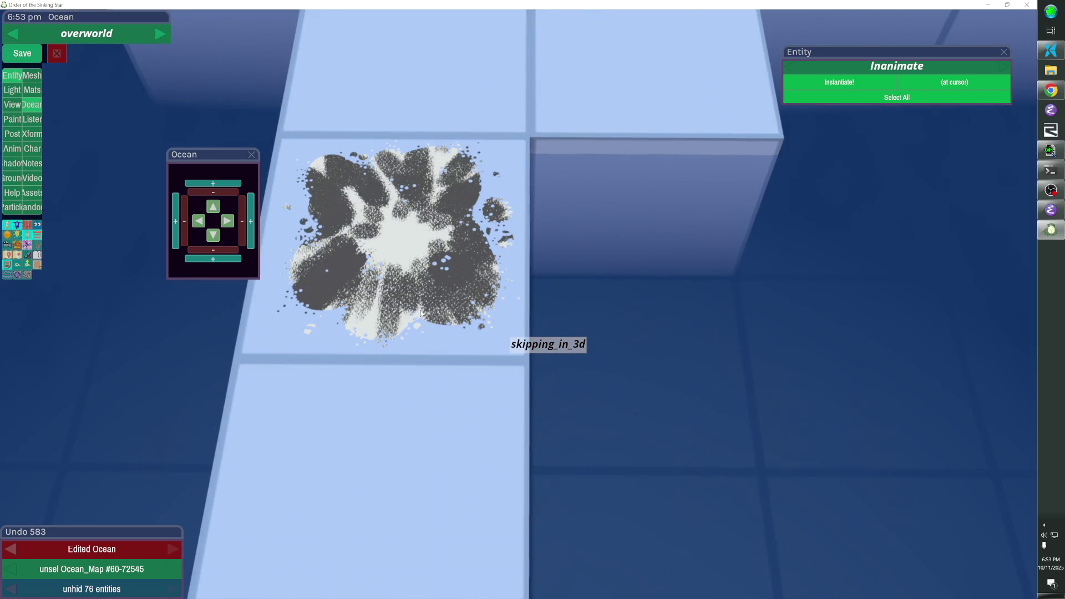
{"action": "key", "text": "alt+h"}
{"action": "key", "text": "Escape"}
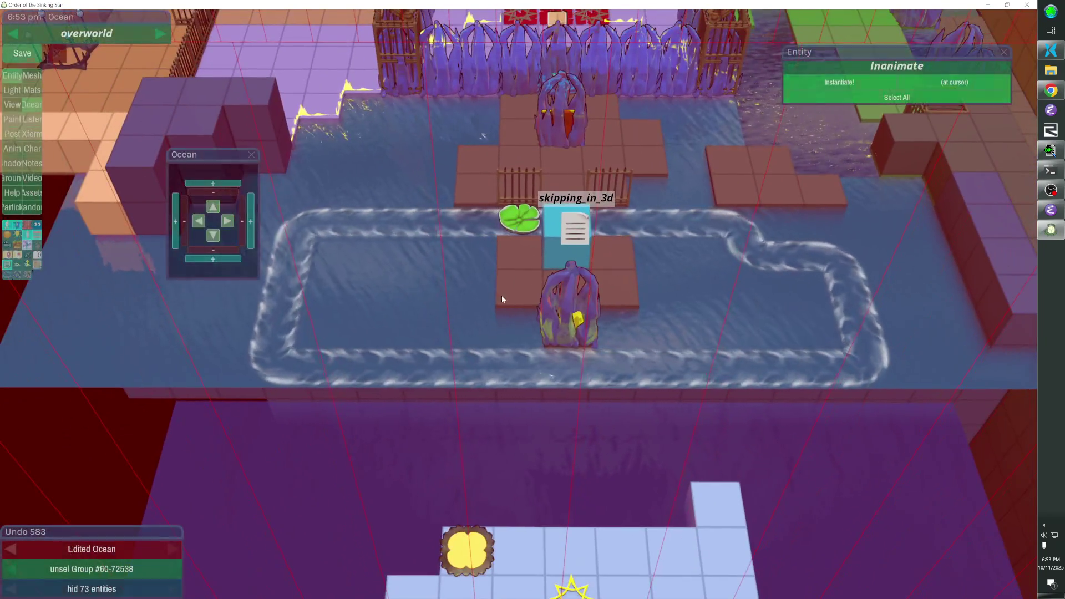
Redraw Ocean_Map's current tiles into a tighter loop around the island, removing the old left column
{"action": "left_click", "coordinate": [445, 242]}
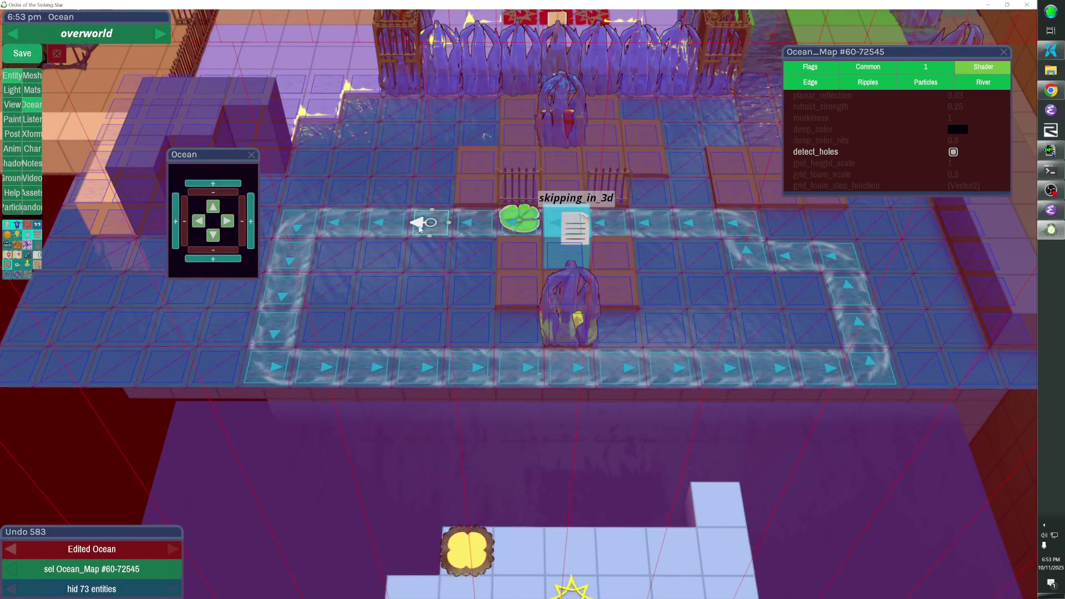
{"action": "left_click", "coordinate": [387, 224]}
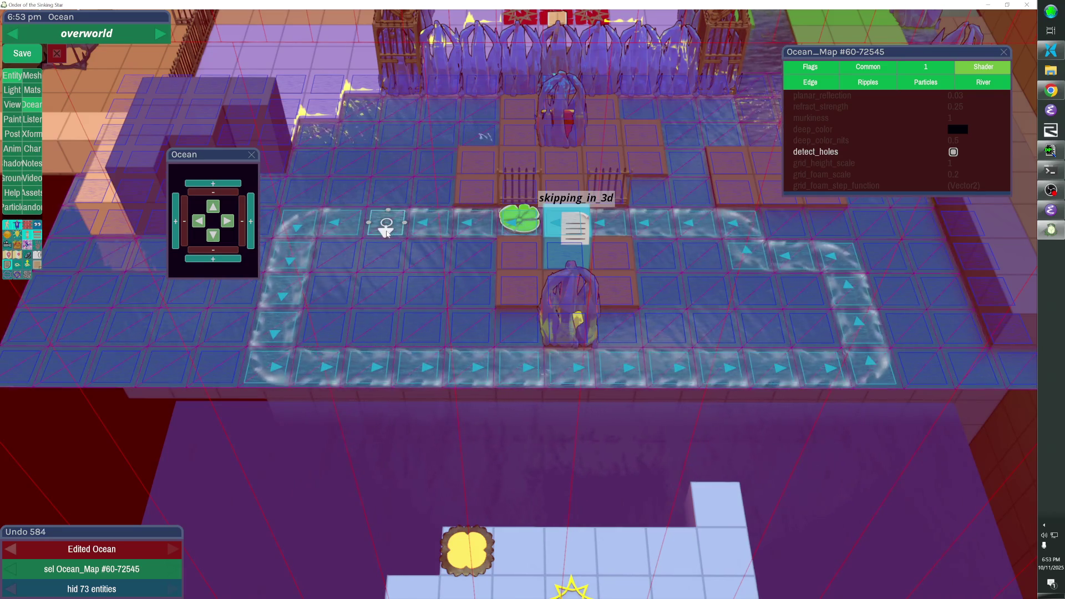
{"action": "left_click", "coordinate": [386, 308]}
{"action": "left_click", "coordinate": [332, 221]}
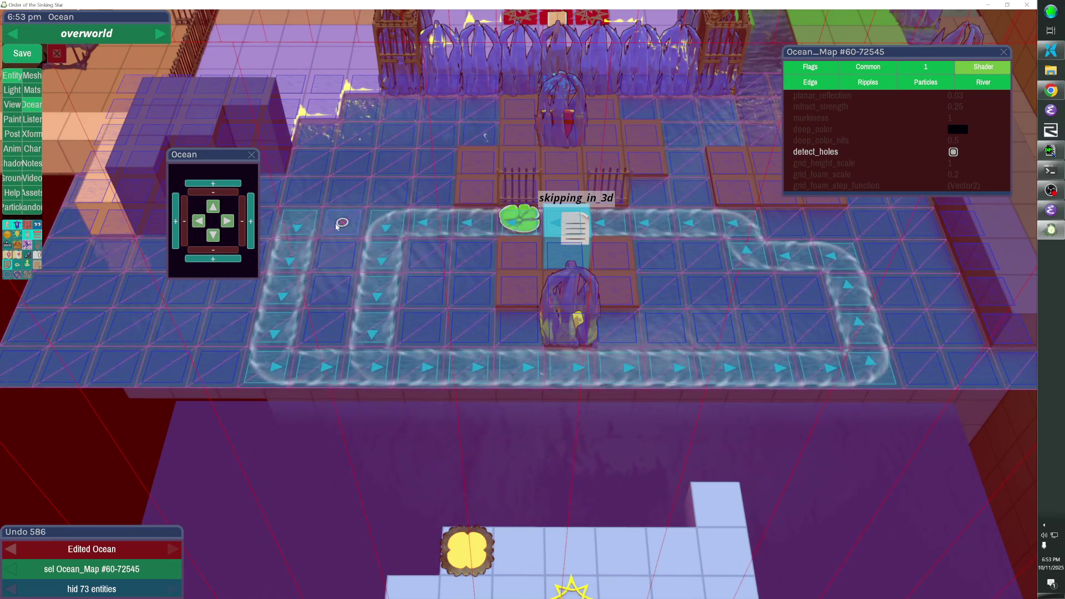
{"action": "left_click", "coordinate": [303, 225]}
{"action": "left_click", "coordinate": [309, 369]}
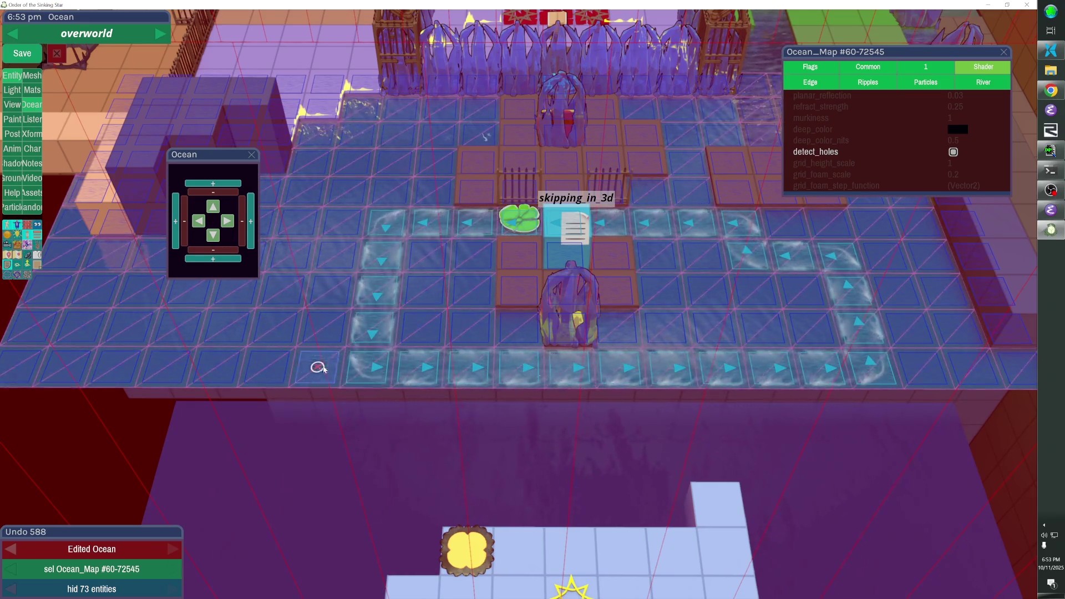
{"action": "mouse_move", "coordinate": [768, 361]}
{"action": "left_mouse_down"}
{"action": "mouse_move", "coordinate": [757, 284]}
{"action": "mouse_move", "coordinate": [831, 250]}
{"action": "mouse_move", "coordinate": [870, 368]}
{"action": "mouse_move", "coordinate": [821, 369]}
{"action": "left_mouse_up"}
{"action": "left_click_drag", "start_coordinate": [924, 52], "coordinate": [959, 16]}
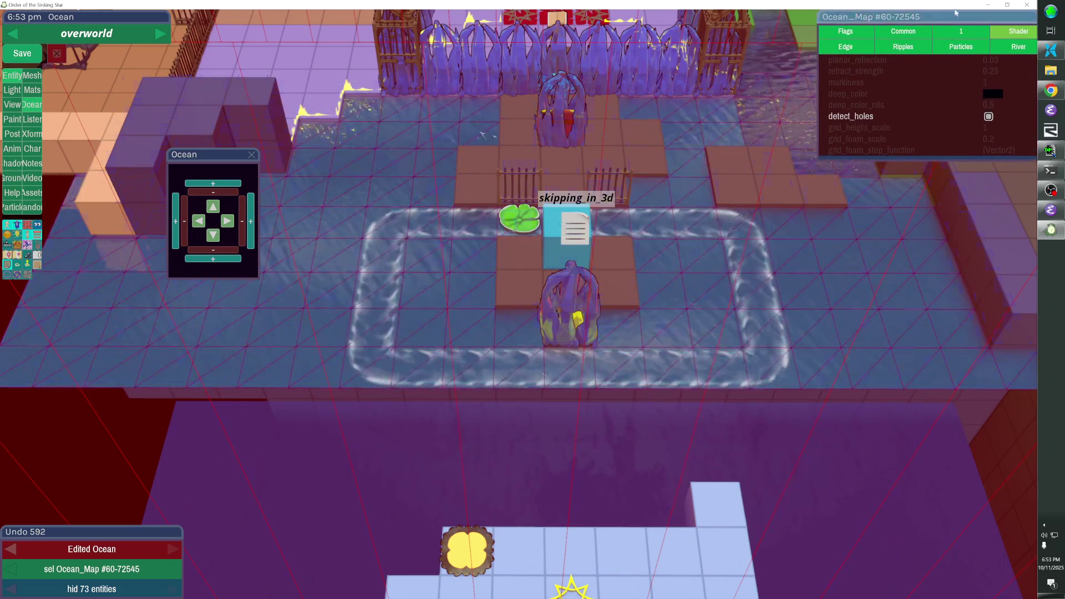
{"action": "key", "text": "Escape"}
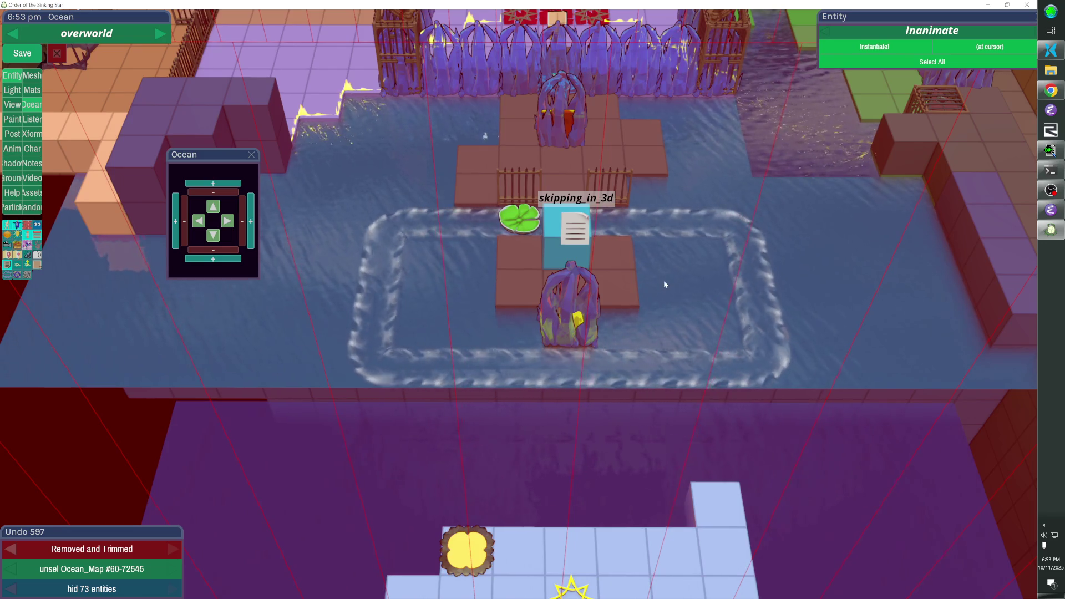
Delete the cyan block beside the lily pad
{"action": "left_click", "coordinate": [548, 260]}
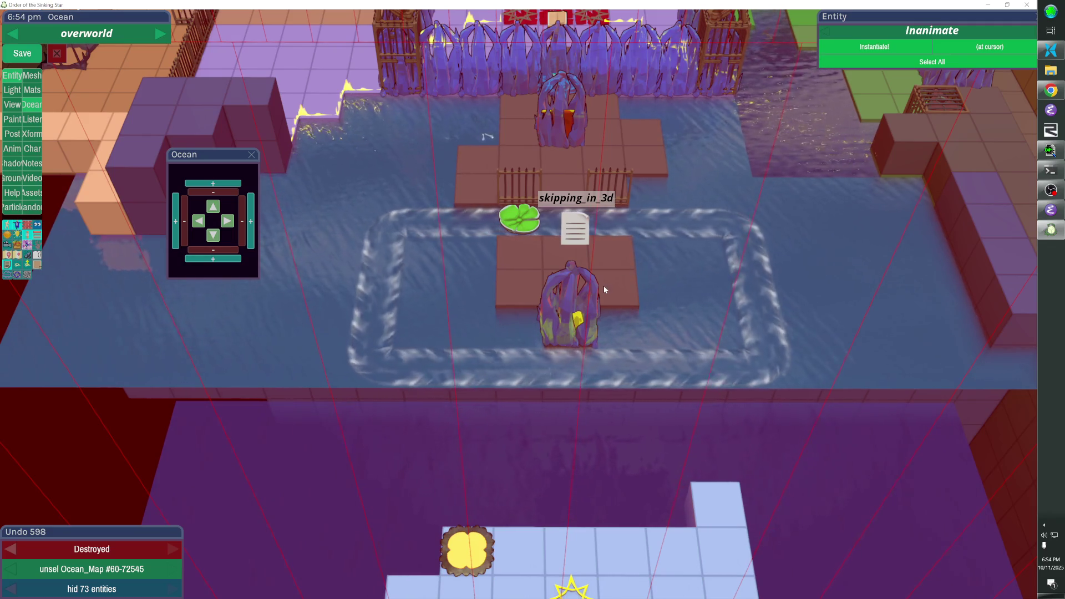
{"action": "left_click_drag", "start_coordinate": [602, 286], "coordinate": [580, 300]}
{"action": "scroll", "coordinate": [580, 300], "scroll_direction": "down", "scroll_amount": 5}
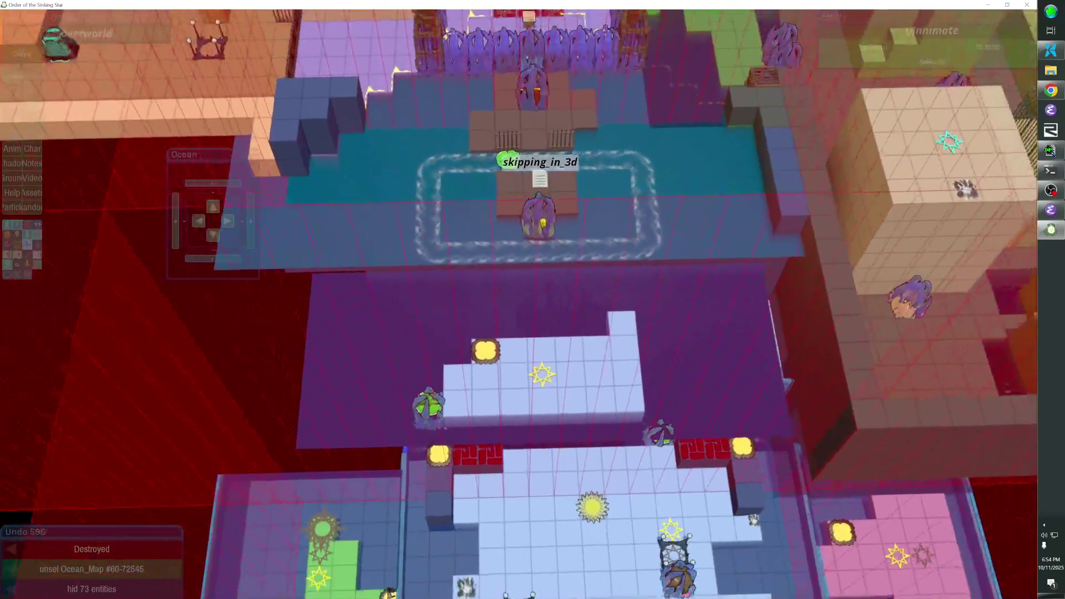
{"action": "scroll", "coordinate": [580, 300], "scroll_direction": "up", "scroll_amount": 5}
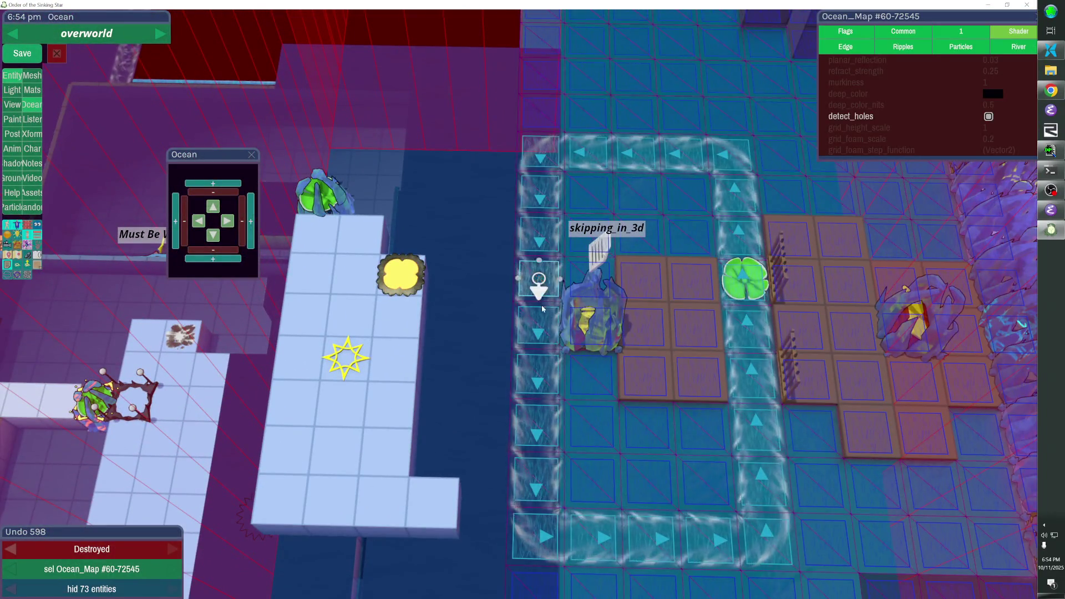
{"action": "left_click", "coordinate": [477, 437]}
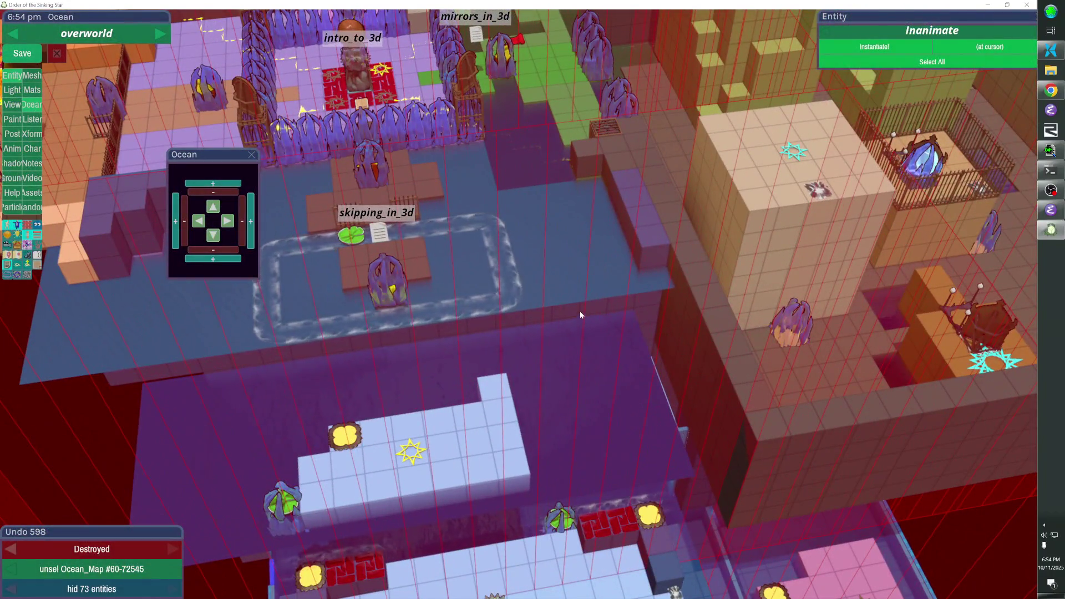
{"action": "left_click", "coordinate": [580, 314]}
Move the front Wall_Set three steps back toward the island
{"action": "key", "text": "Up"}
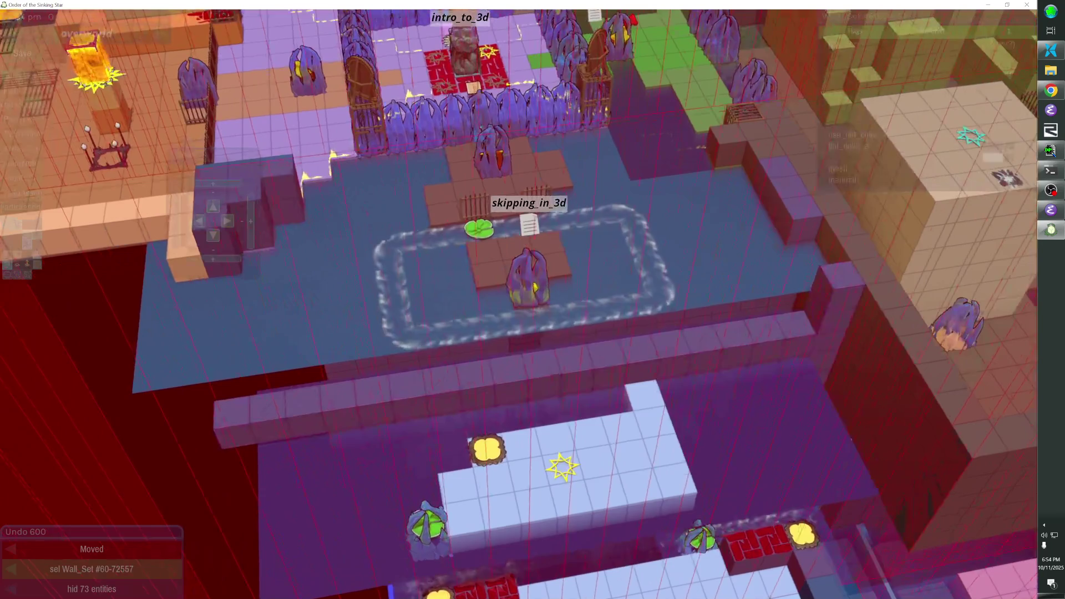
{"action": "key", "text": "Up"}
{"action": "key", "text": "Up"}
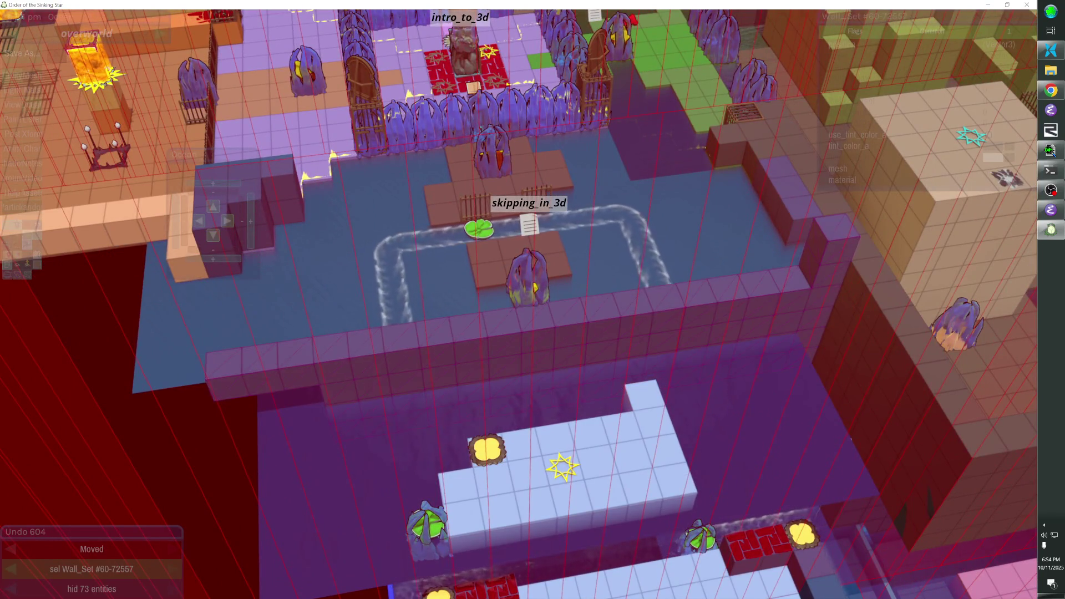
{"action": "key", "text": "Up"}
{"action": "key", "text": "Up"}
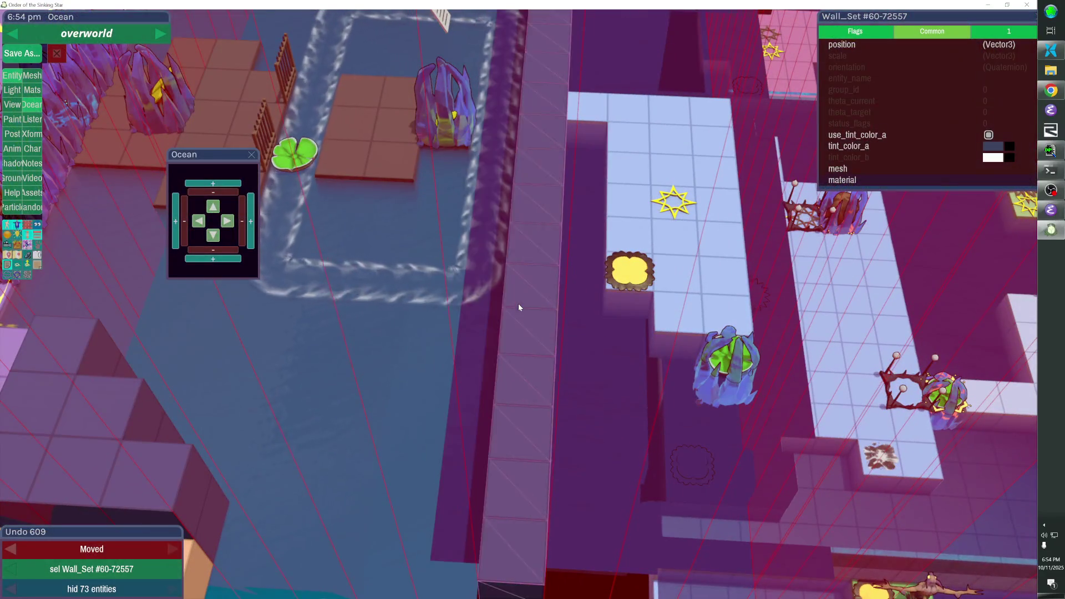
Resize the outer Ocean_Map #44-12216 with the Ocean panel's size buttons
{"action": "left_click", "coordinate": [519, 306]}
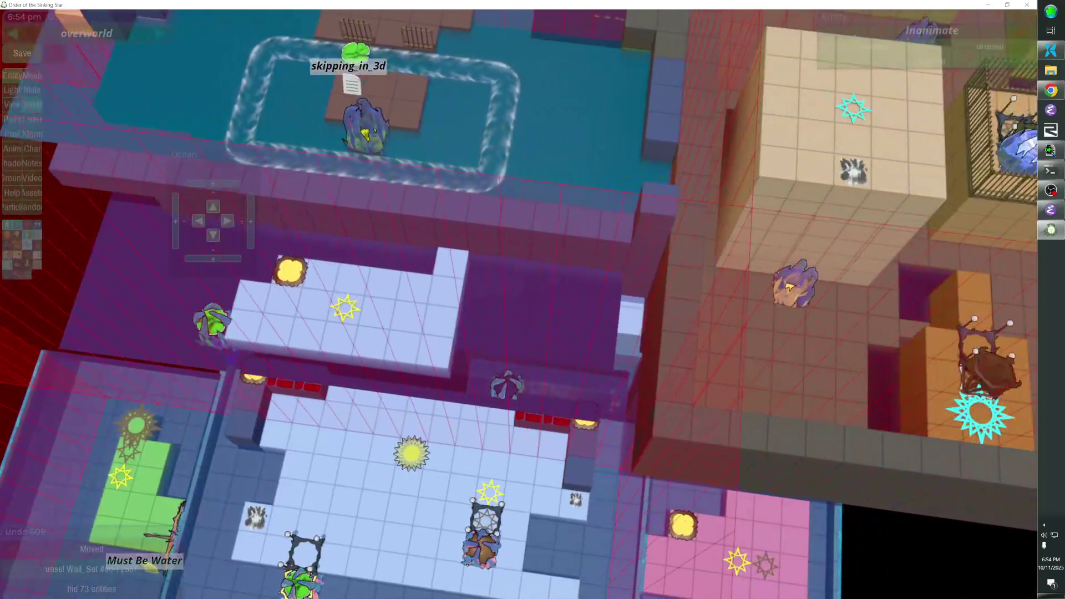
{"action": "left_click", "coordinate": [534, 314]}
{"action": "left_click", "coordinate": [221, 193]}
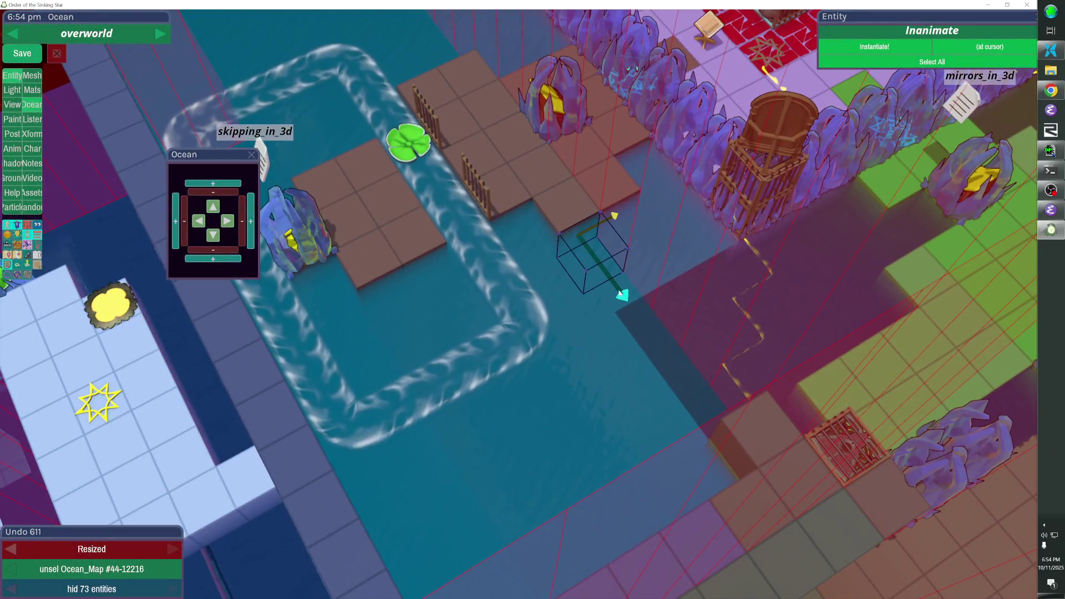
Fill a small box of brown floor cubes in the water right of the river loop, minus one extra cube
{"action": "mouse_move", "coordinate": [657, 359]}
{"action": "left_mouse_down"}
{"action": "mouse_move", "coordinate": [633, 403]}
{"action": "mouse_move", "coordinate": [629, 371]}
{"action": "left_mouse_up"}
{"action": "right_click", "coordinate": [567, 258]}
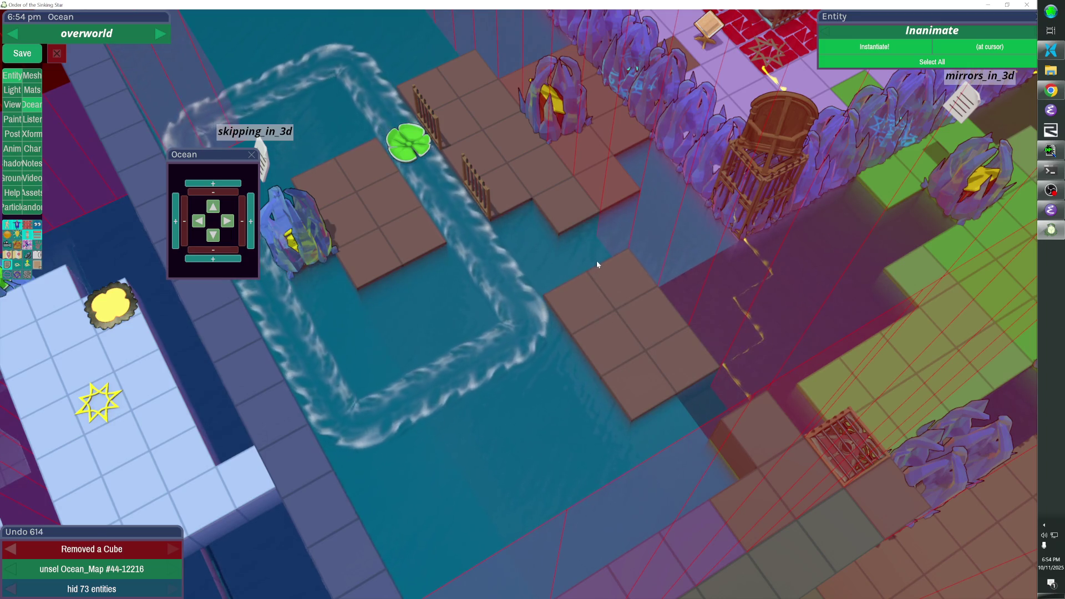
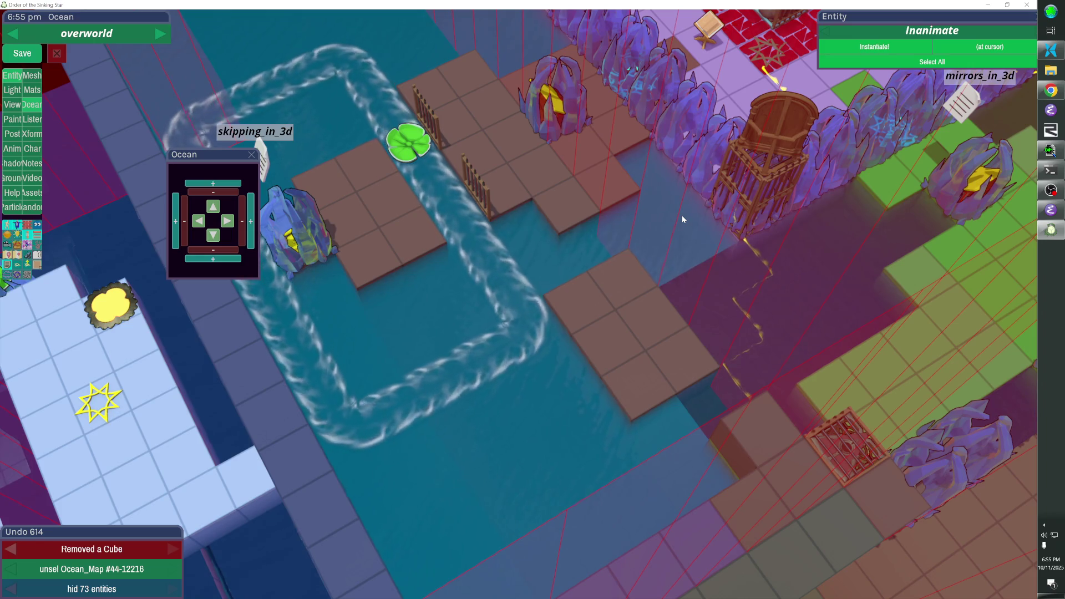
Delete three wall columns to open a one-tile gap, undoing the accidental pale-tile cube removal
{"action": "key", "text": "Escape"}
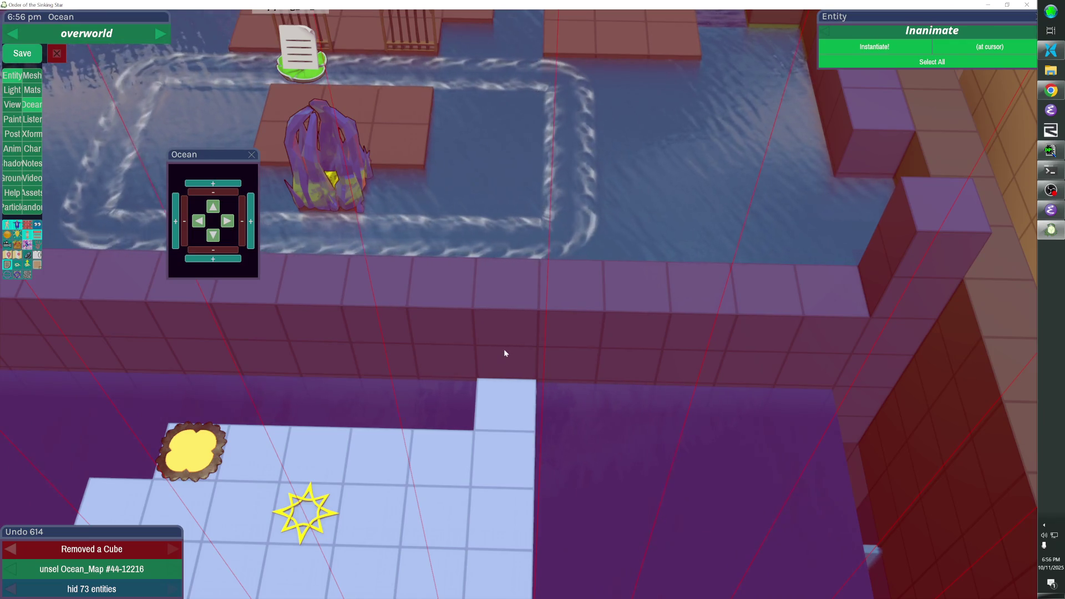
{"action": "left_click", "coordinate": [508, 366]}
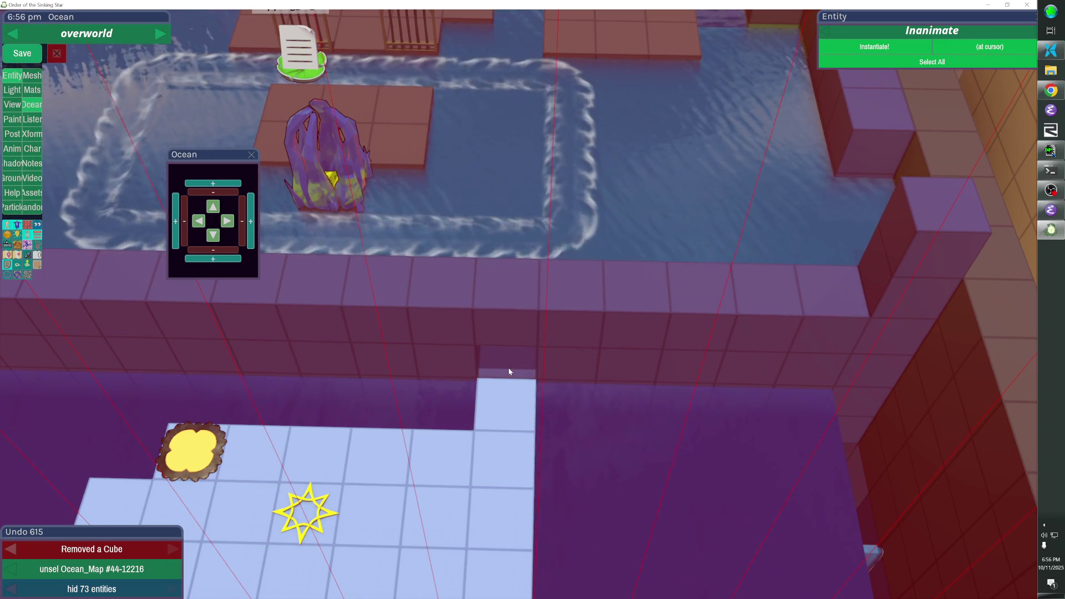
{"action": "left_click", "coordinate": [509, 363]}
{"action": "left_click", "coordinate": [507, 338]}
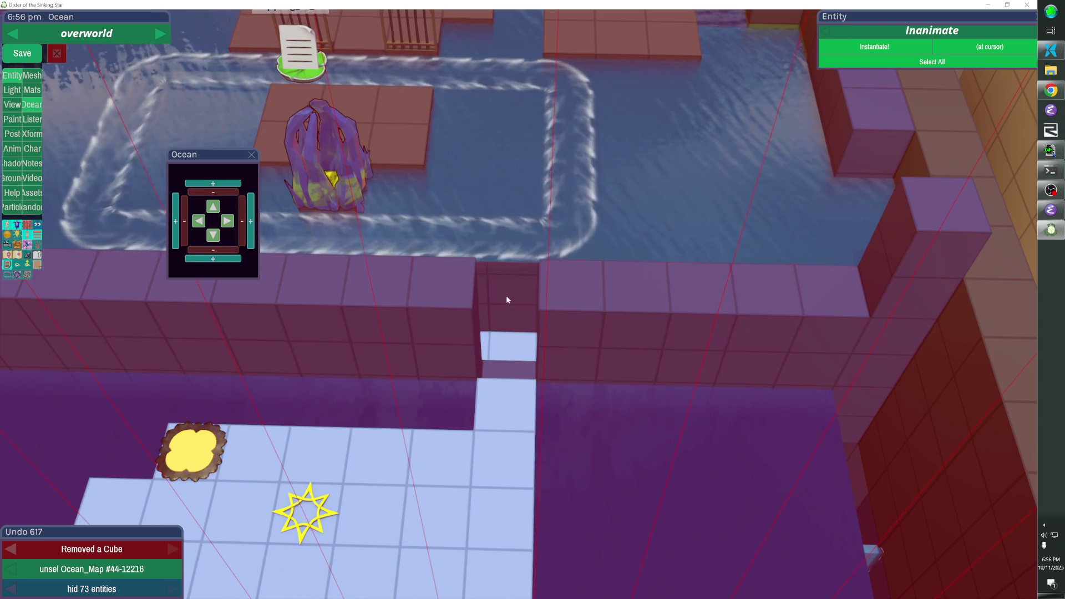
{"action": "left_click", "coordinate": [504, 358]}
{"action": "key", "text": "ctrl+z"}
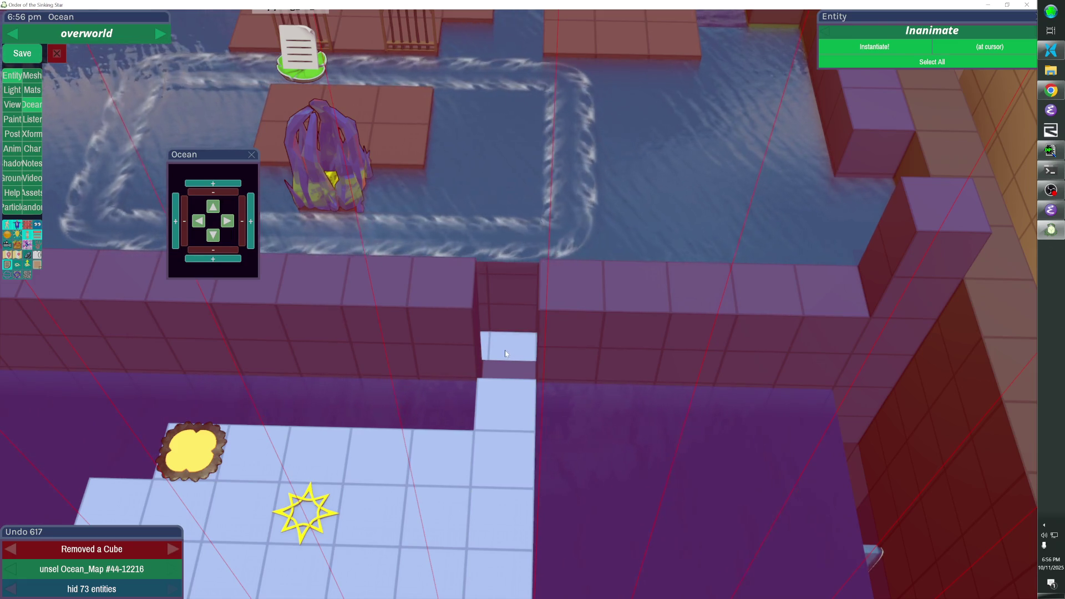
Select Ocean_Map and face-drag to resize its water around the walled pier
{"action": "left_click", "coordinate": [567, 390]}
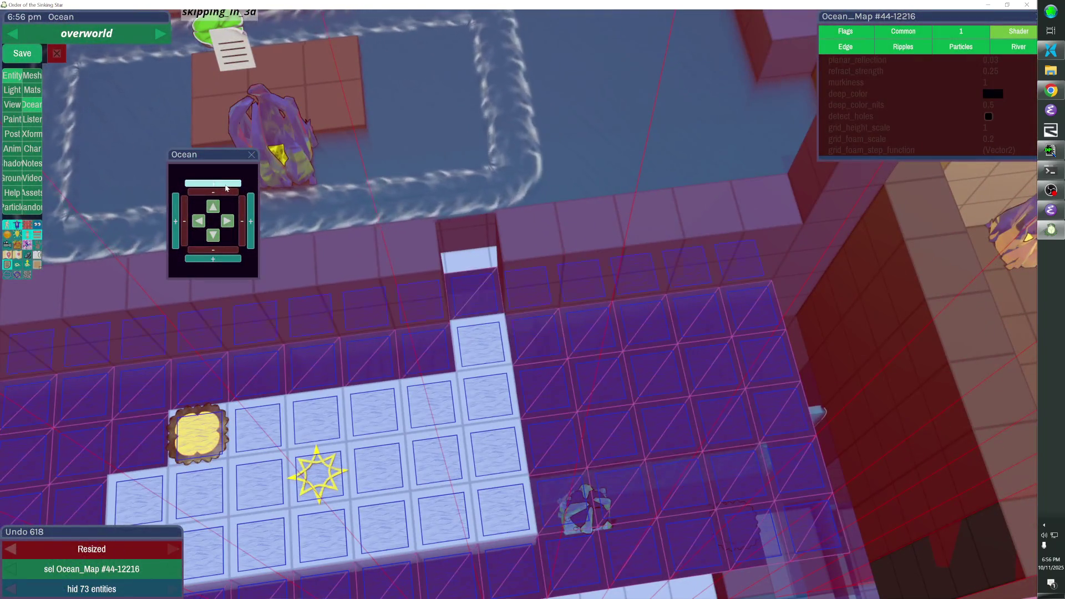
{"action": "left_click", "coordinate": [519, 307]}
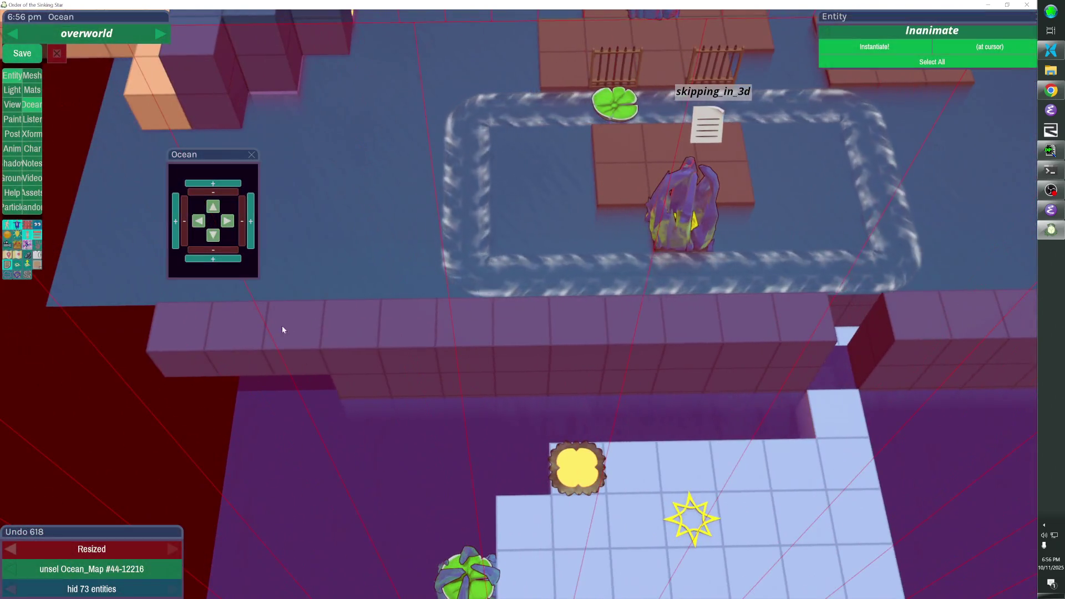
{"action": "left_click", "coordinate": [374, 348]}
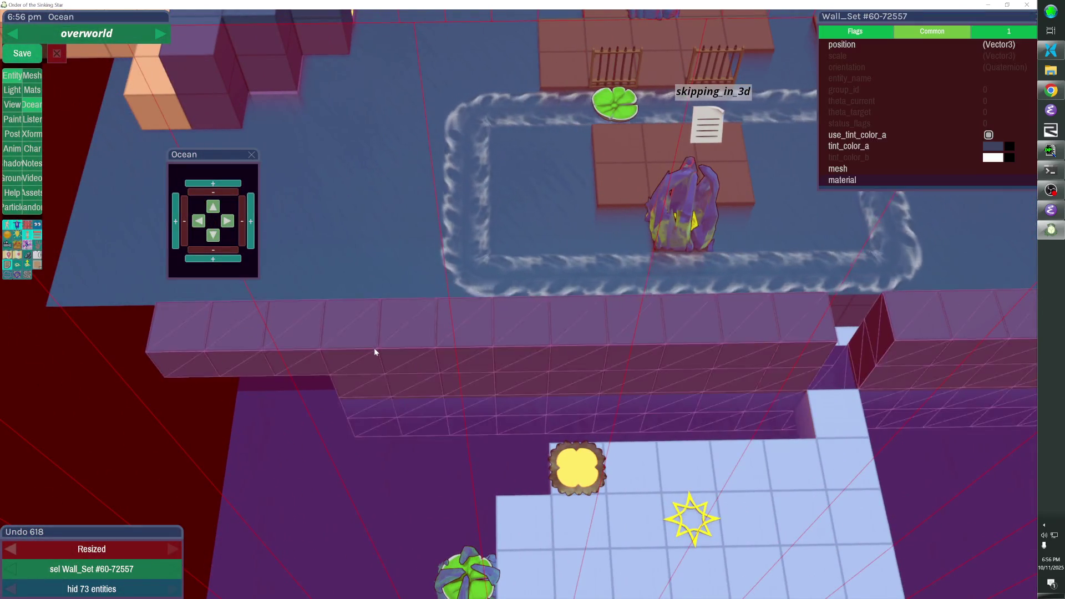
Drop the ocean-edge Wall_Set one step and add a cube in its gap
{"action": "key", "text": "Page_Down"}
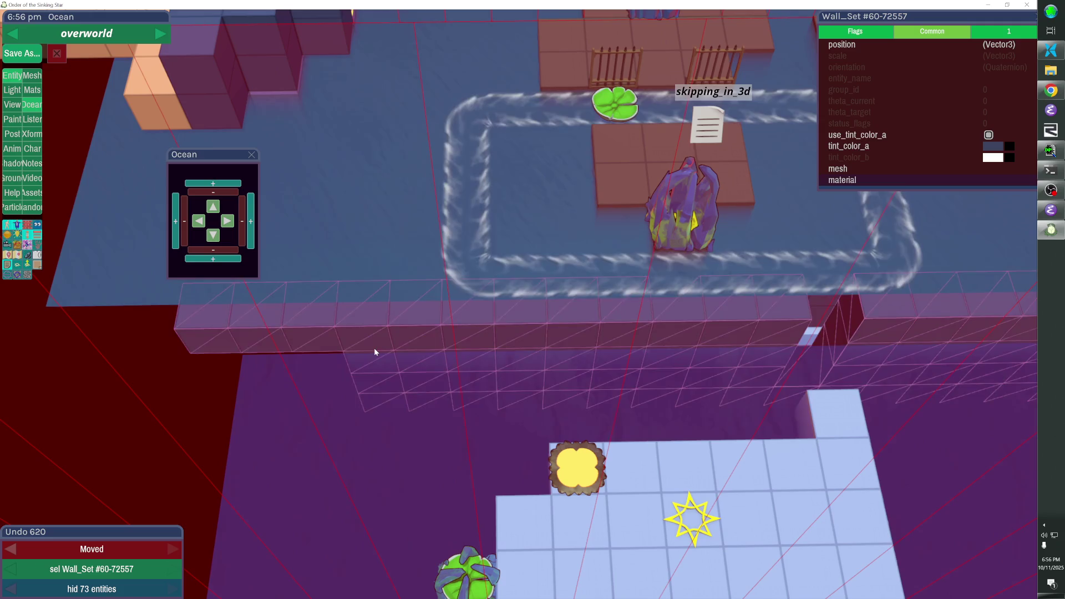
{"action": "key", "text": "Escape"}
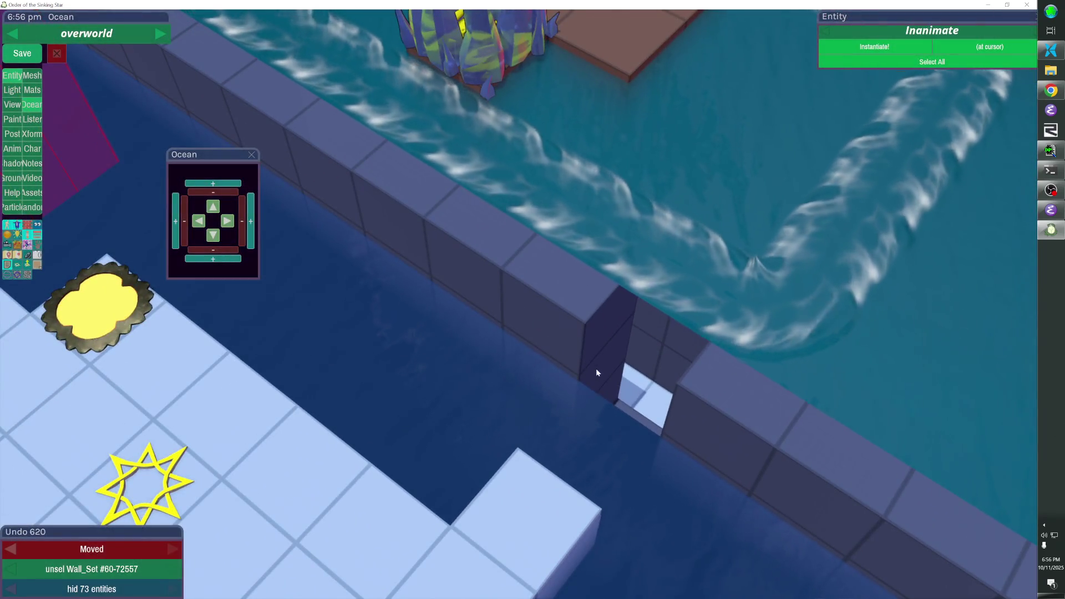
{"action": "left_click", "coordinate": [596, 340]}
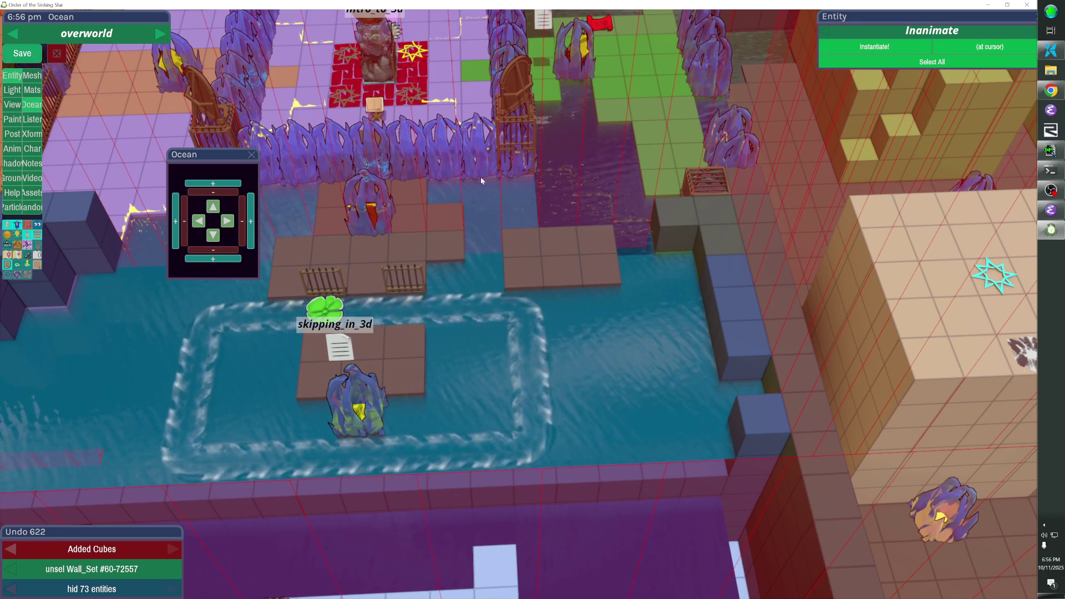
Move the Ocean_Map water around skipping_in_3d down one level, then deselect it
{"action": "left_click", "coordinate": [610, 387]}
{"action": "left_click", "coordinate": [610, 390]}
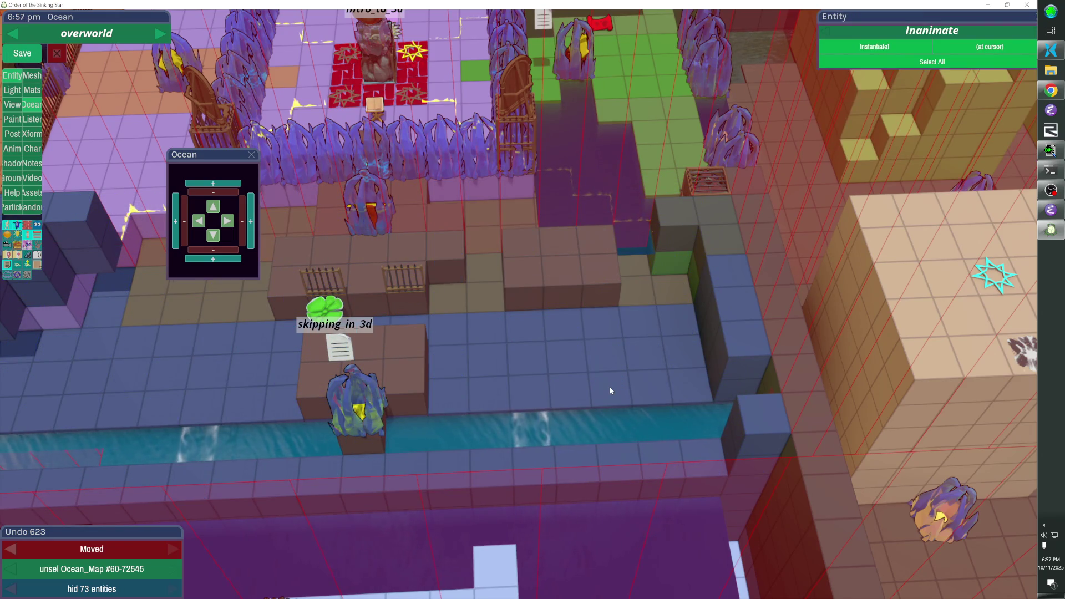
{"action": "left_click", "coordinate": [610, 388]}
{"action": "left_click", "coordinate": [609, 390]}
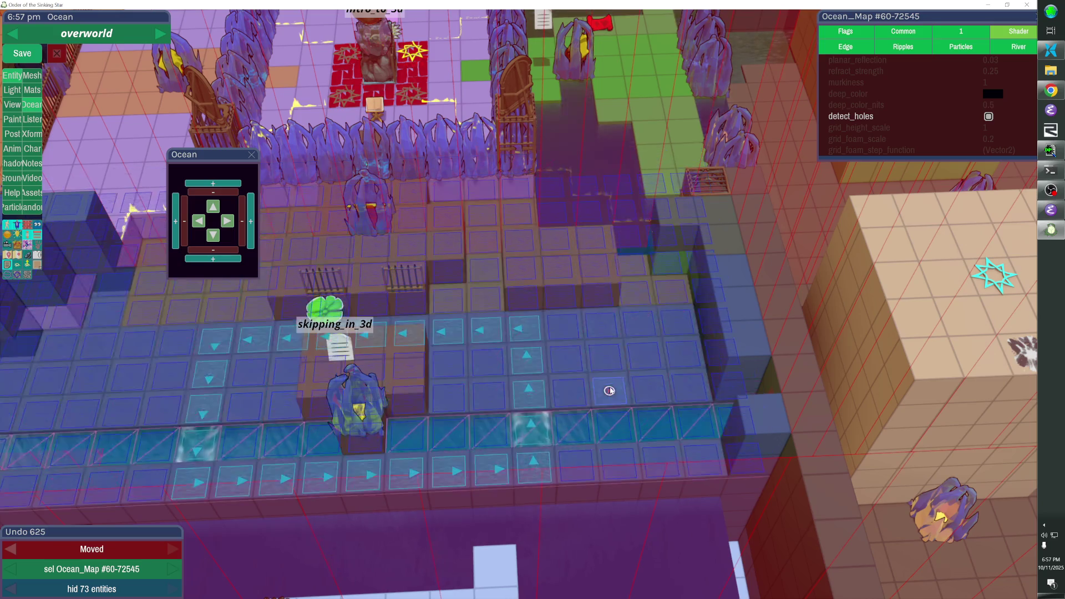
{"action": "left_click", "coordinate": [610, 388]}
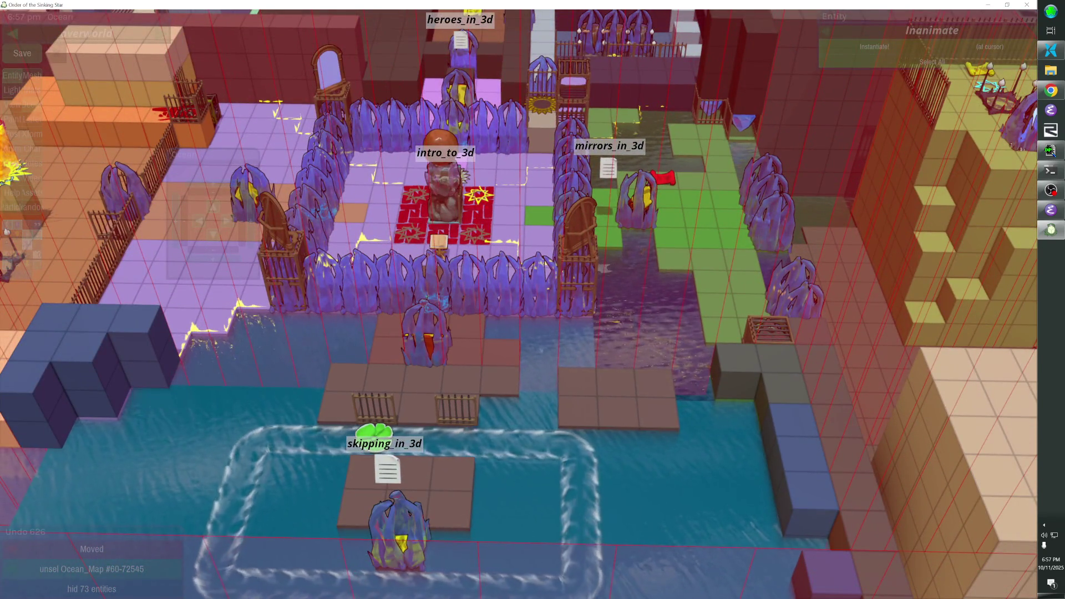
{"action": "scroll", "coordinate": [519, 300], "scroll_direction": "down", "scroll_amount": 3}
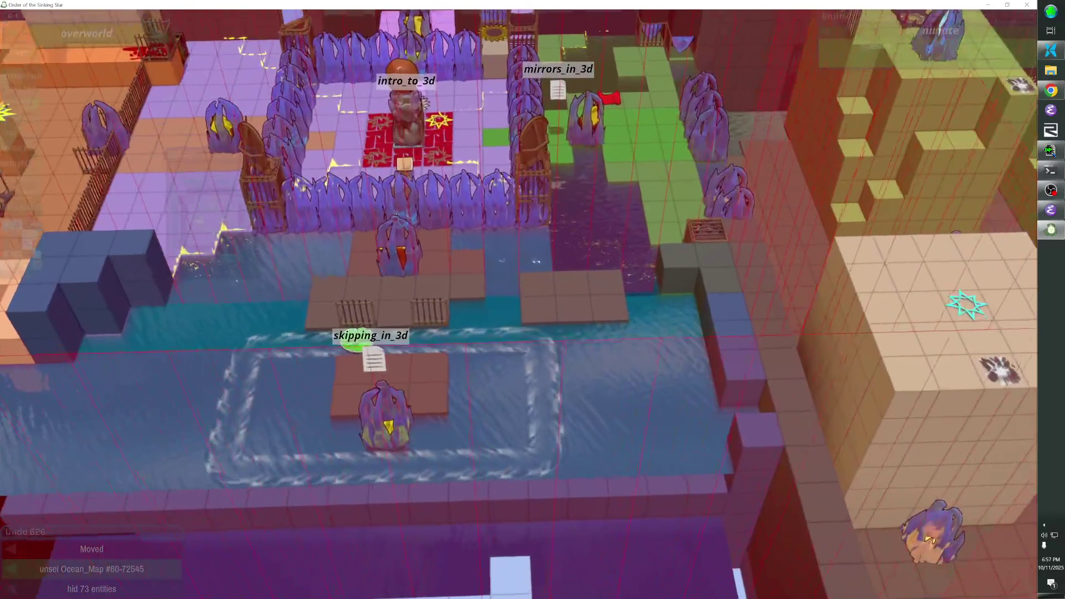
{"action": "scroll", "coordinate": [518, 304], "scroll_direction": "up", "scroll_amount": 3}
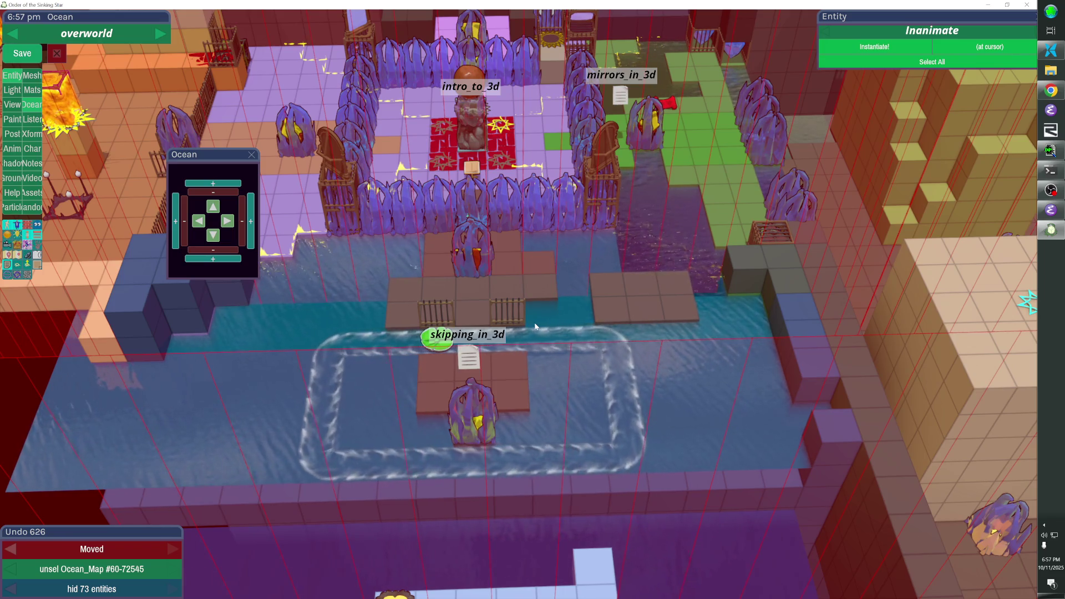
Lower the Ocean_Map, statues and notes (eight entities) by one step
{"action": "key", "text": "Tab"}
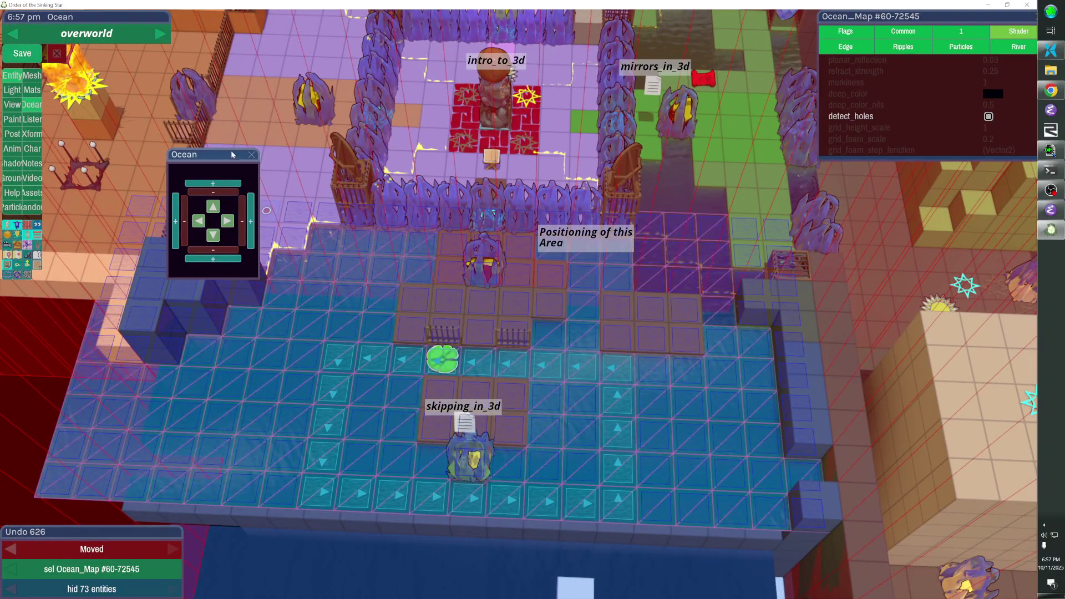
{"action": "left_click", "coordinate": [251, 157]}
{"action": "left_click", "coordinate": [466, 428], "text": "shift"}
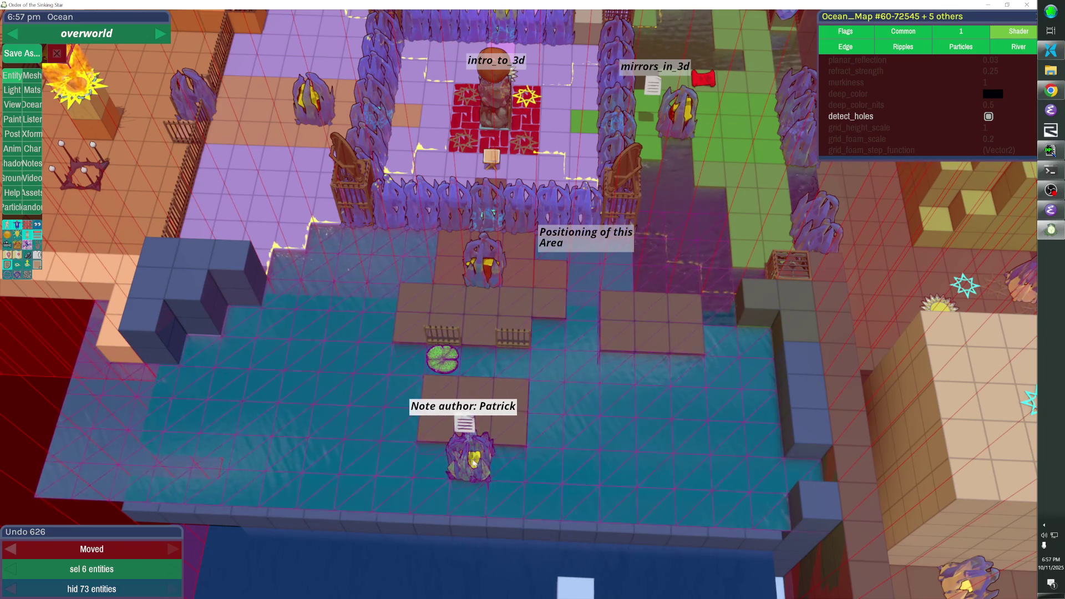
{"action": "left_click", "coordinate": [491, 453], "text": "shift"}
{"action": "left_click", "coordinate": [497, 256], "text": "shift"}
{"action": "key", "text": "Page_Down"}
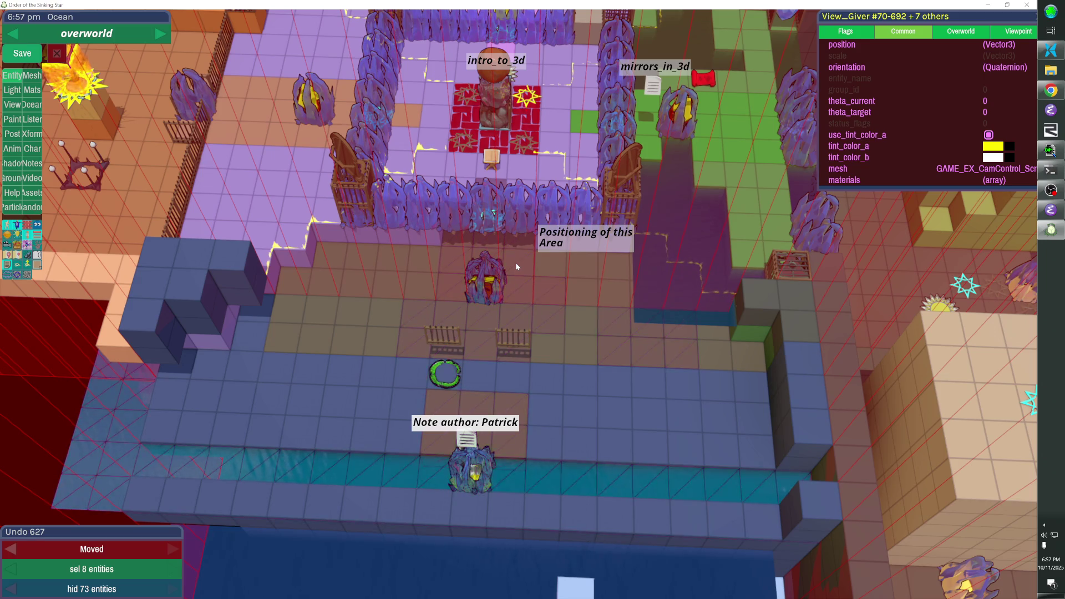
Shift the blue wall blocks, wall row and water strip down one step
{"action": "left_click", "coordinate": [335, 376]}
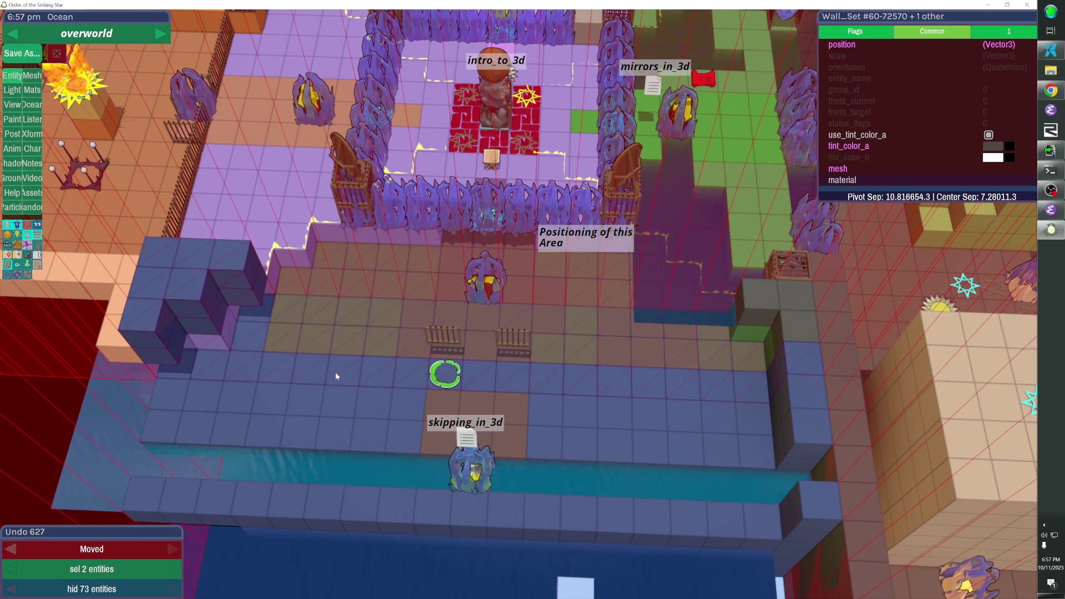
{"action": "left_click", "coordinate": [327, 421], "text": "shift"}
{"action": "left_click", "coordinate": [308, 467], "text": "shift"}
{"action": "key", "text": "Page_Down"}
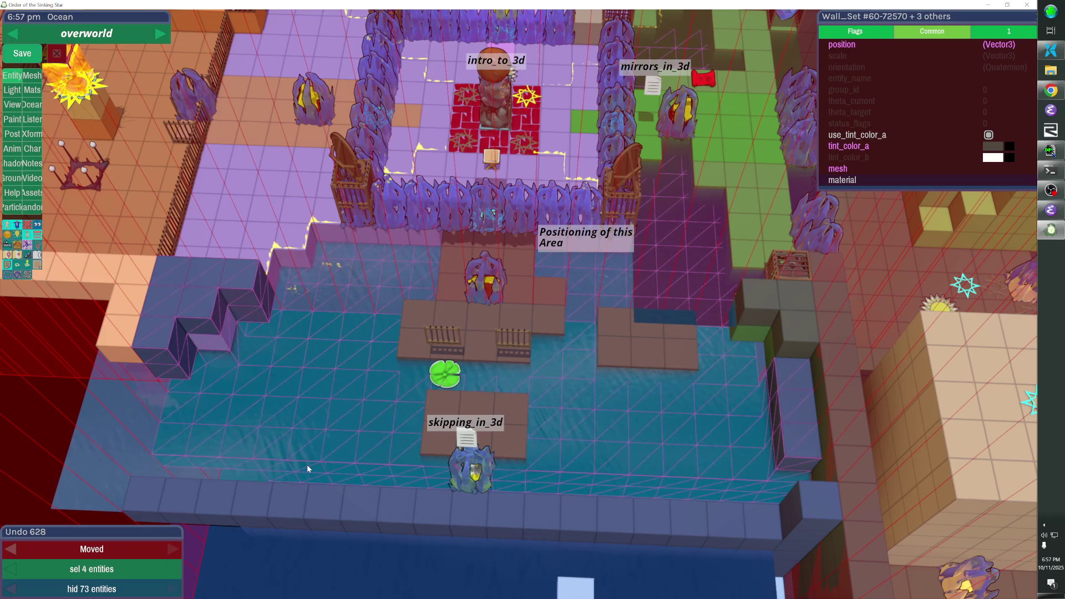
{"action": "left_click", "coordinate": [308, 468], "text": "shift"}
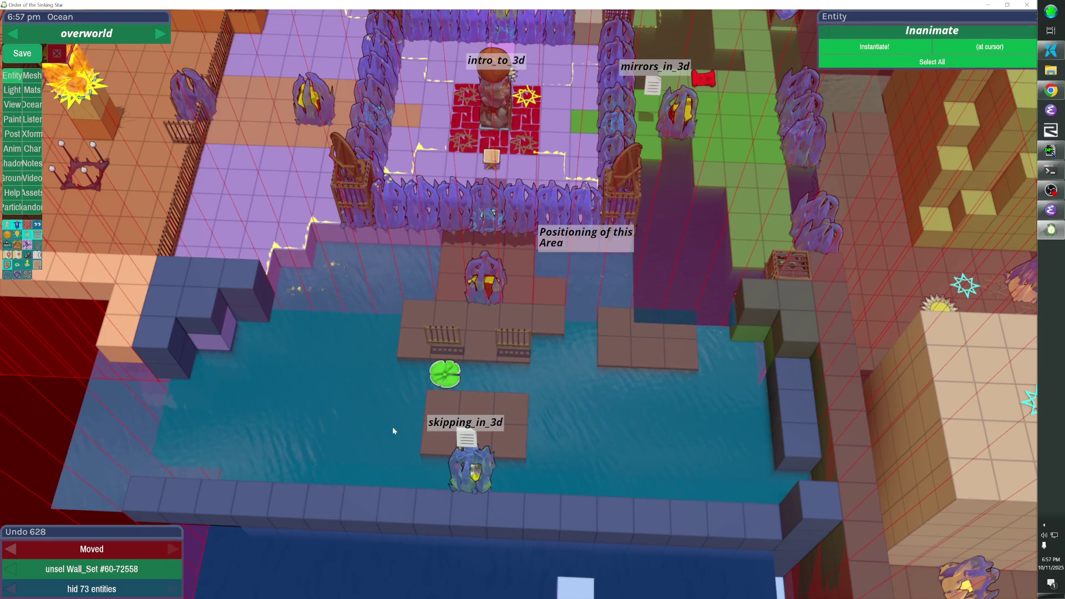
{"action": "left_click_drag", "start_coordinate": [392, 430], "coordinate": [322, 585]}
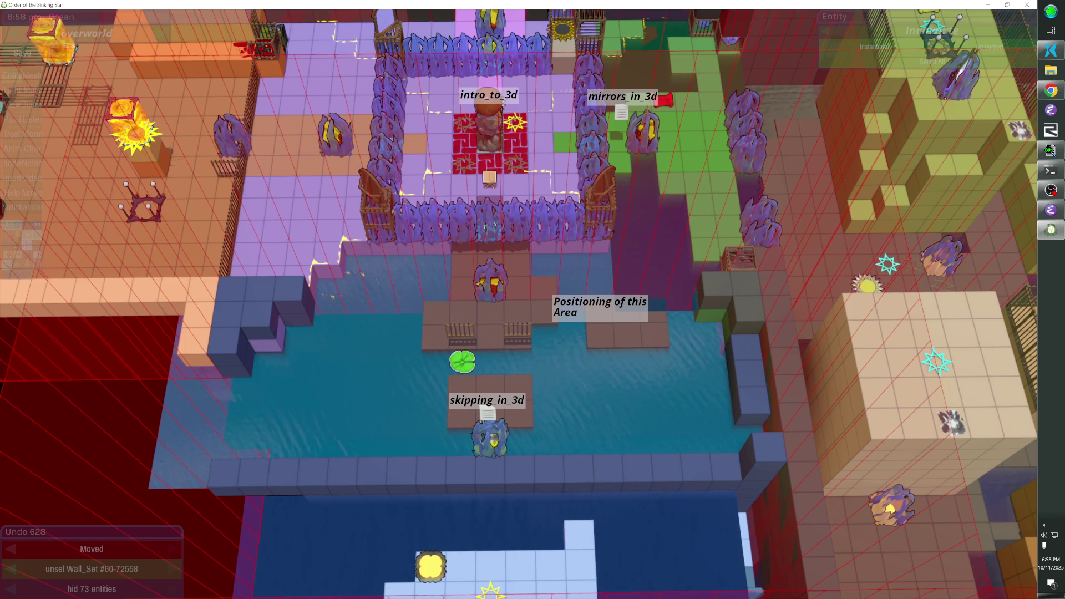
Raise the three brown Wall_Set platforms near skipping_in_3d by one step
{"action": "scroll", "coordinate": [518, 303], "scroll_direction": "down", "scroll_amount": 3}
{"action": "scroll", "coordinate": [518, 302], "scroll_direction": "up", "scroll_amount": 3}
{"action": "left_click", "coordinate": [515, 240]}
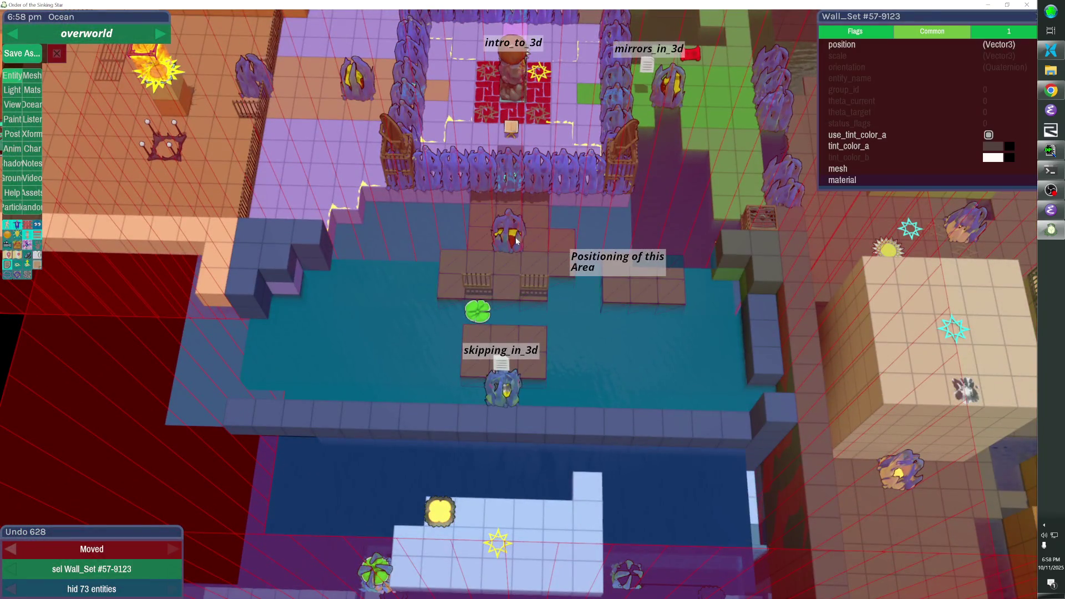
{"action": "left_click", "coordinate": [512, 240], "text": "shift"}
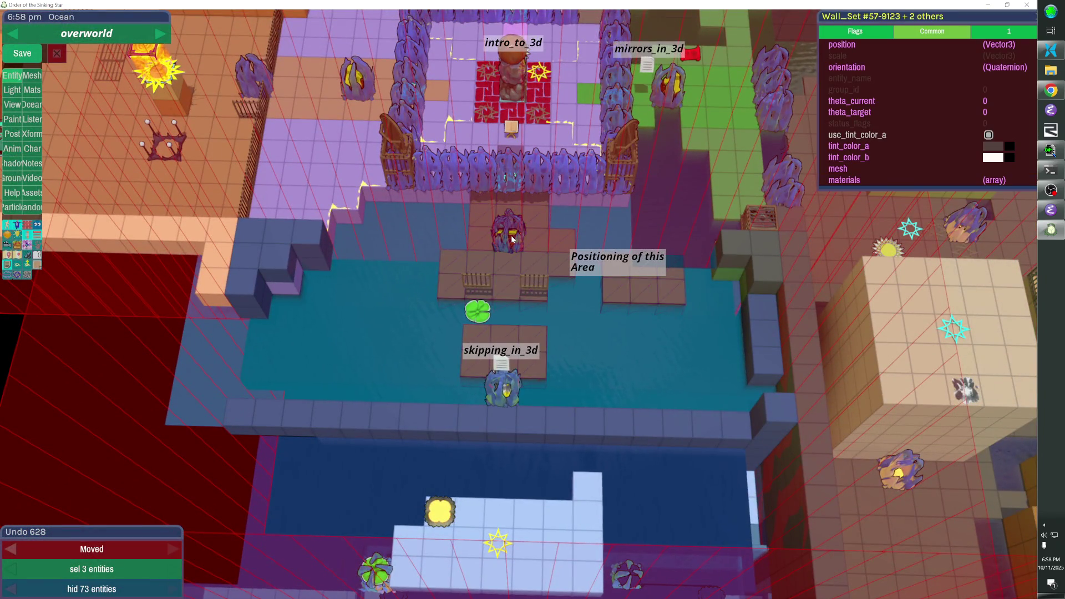
{"action": "key", "text": "Page_Up"}
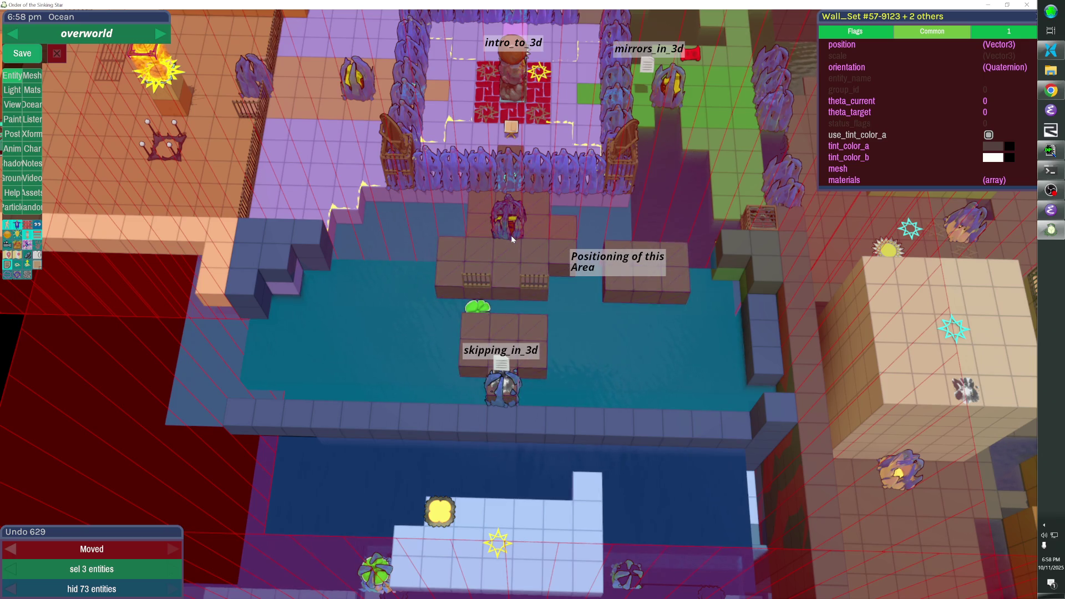
{"action": "left_click", "coordinate": [511, 235]}
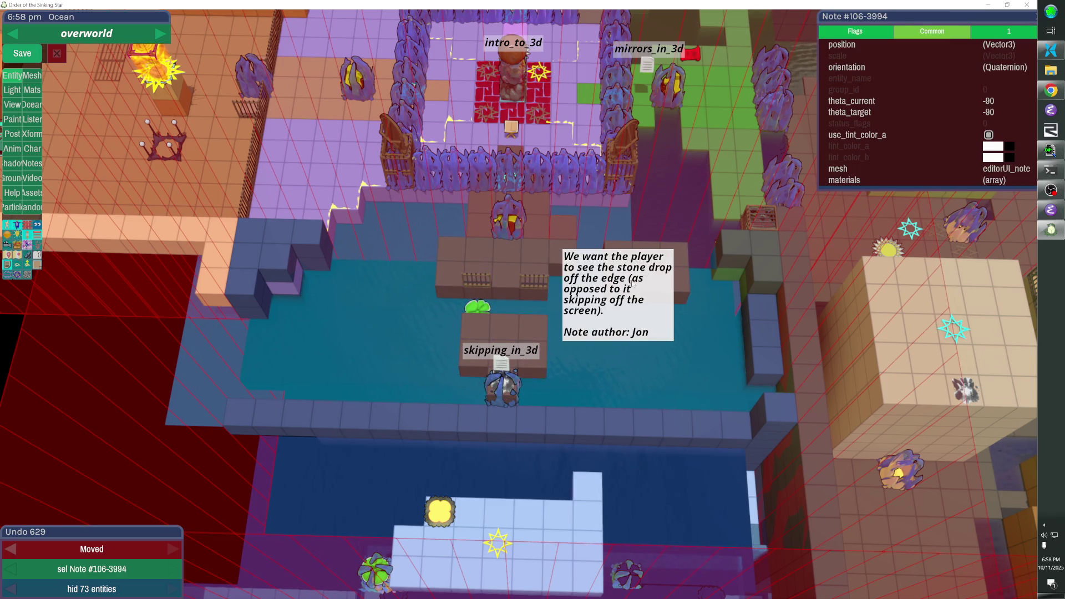
Duplicate cells of the right-hand brown platform and lower them one step to lengthen it
{"action": "left_click", "coordinate": [662, 283]}
{"action": "key", "text": "f"}
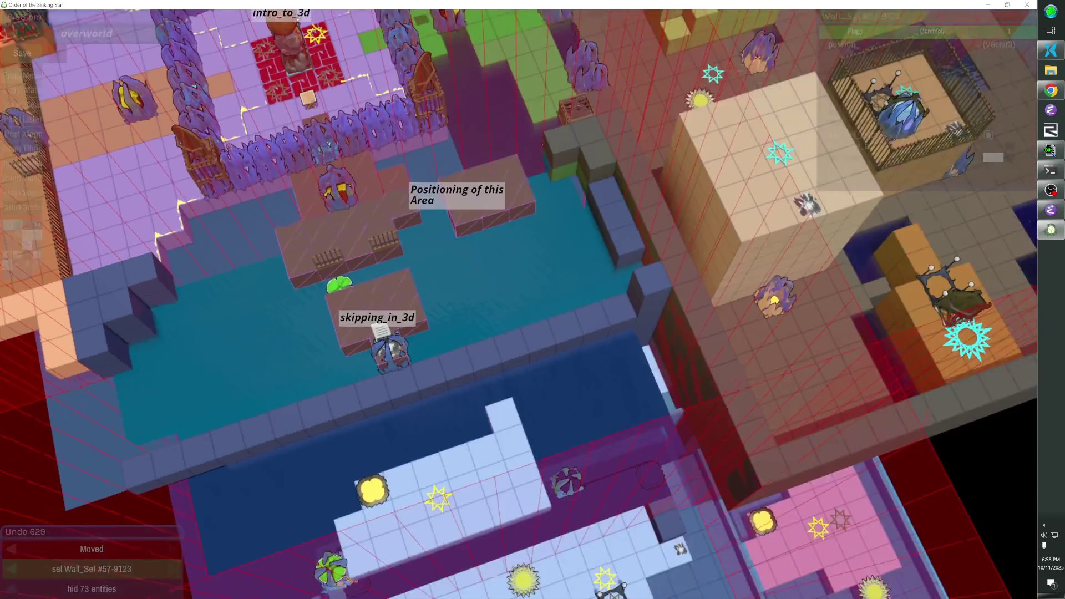
{"action": "key", "text": "ctrl+d"}
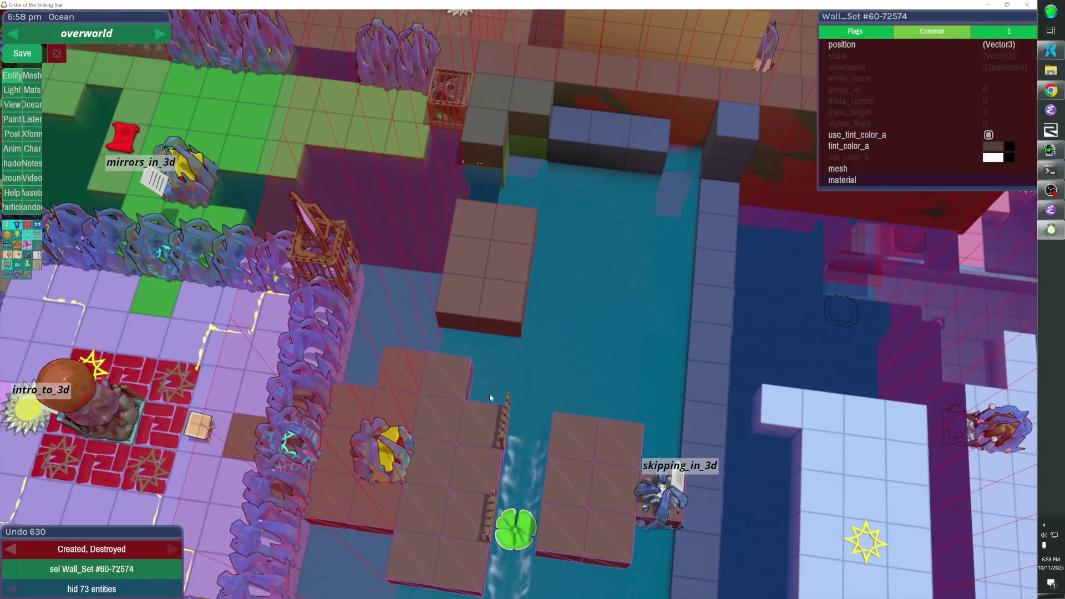
{"action": "key", "text": "Page_Down"}
{"action": "key", "text": "Escape"}
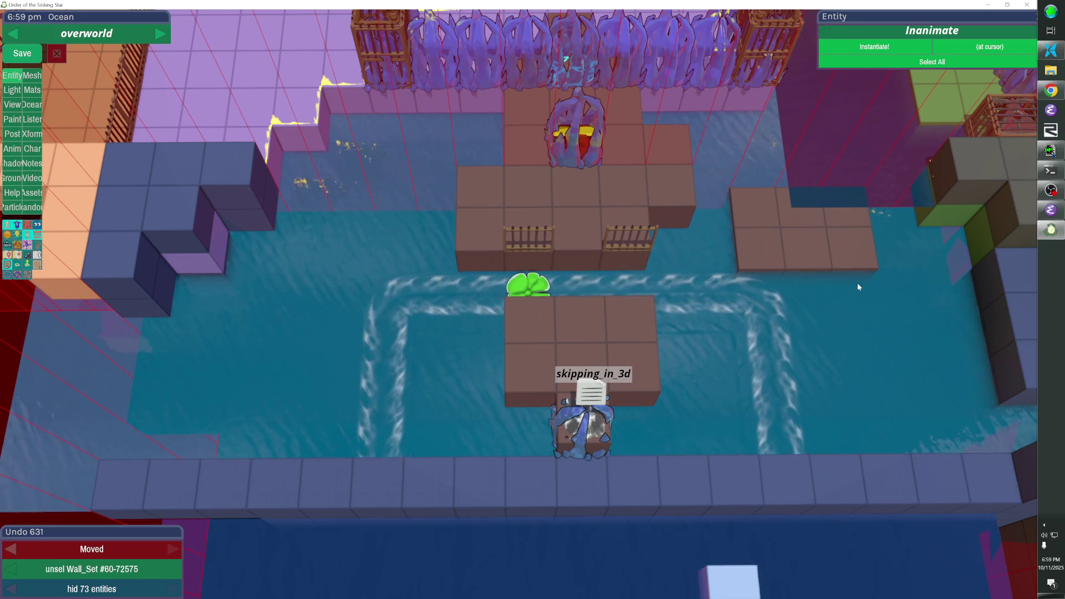
{"action": "left_click_drag", "start_coordinate": [857, 282], "coordinate": [498, 279]}
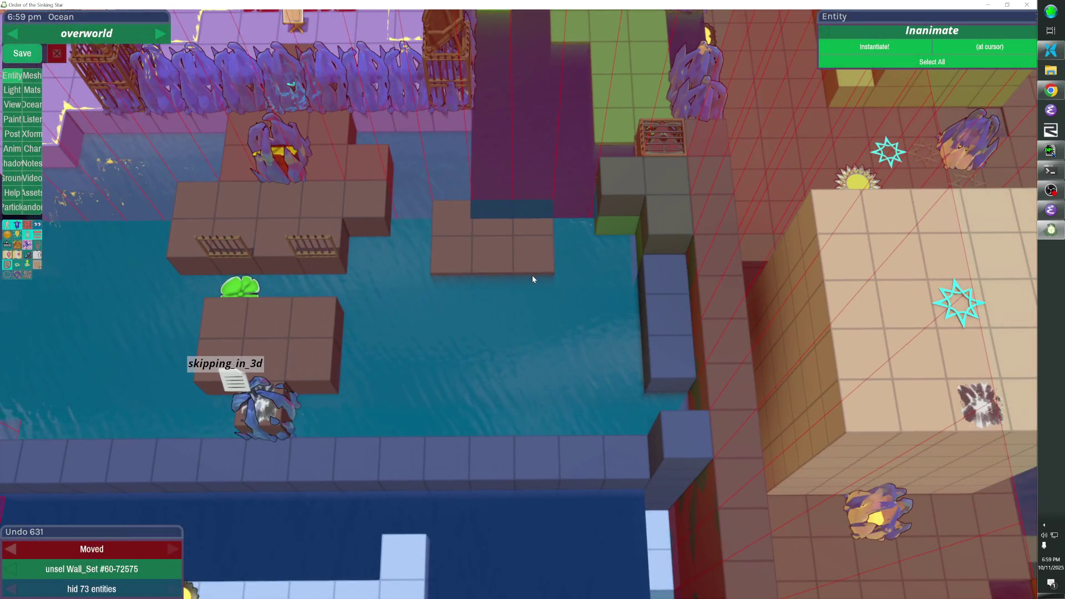
{"action": "scroll", "coordinate": [481, 297], "scroll_direction": "up", "scroll_amount": 3}
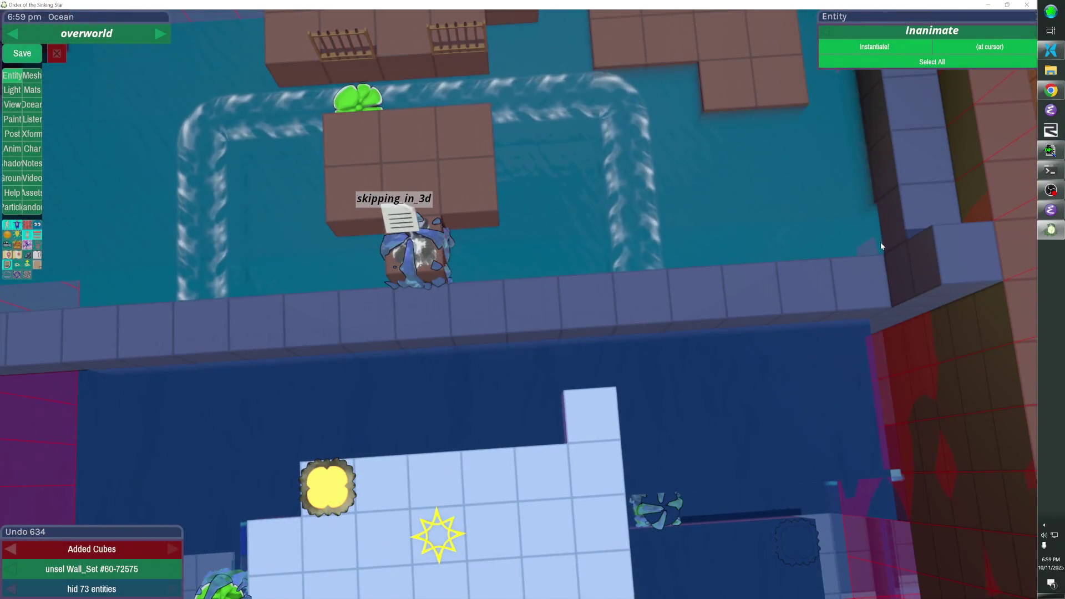
{"action": "key", "text": "Delete"}
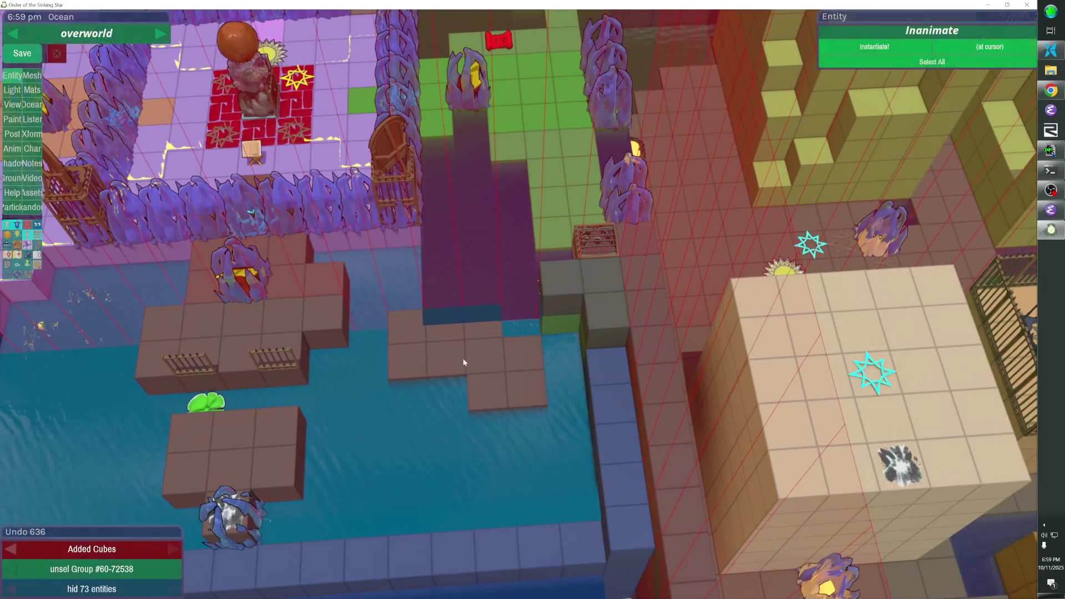
Darken the brown platform's wall tint and show the collision volumes
{"action": "left_click", "coordinate": [464, 354]}
{"action": "left_click", "coordinate": [993, 146]}
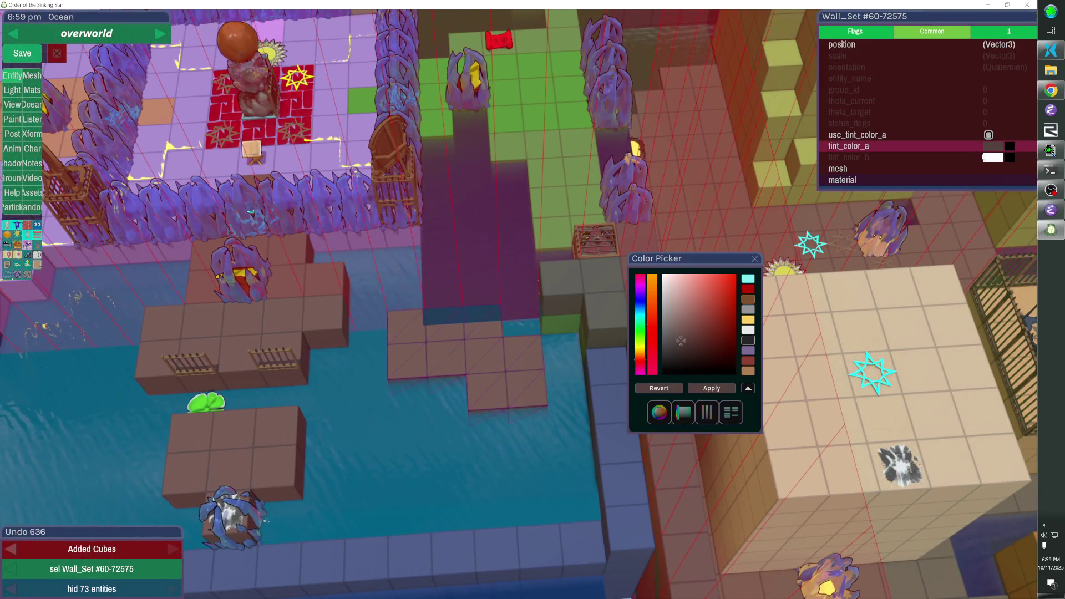
{"action": "left_click", "coordinate": [682, 359]}
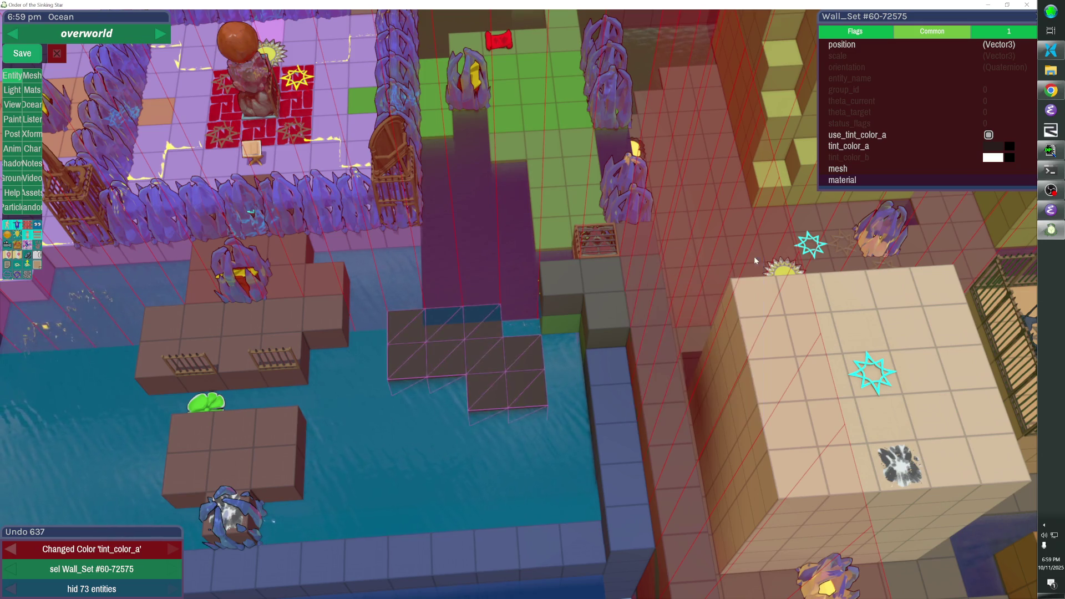
{"action": "mouse_move", "coordinate": [515, 307]}
{"action": "left_mouse_down"}
{"action": "mouse_move", "coordinate": [666, 494]}
{"action": "mouse_move", "coordinate": [139, 288]}
{"action": "mouse_move", "coordinate": [97, 262]}
{"action": "left_mouse_up"}
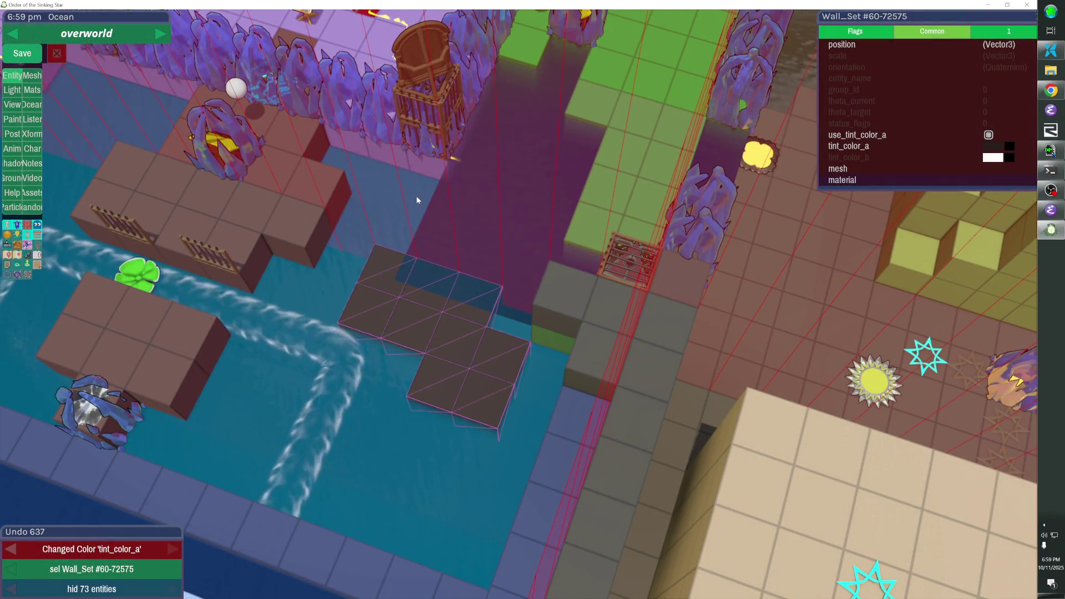
{"action": "left_click", "coordinate": [27, 225]}
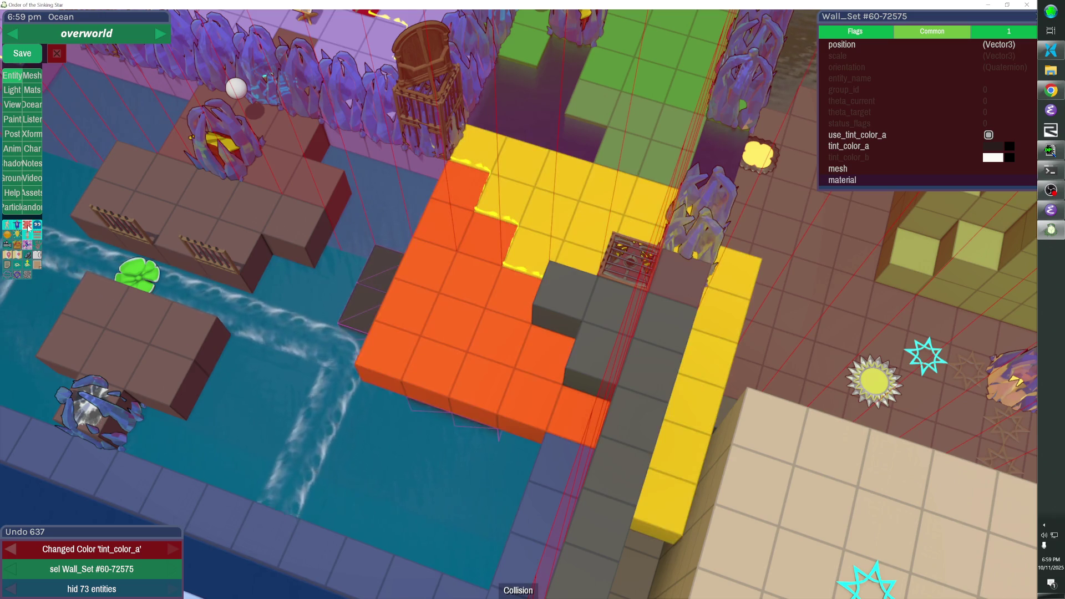
Paste the Ocean_Map id into the orange Wall_Set's ocean_hole_id and set kind OCEAN_HOLE
{"action": "left_click", "coordinate": [415, 222]}
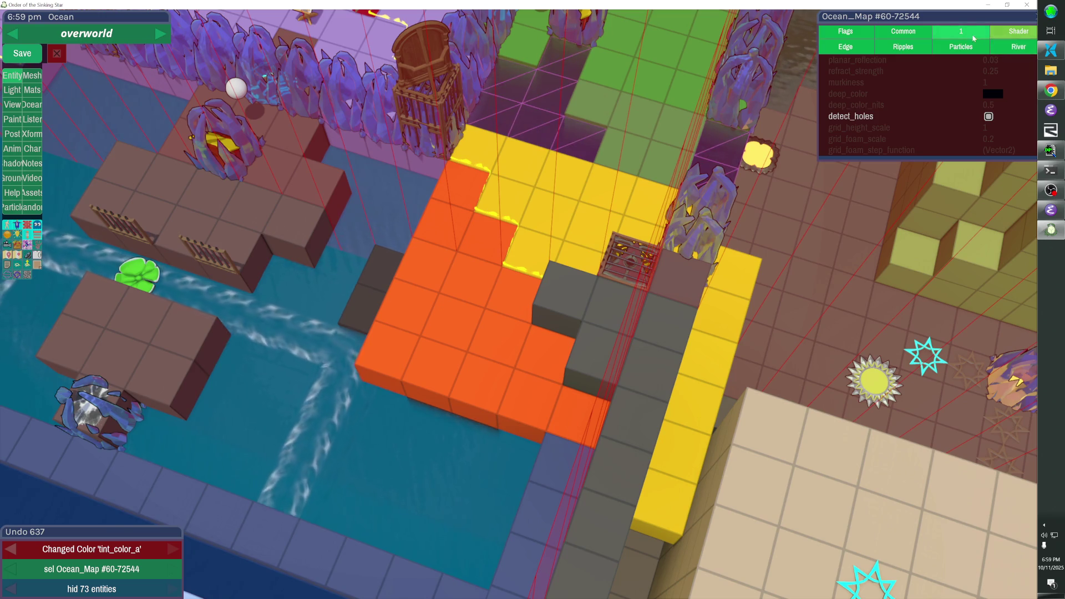
{"action": "left_click", "coordinate": [1002, 48]}
{"action": "left_click", "coordinate": [1015, 32]}
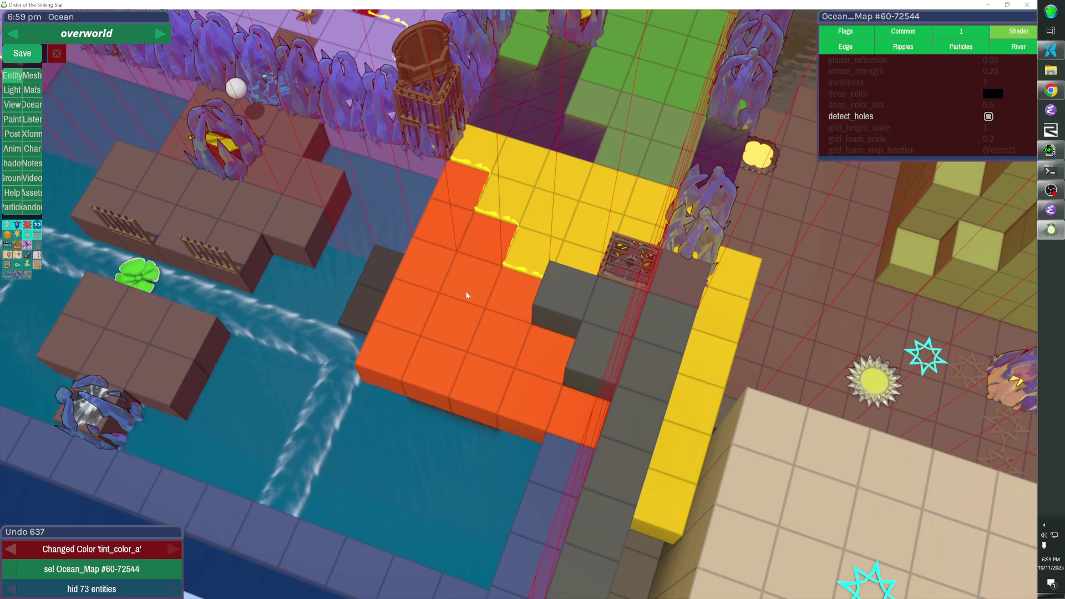
{"action": "left_click", "coordinate": [910, 17]}
{"action": "left_click", "coordinate": [465, 310]}
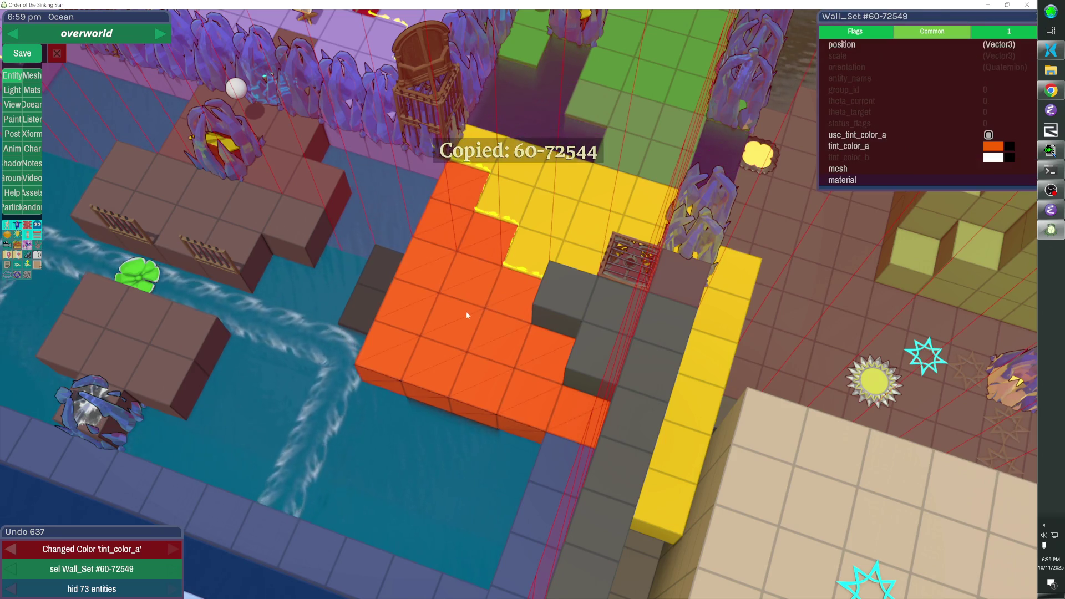
{"action": "left_click", "coordinate": [993, 32]}
{"action": "left_click", "coordinate": [972, 74]}
{"action": "type", "text": "60-72544"}
{"action": "key", "text": "Return"}
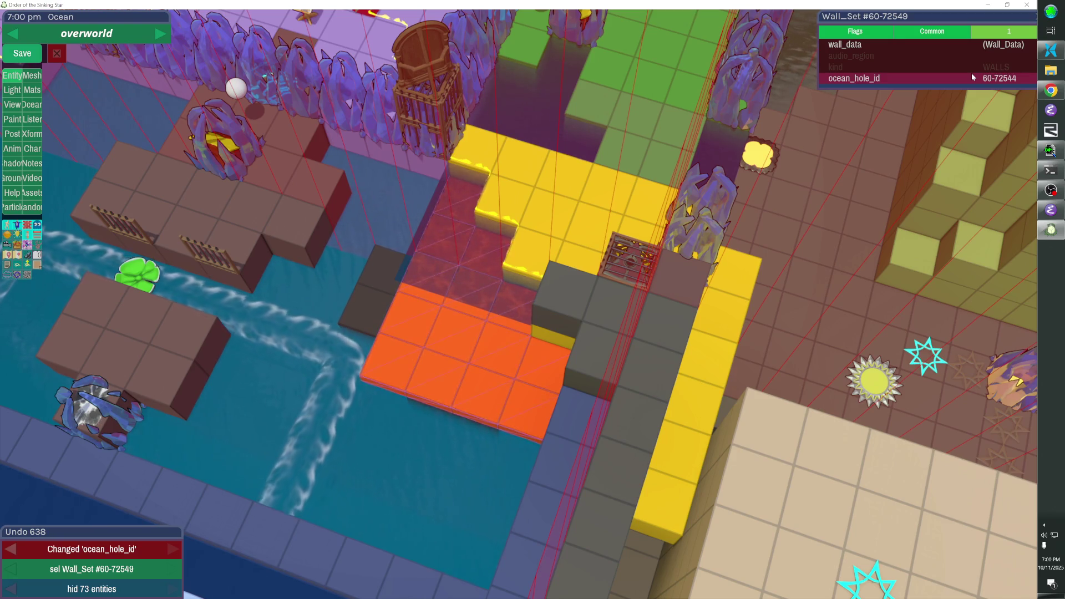
{"action": "left_click", "coordinate": [970, 65]}
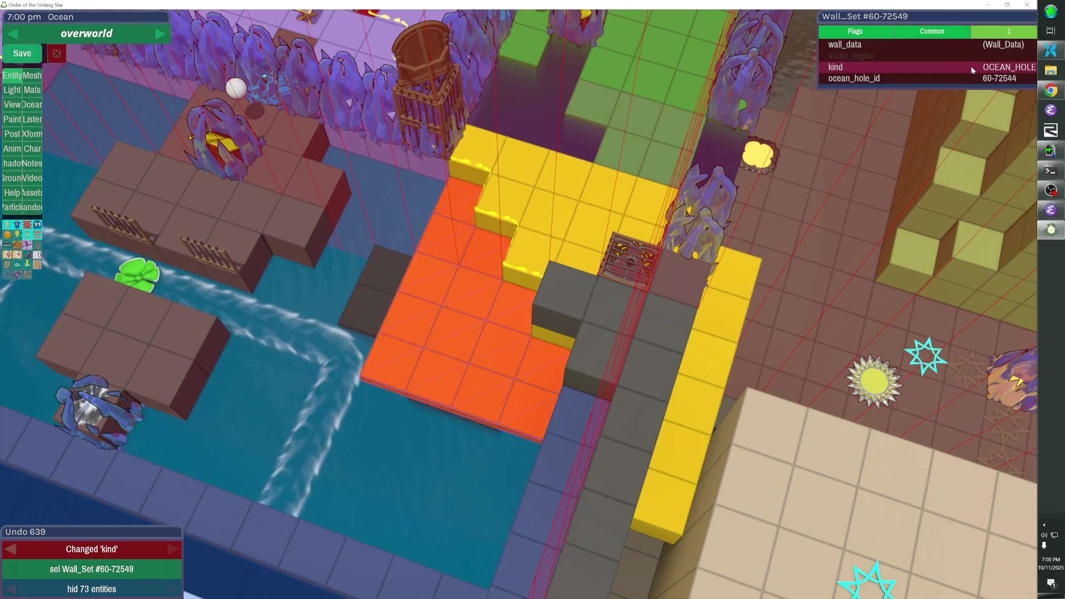
Link the yellow Wall_Set to ocean map 60-72545 through its ocean_hole_id
{"action": "left_click_drag", "start_coordinate": [720, 179], "coordinate": [499, 211]}
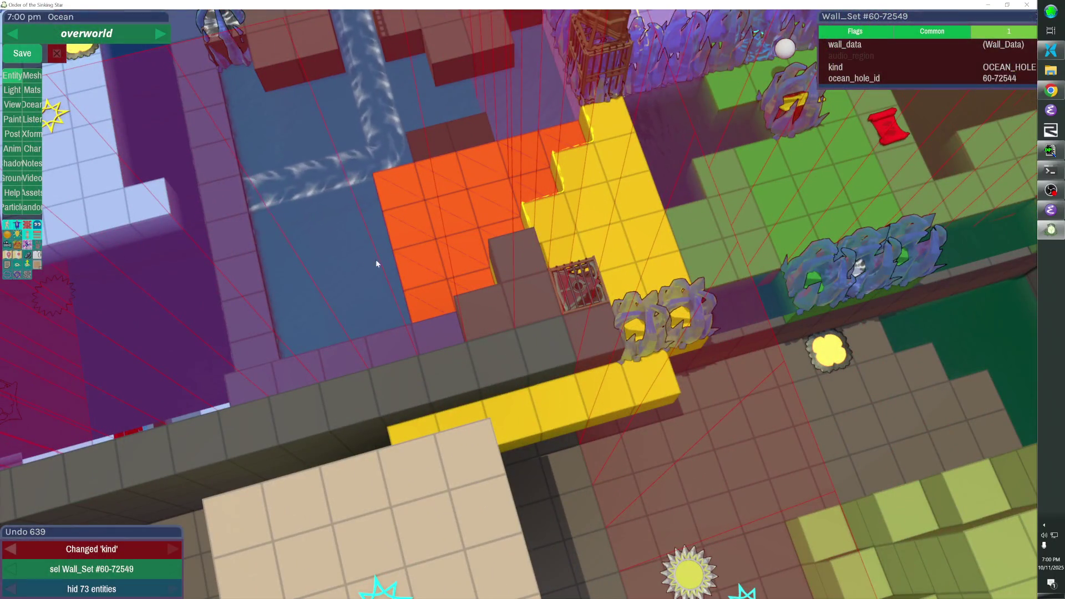
{"action": "key", "text": "ctrl+c"}
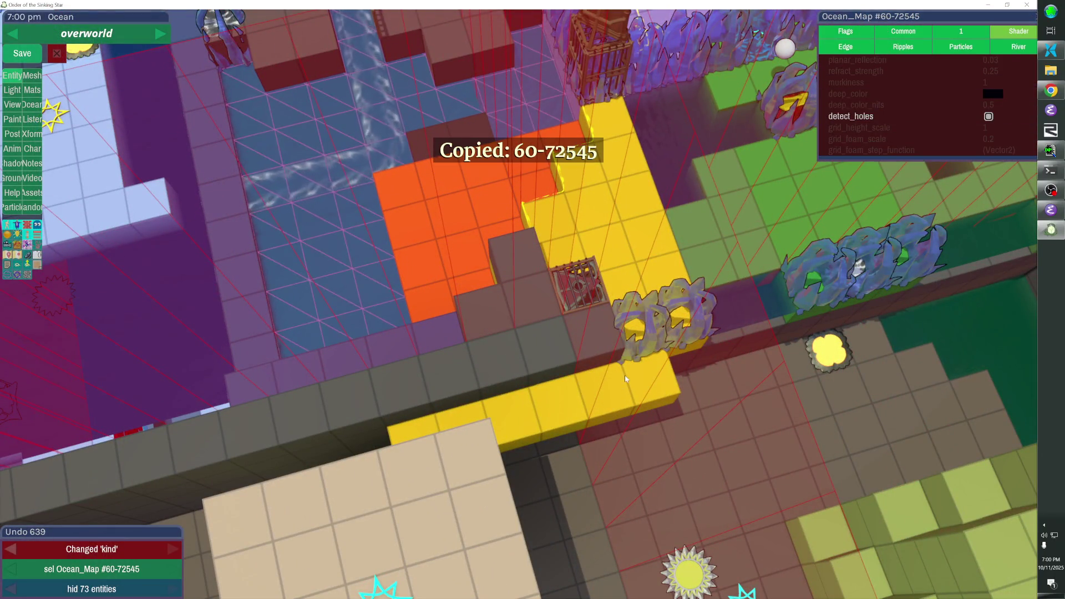
{"action": "left_click", "coordinate": [1023, 82]}
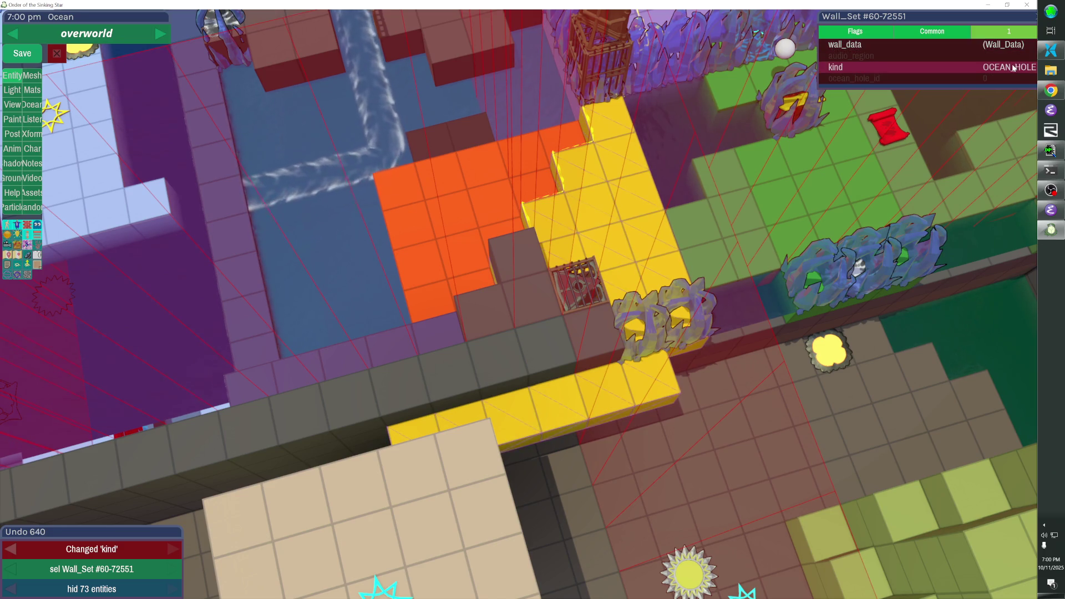
{"action": "left_click", "coordinate": [1008, 78]}
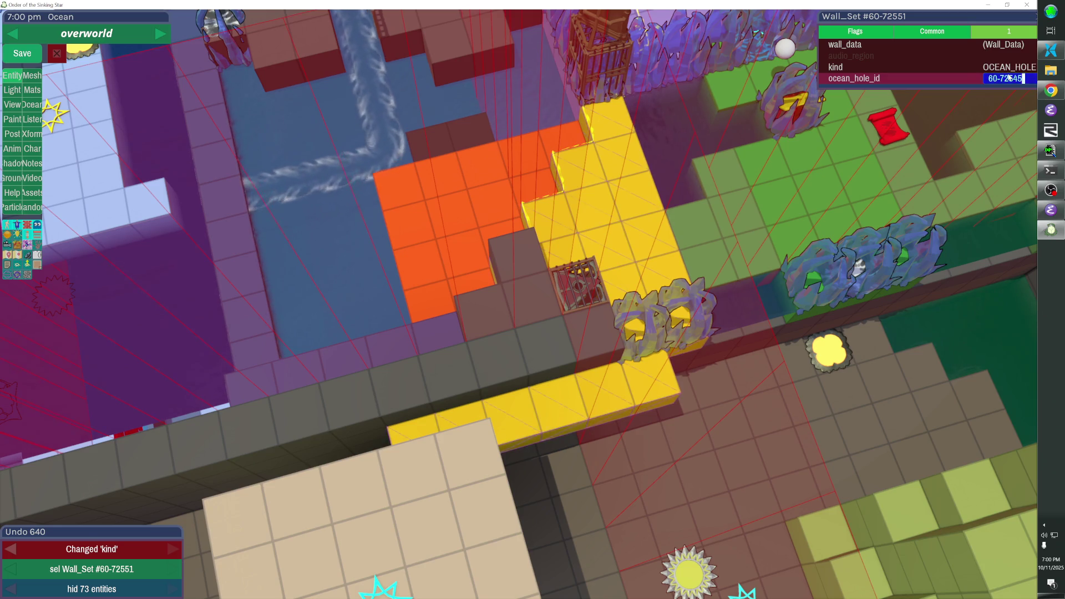
{"action": "key", "text": "Return"}
Delete the yellow strip's four cubes and paste a copy of the wall set
{"action": "left_click", "coordinate": [665, 377]}
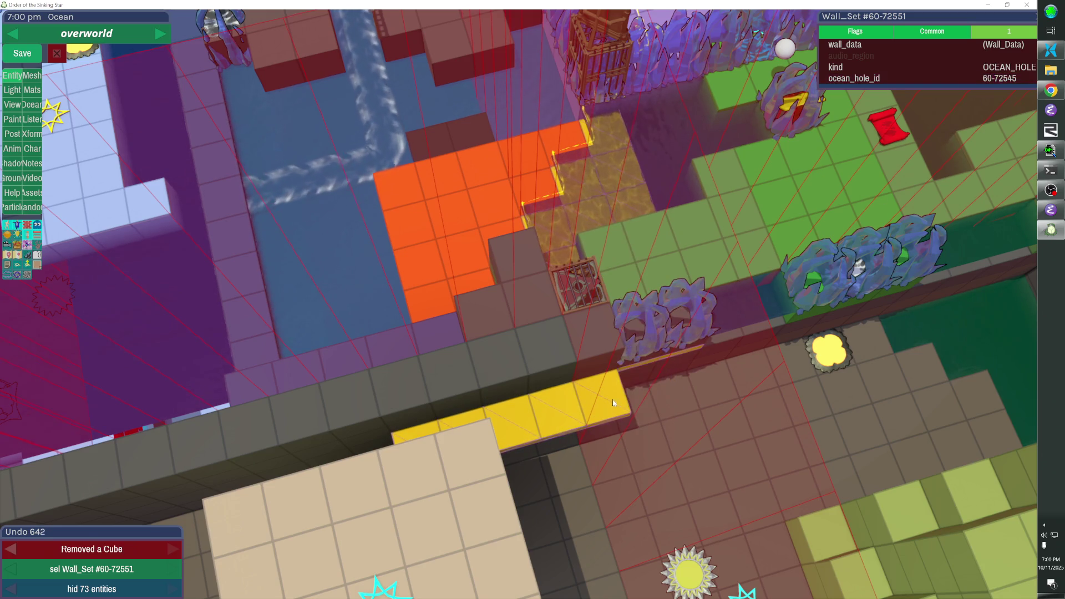
{"action": "left_click", "coordinate": [604, 402]}
{"action": "left_click", "coordinate": [556, 416]}
{"action": "left_click", "coordinate": [457, 418]}
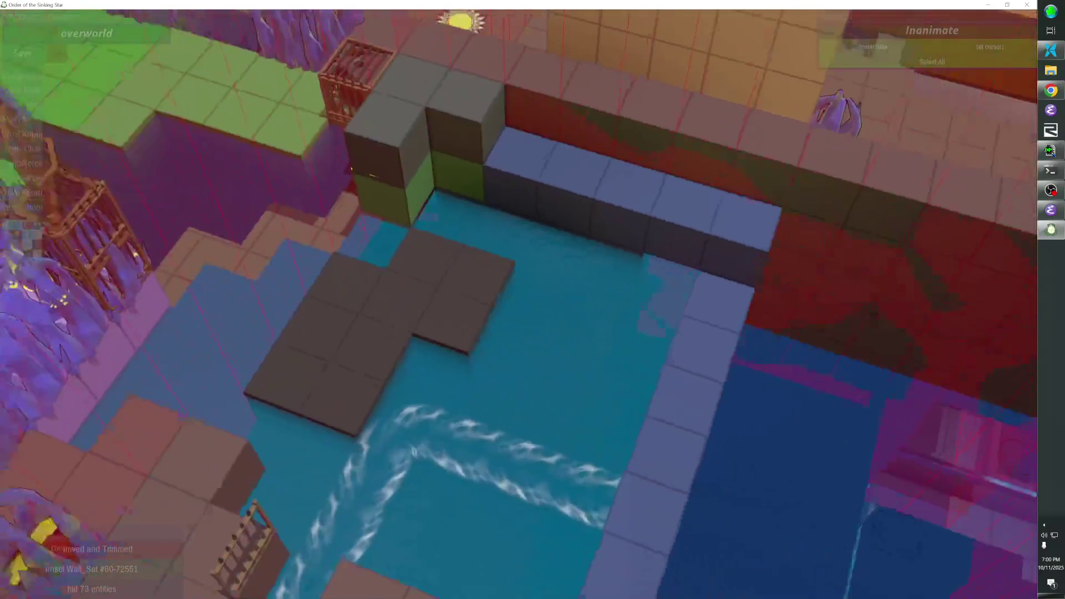
{"action": "key", "text": "ctrl+v"}
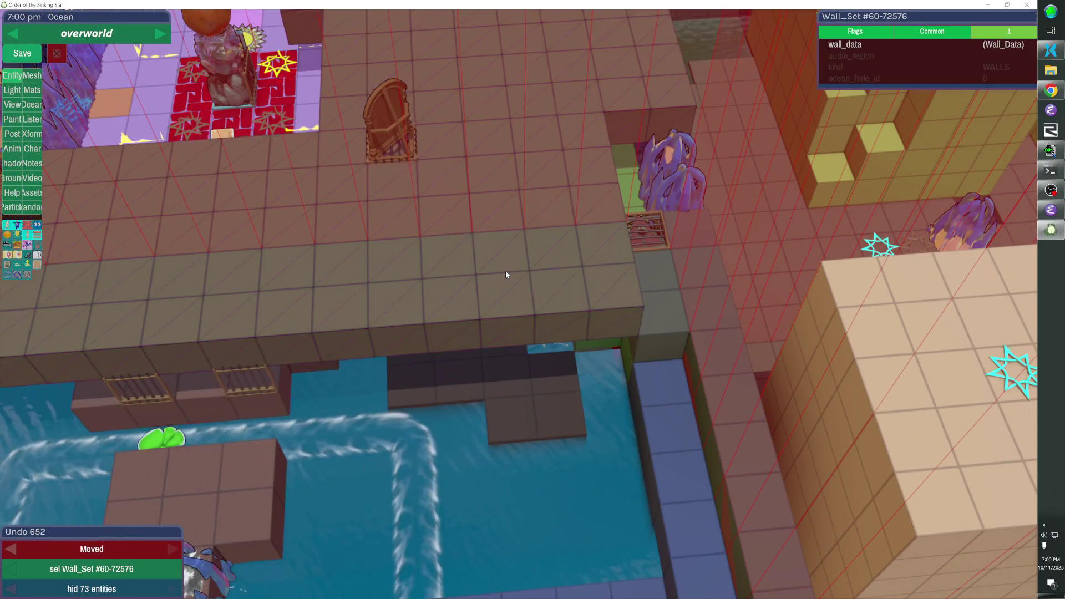
Remove a cube from the pasted brown slab over the water, then deselect it
{"action": "left_click", "coordinate": [398, 292]}
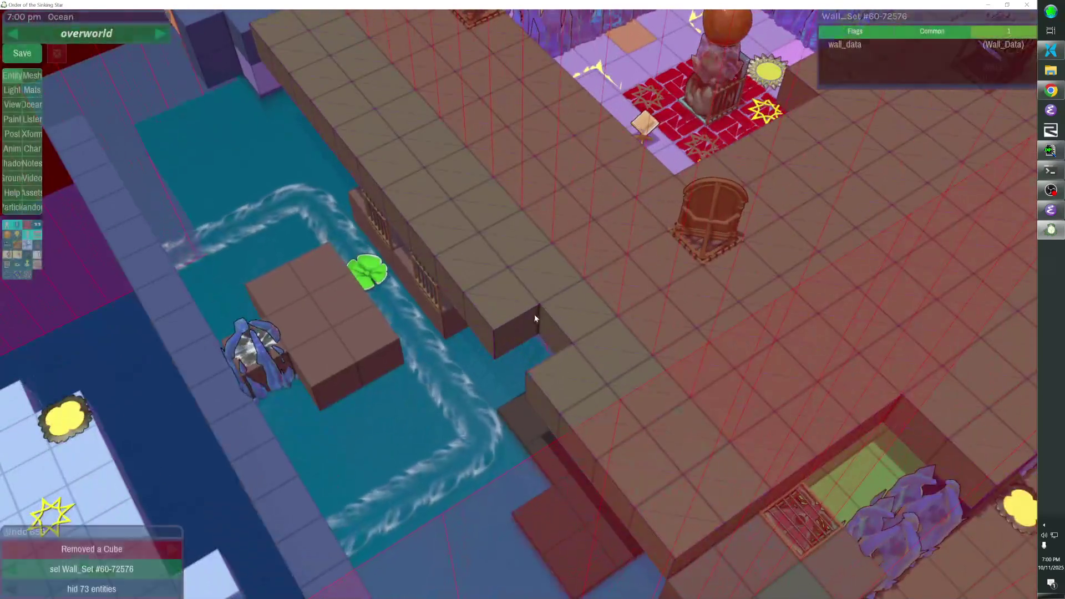
{"action": "left_click", "coordinate": [550, 421]}
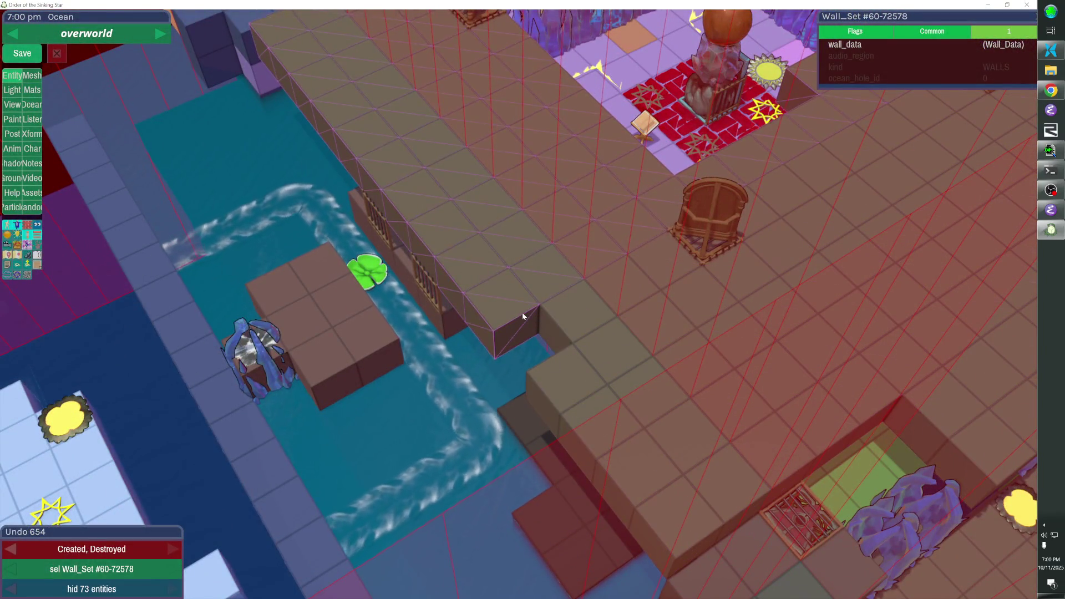
{"action": "left_click", "coordinate": [522, 312]}
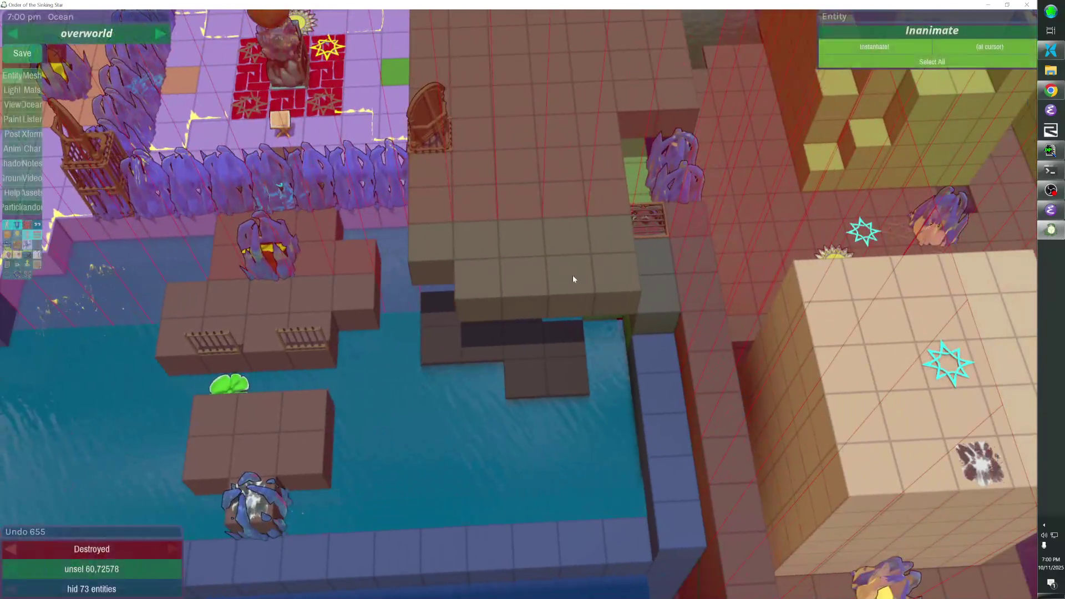
Tint the central wall block green in the Color Picker
{"action": "left_click", "coordinate": [572, 275]}
{"action": "left_click", "coordinate": [931, 31]}
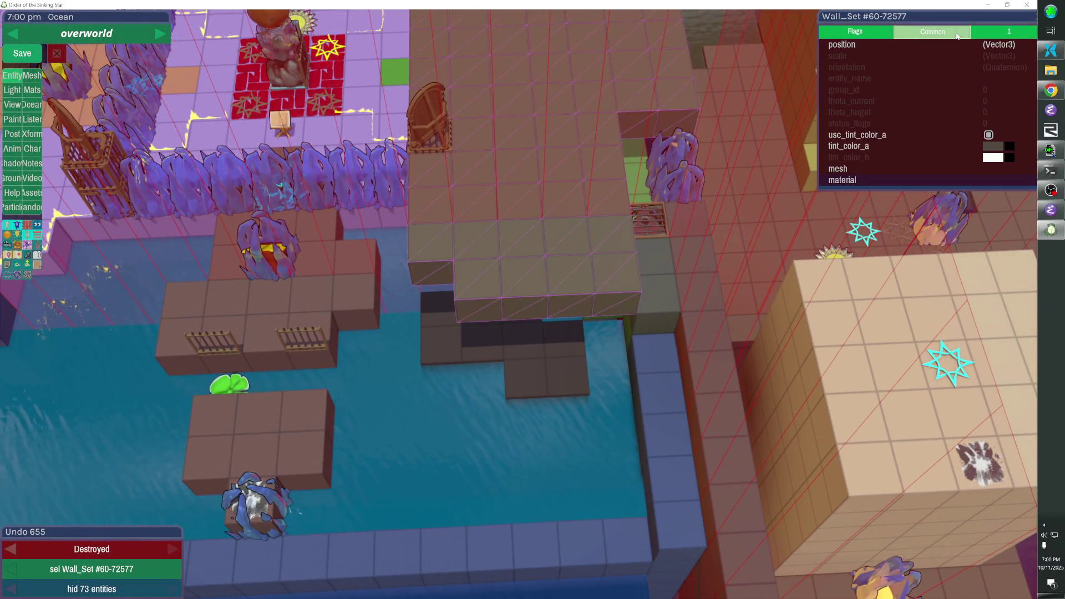
{"action": "left_click", "coordinate": [988, 147]}
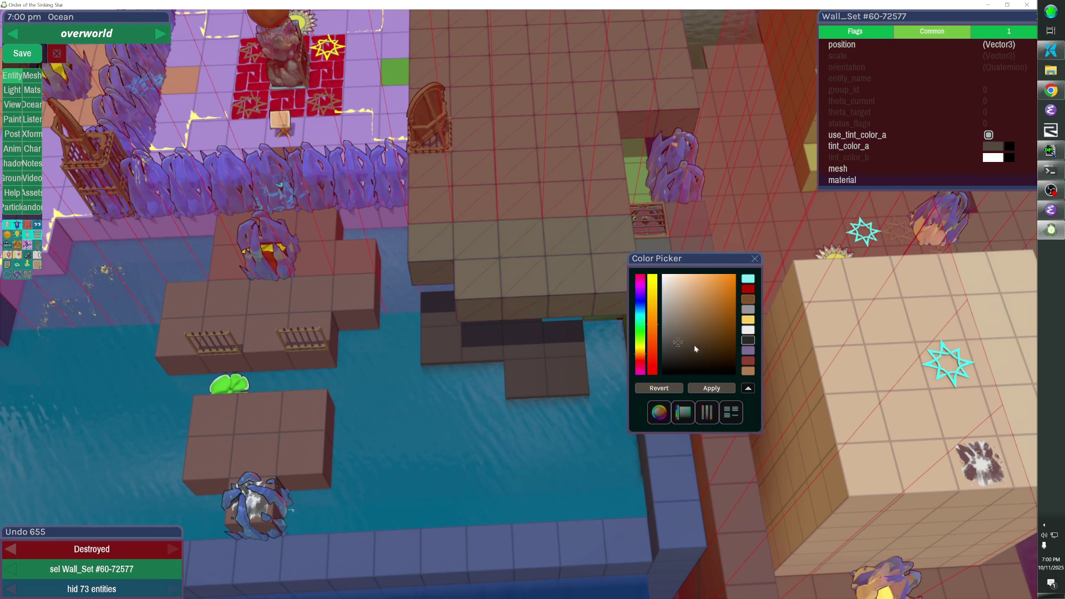
{"action": "left_click", "coordinate": [645, 338]}
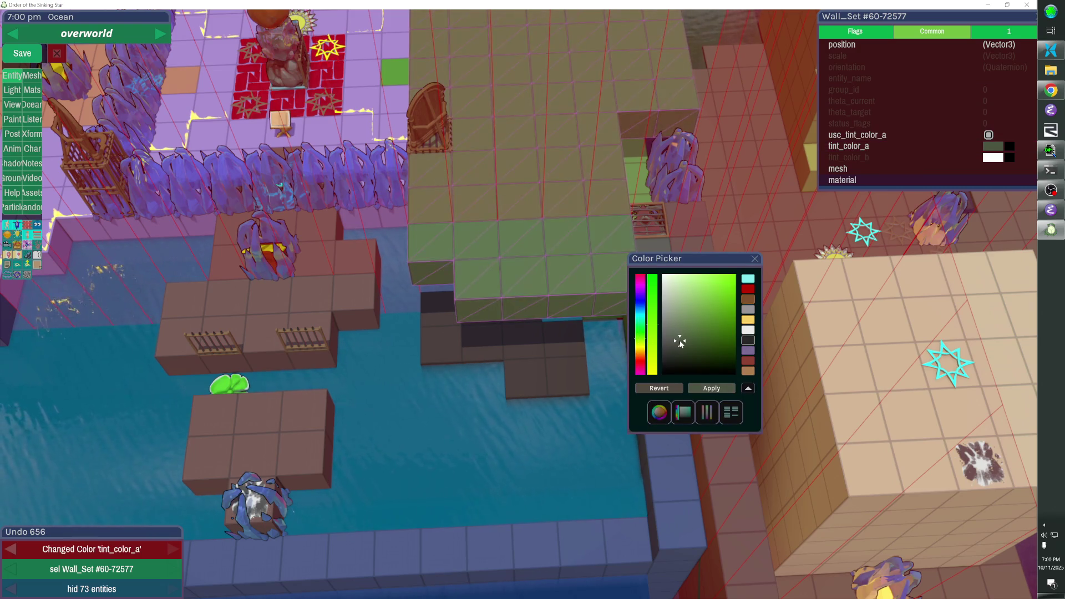
{"action": "left_click", "coordinate": [754, 258]}
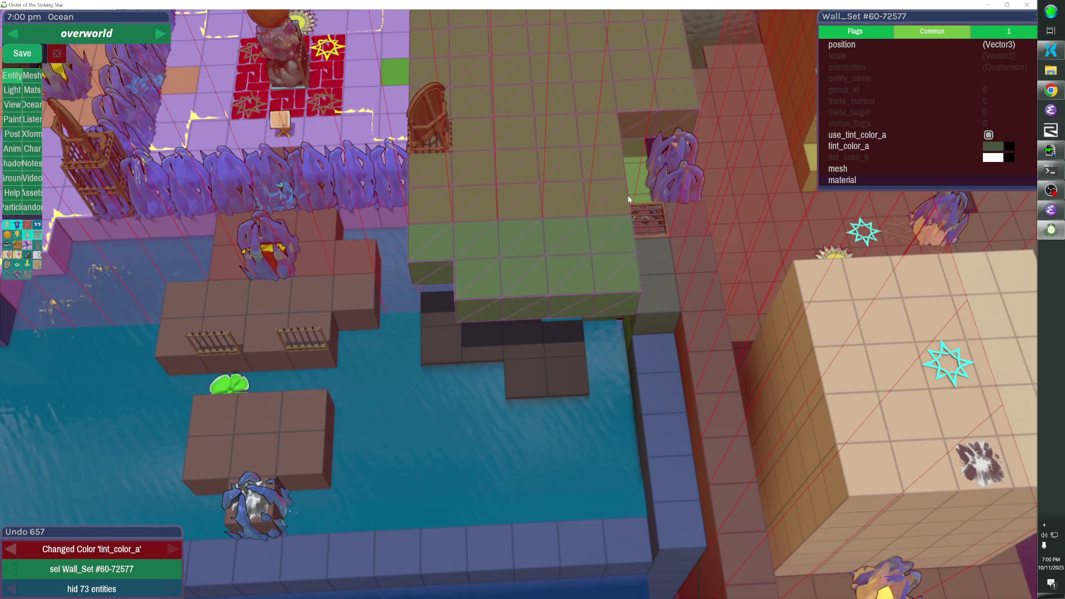
Carve several cubes out of the green wall and fill one back into the hole
{"action": "scroll", "coordinate": [628, 199], "scroll_direction": "up", "scroll_amount": 5}
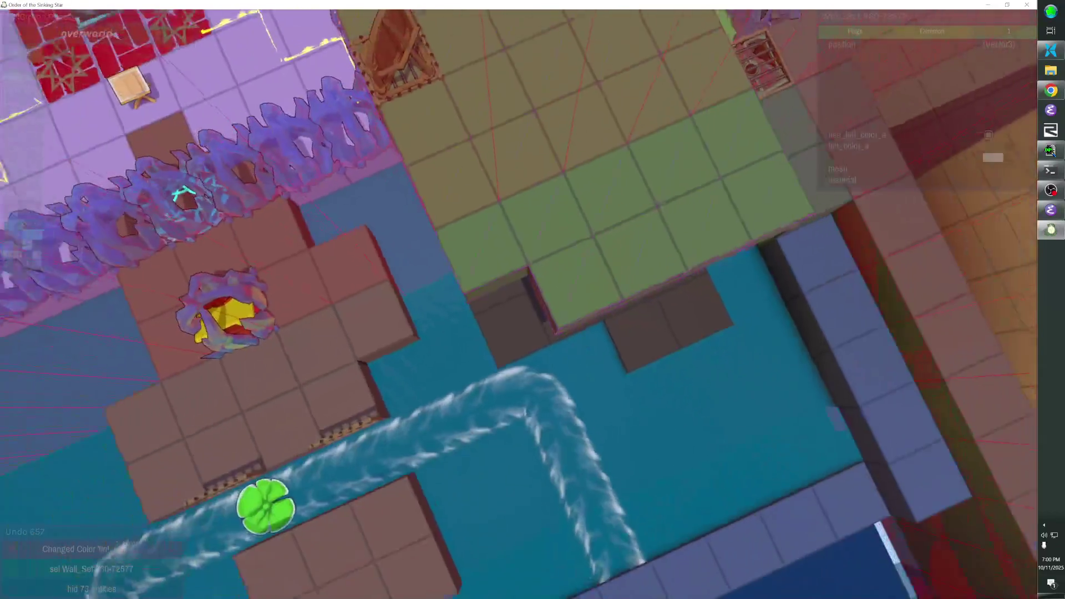
{"action": "scroll", "coordinate": [515, 262], "scroll_direction": "down", "scroll_amount": 5}
{"action": "left_click", "coordinate": [531, 161]}
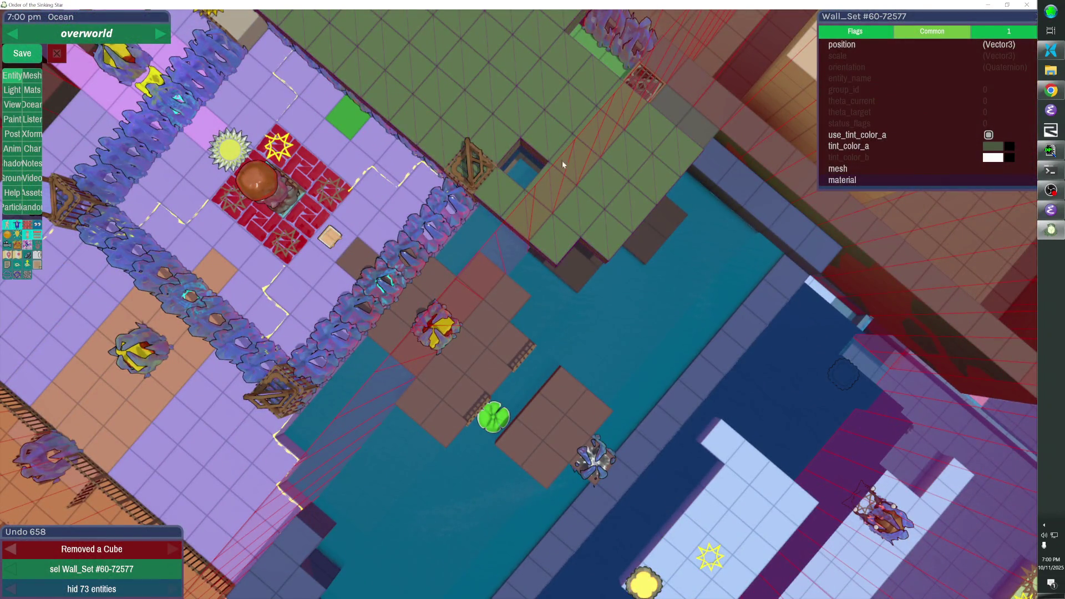
{"action": "left_click", "coordinate": [605, 144]}
{"action": "left_click", "coordinate": [625, 139]}
{"action": "left_click", "coordinate": [655, 129]}
{"action": "left_click", "coordinate": [620, 144]}
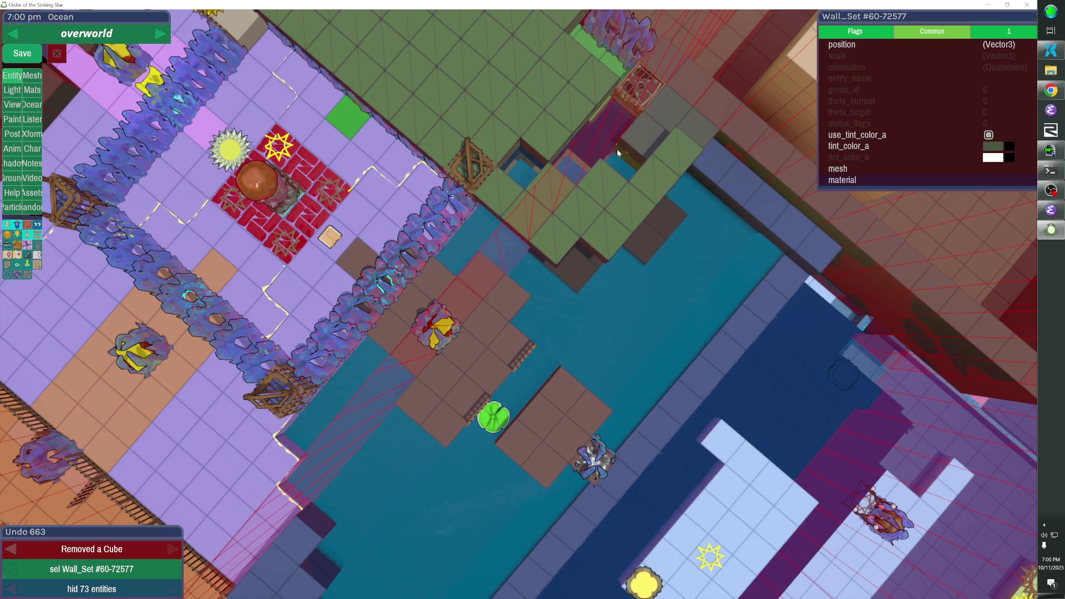
{"action": "left_click", "coordinate": [653, 175]}
{"action": "left_click", "coordinate": [620, 207]}
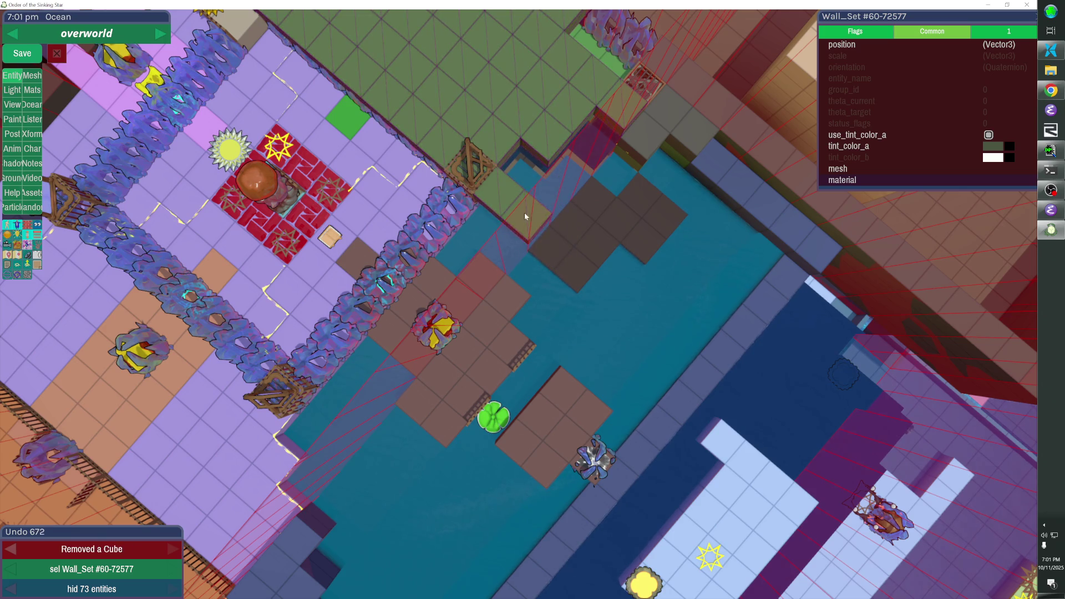
{"action": "left_click", "coordinate": [580, 126]}
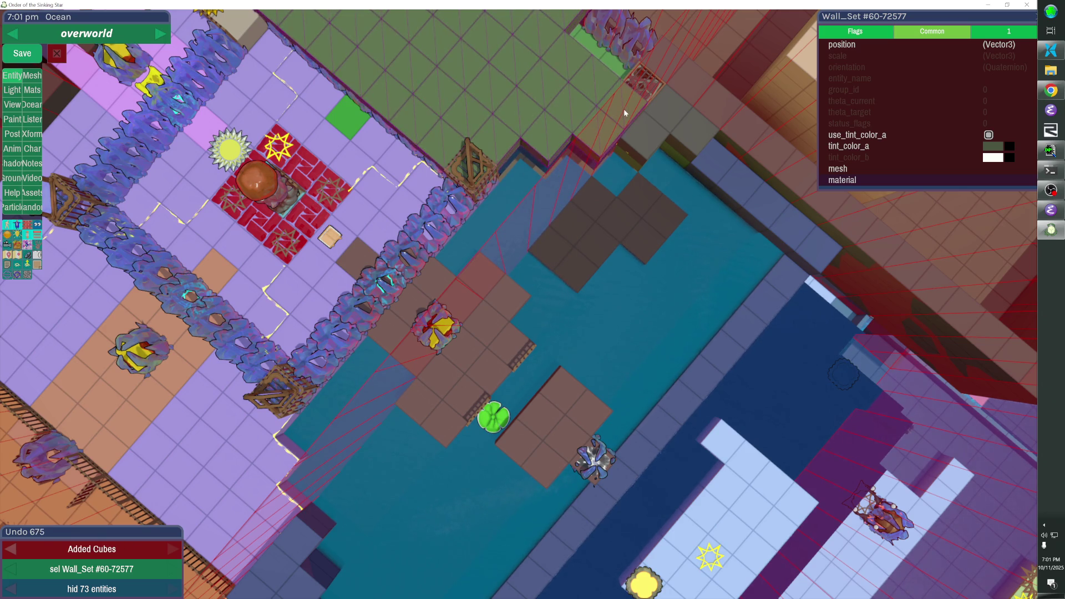
Nudge the green wall set into place, removing the cube covering the lattice tower
{"action": "scroll", "coordinate": [624, 109], "scroll_direction": "up", "scroll_amount": 3}
{"action": "scroll", "coordinate": [519, 299], "scroll_direction": "down", "scroll_amount": 3}
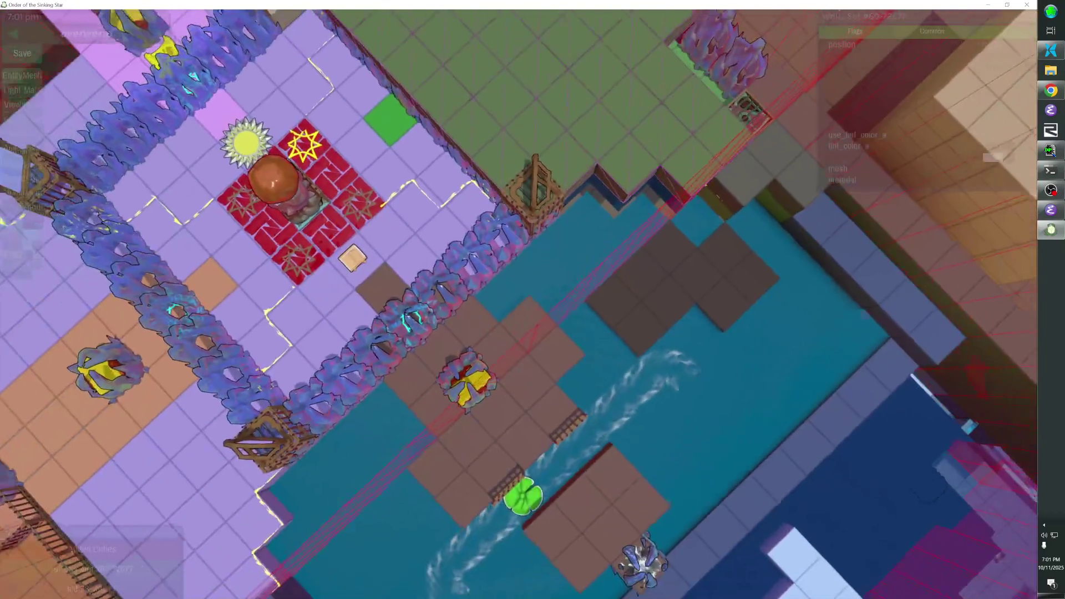
{"action": "scroll", "coordinate": [519, 299], "scroll_direction": "up", "scroll_amount": 5}
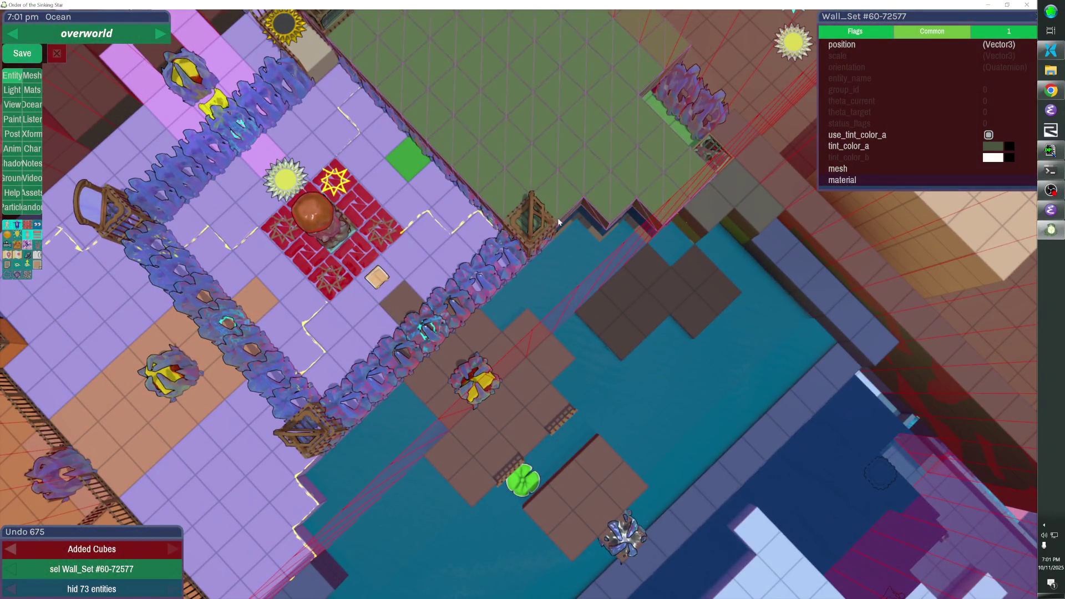
{"action": "key", "text": "Down"}
{"action": "right_click", "coordinate": [547, 208]}
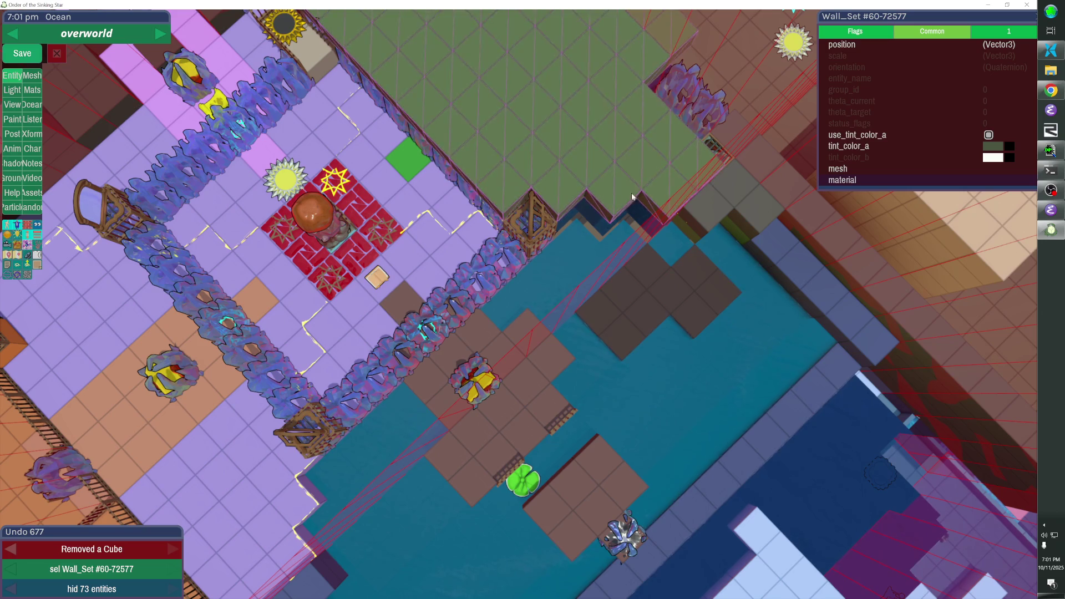
{"action": "key", "text": "Up"}
{"action": "key", "text": "Up"}
{"action": "key", "text": "Up"}
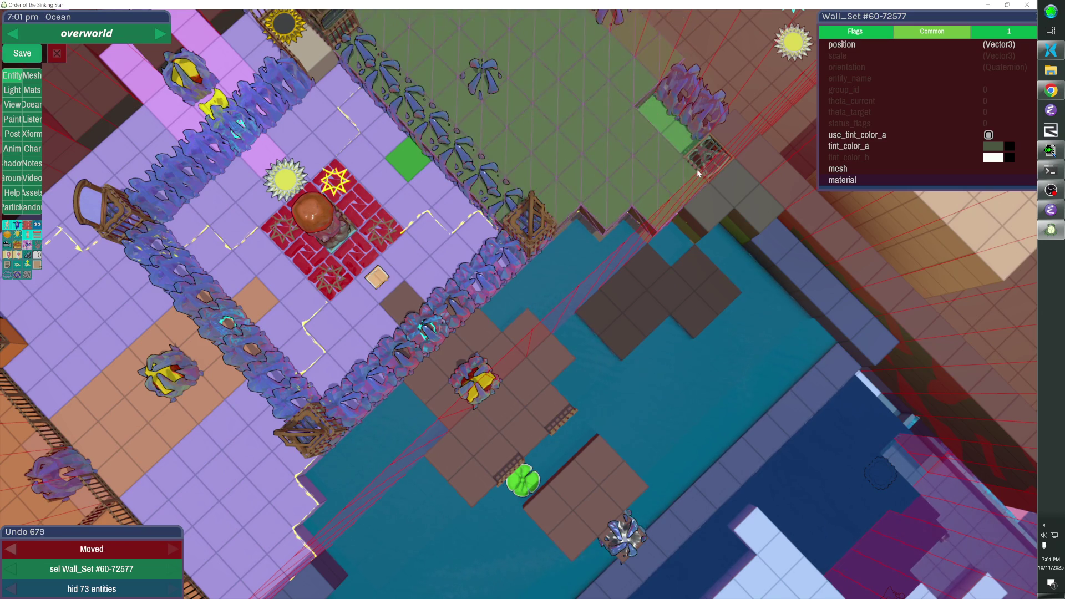
Unhide all entities and select the raised_area group
{"action": "key", "text": "Escape"}
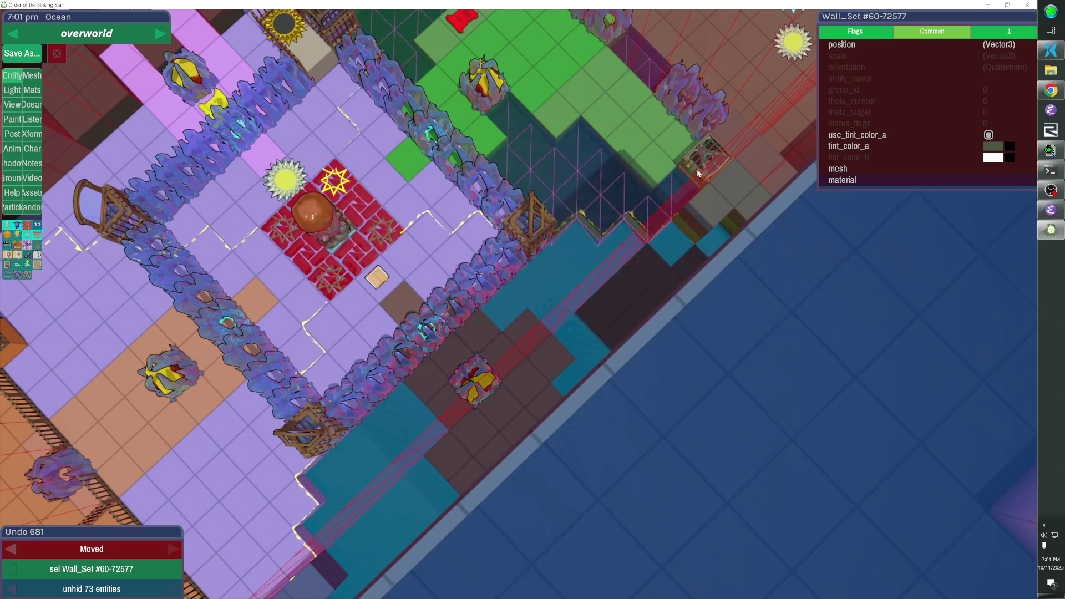
{"action": "left_click", "coordinate": [920, 296]}
{"action": "left_click", "coordinate": [906, 307]}
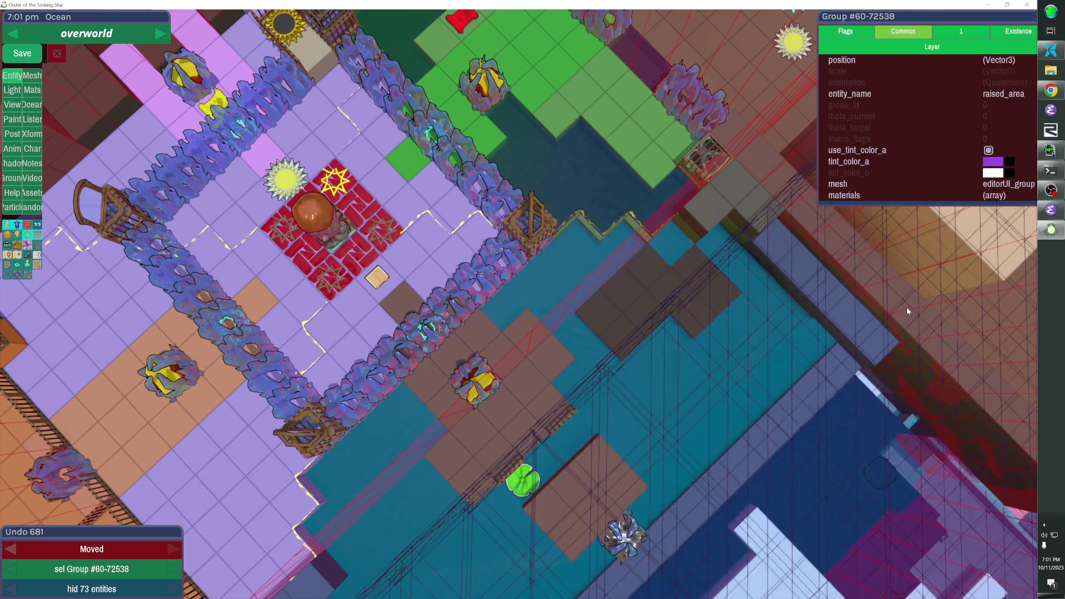
Re-hide the 73 covering entities, survey the level, and switch to the fast travel map
{"action": "key", "text": "Escape"}
{"action": "key", "text": "Escape"}
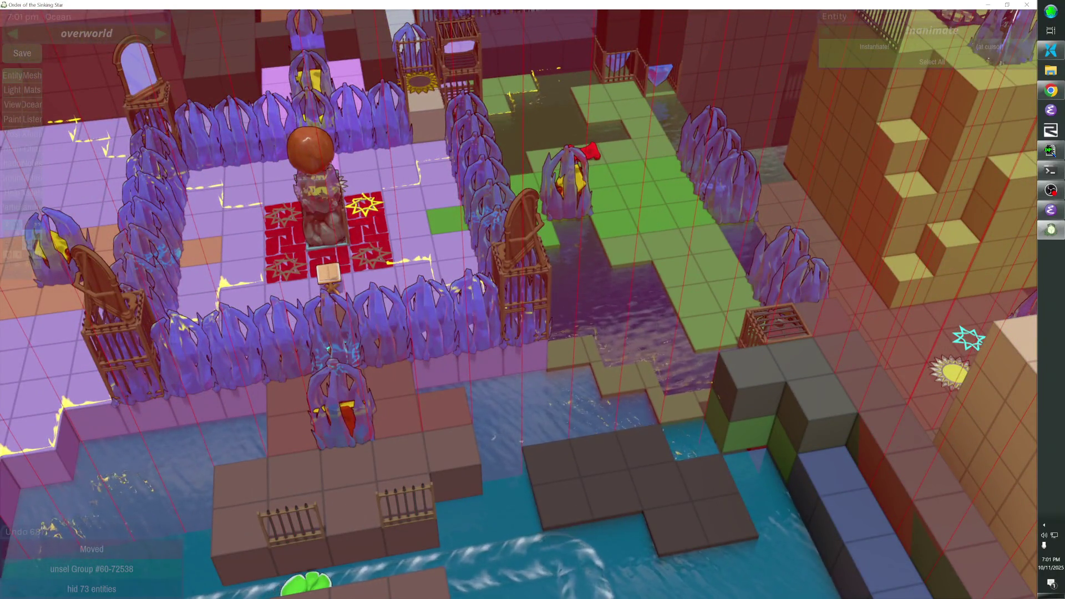
{"action": "scroll", "coordinate": [518, 304], "scroll_direction": "up", "scroll_amount": 3}
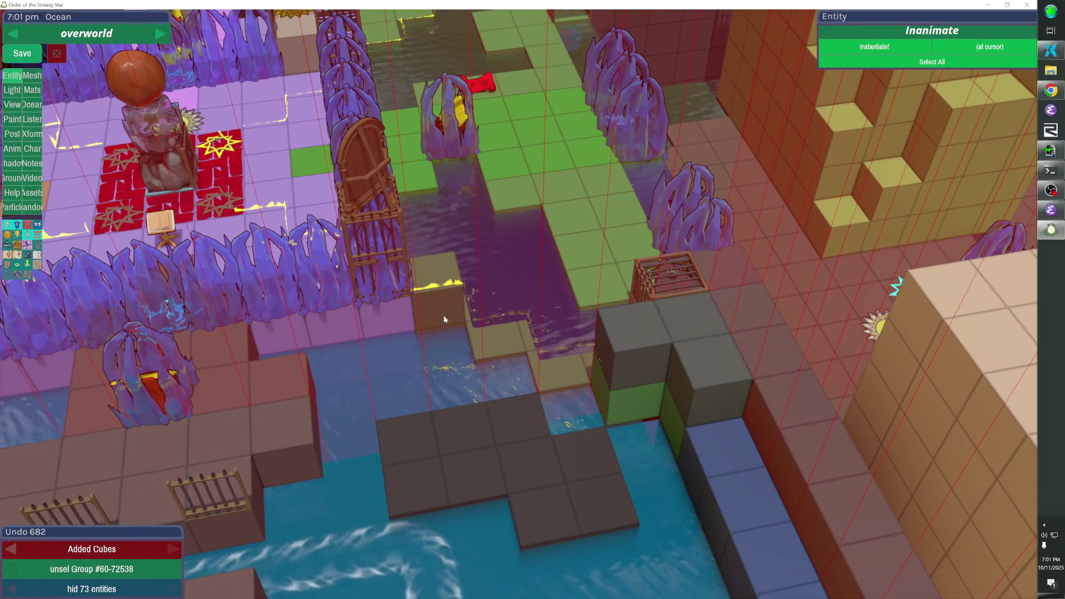
{"action": "scroll", "coordinate": [444, 319], "scroll_direction": "down", "scroll_amount": 5}
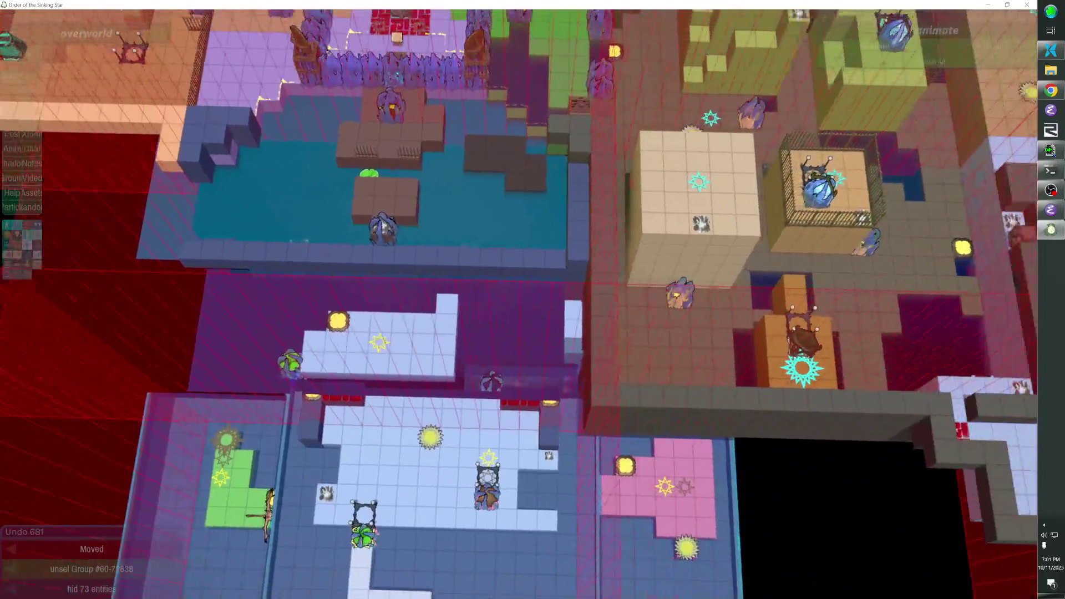
{"action": "key", "text": "d"}
{"action": "key", "text": "a"}
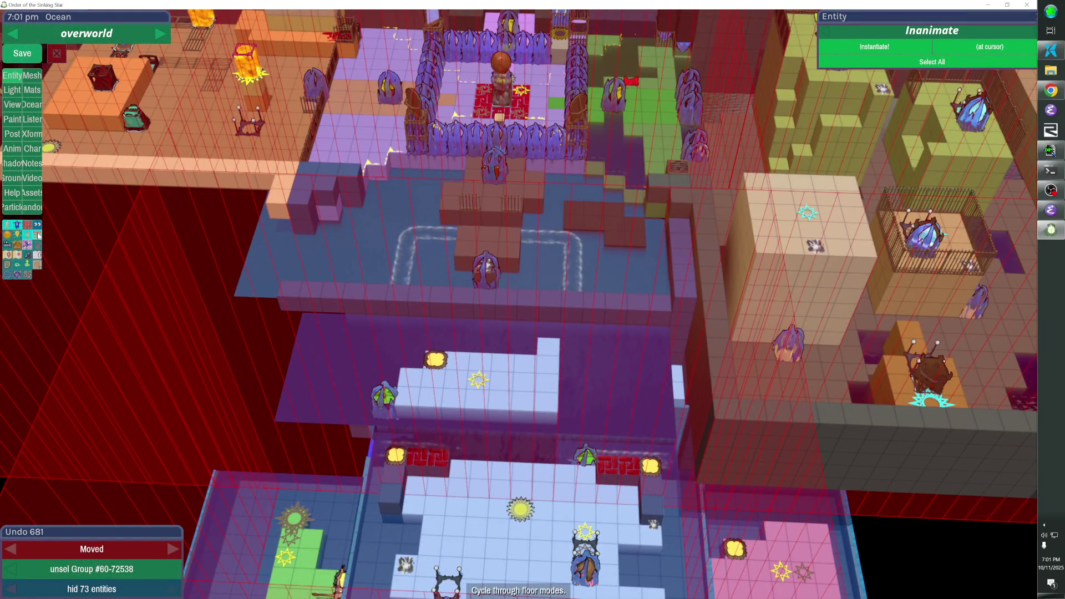
{"action": "left_click", "coordinate": [37, 263]}
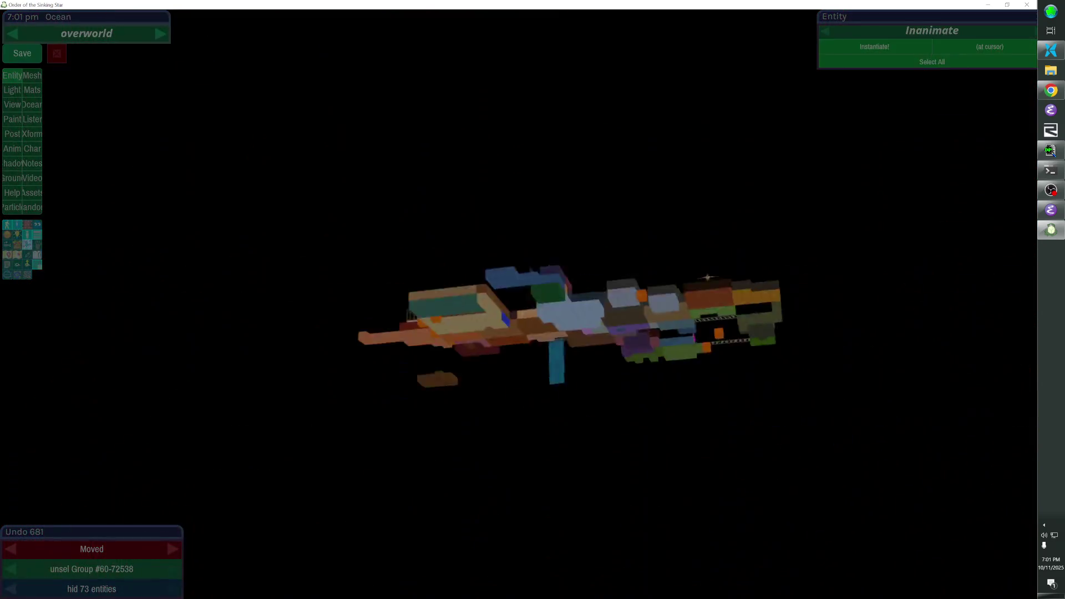
Fly to a bars fence wall set on the fast travel map, then return to the main map
{"action": "left_click_drag", "start_coordinate": [634, 293], "coordinate": [495, 305]}
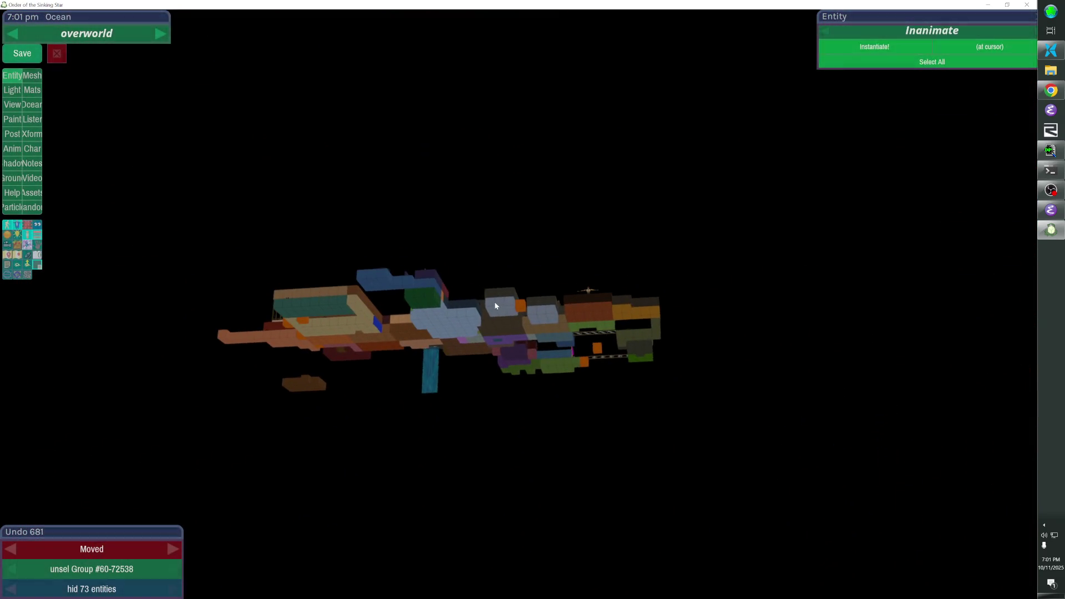
{"action": "double_click", "coordinate": [519, 318]}
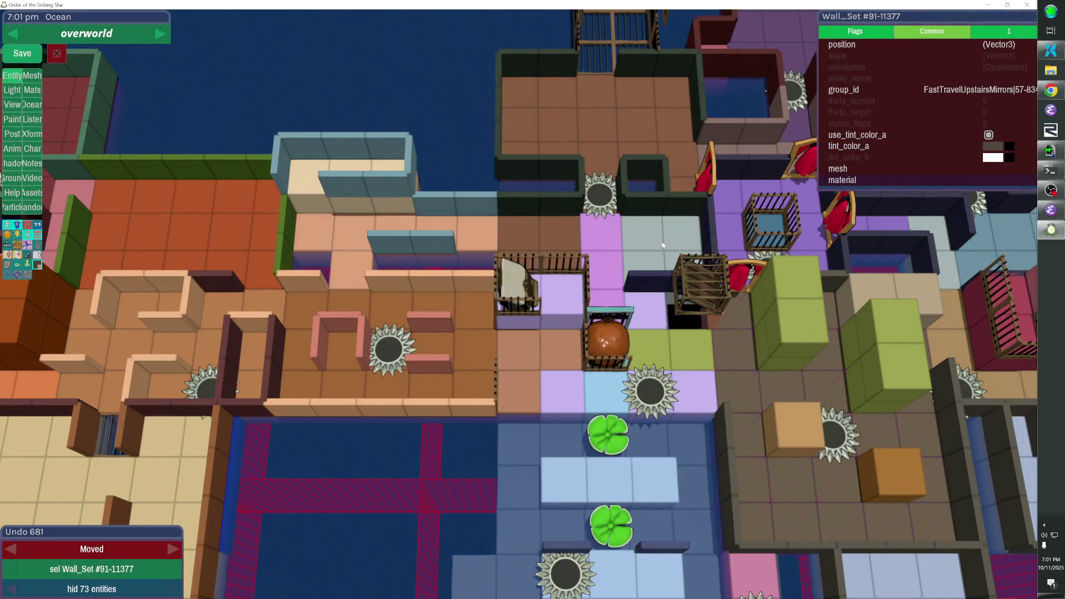
{"action": "left_click", "coordinate": [38, 263]}
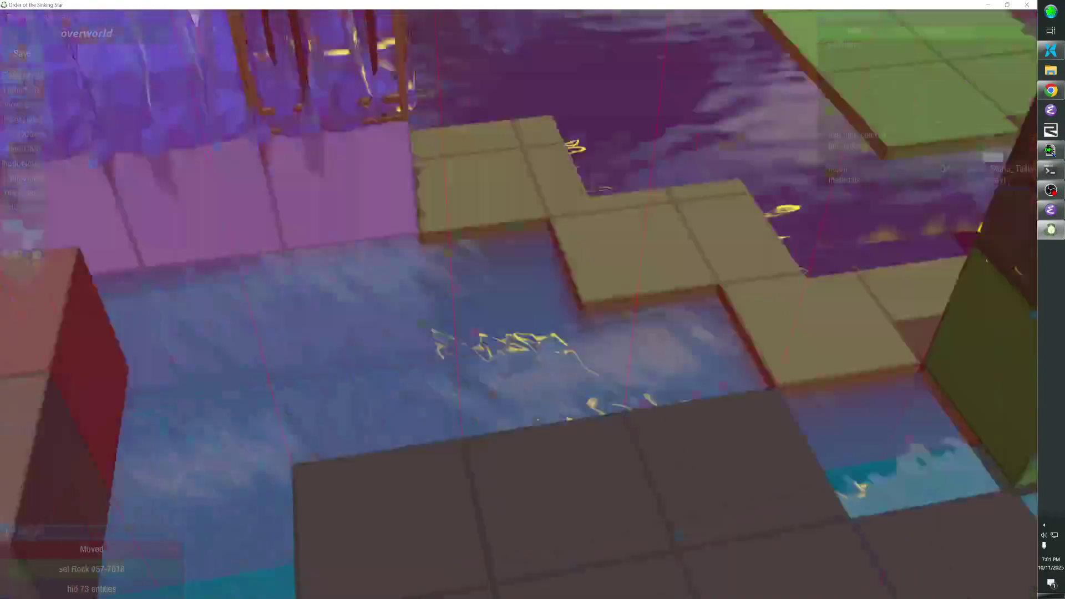
Paste bars fence pieces above the dark water platform, nudging and rotating each into line
{"action": "key", "text": "ctrl+v"}
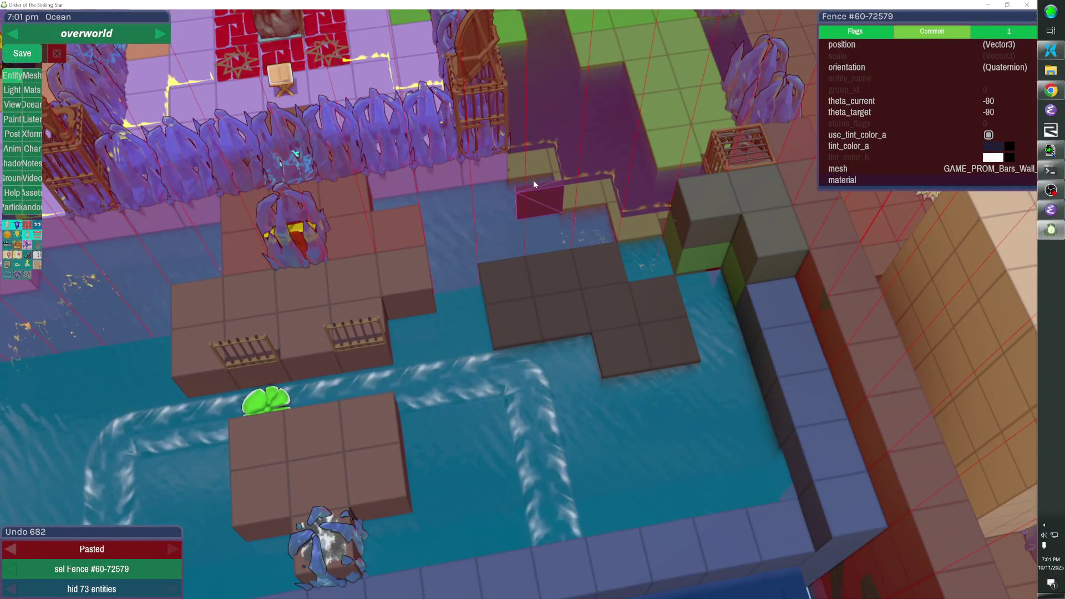
{"action": "key", "text": "Up"}
{"action": "key", "text": "ctrl+v"}
{"action": "key", "text": "Up"}
{"action": "key", "text": "r"}
Fill the remaining gap with more rotated fence pieces and save the level
{"action": "key", "text": "r"}
{"action": "key", "text": "Up"}
{"action": "key", "text": "ctrl+v"}
{"action": "key", "text": "ctrl+v"}
{"action": "key", "text": "Up"}
{"action": "key", "text": "Right"}
{"action": "key", "text": "r"}
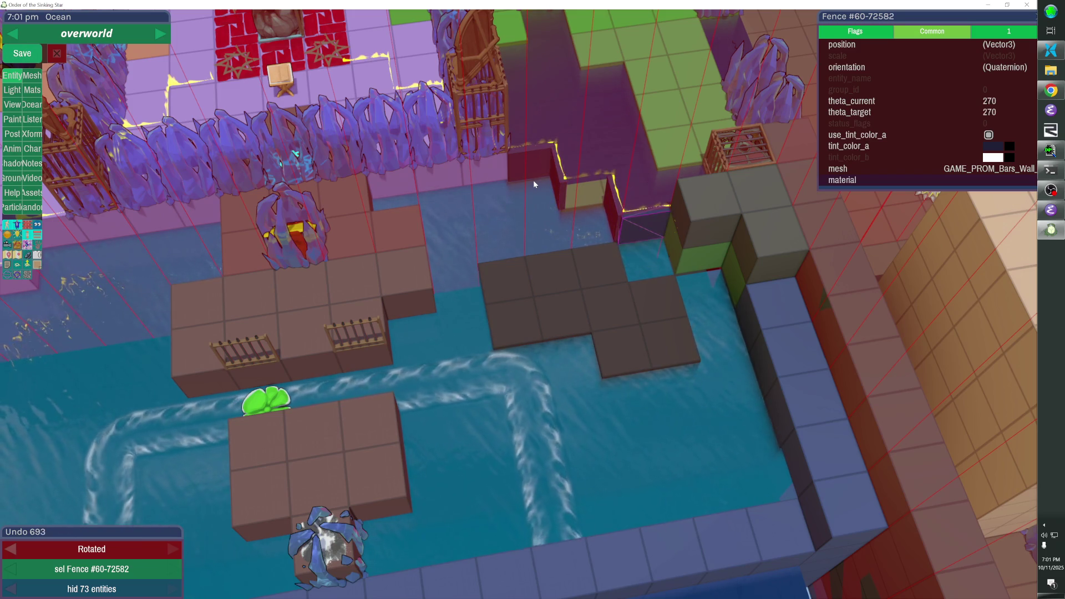
{"action": "key", "text": "ctrl+v"}
{"action": "key", "text": "Right"}
{"action": "key", "text": "Escape"}
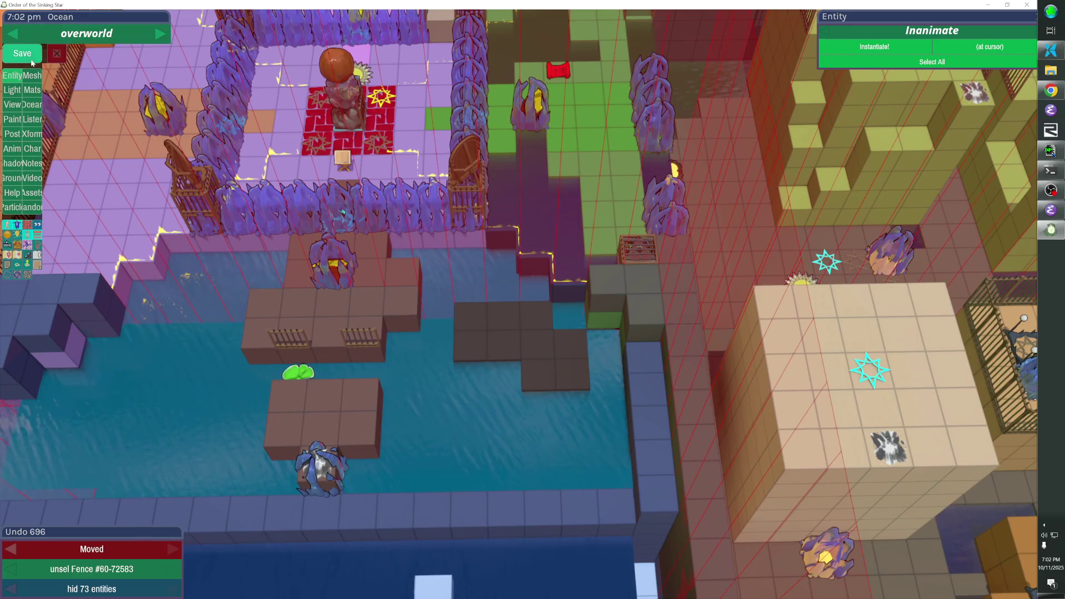
{"action": "key", "text": "ctrl+s"}
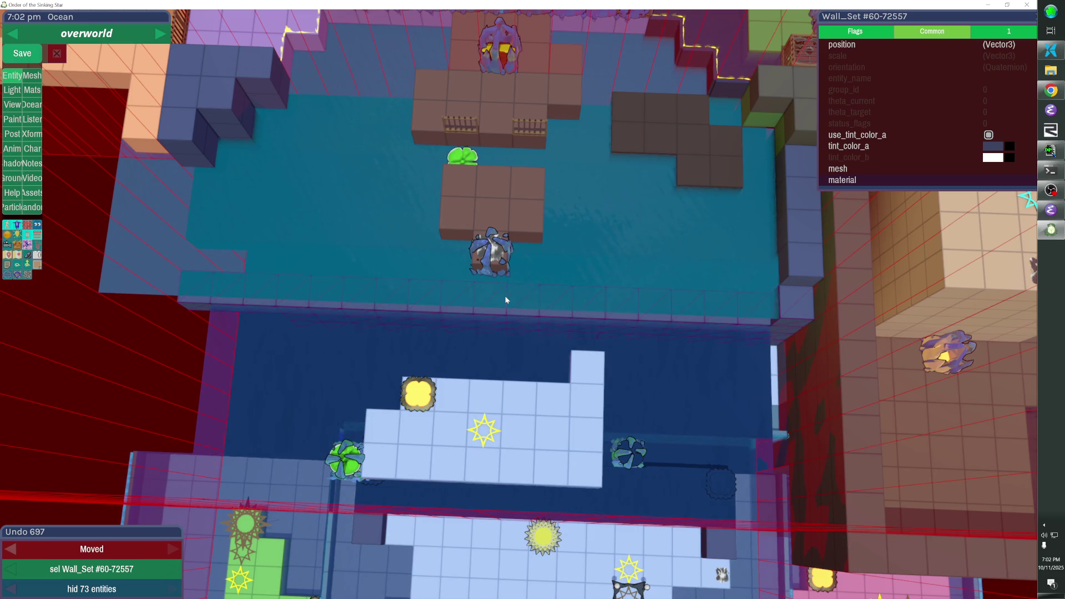
Trim the wall strip, add fence pieces, and duplicate the six-piece fence strip three tiles left
{"action": "left_click", "coordinate": [784, 305]}
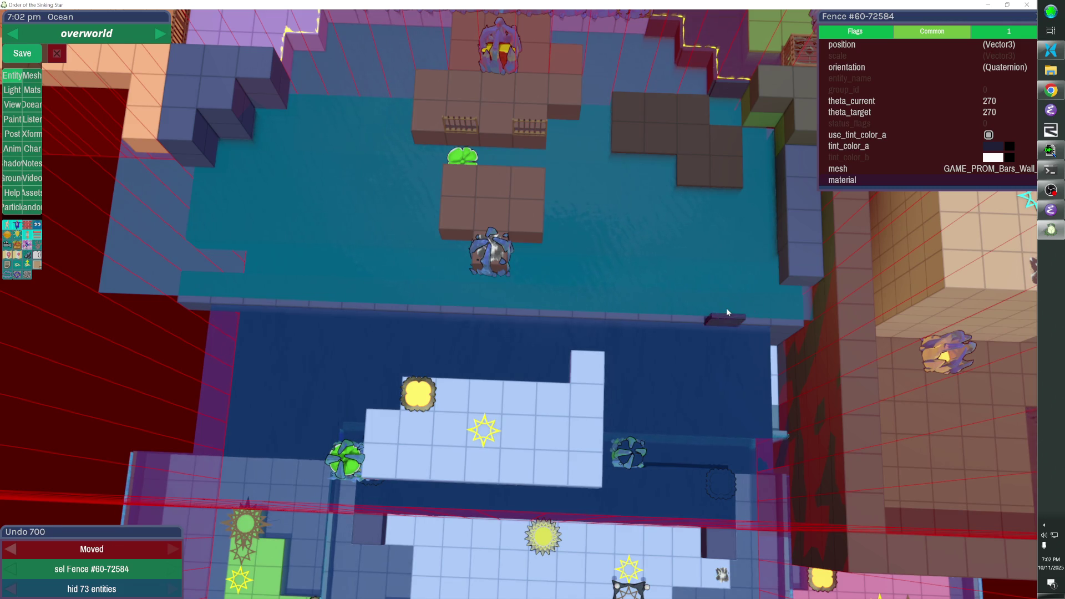
{"action": "key", "text": "ctrl+d"}
{"action": "key", "text": "ctrl+d"}
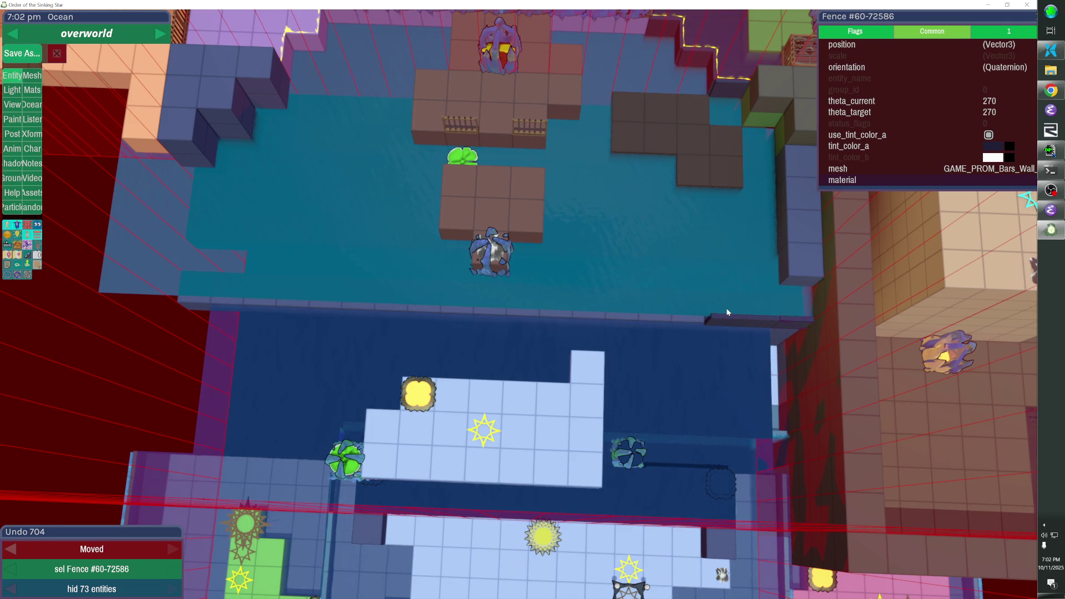
{"action": "left_click", "coordinate": [724, 323]}
{"action": "key", "text": "Left"}
{"action": "key", "text": "Left"}
{"action": "key", "text": "Left"}
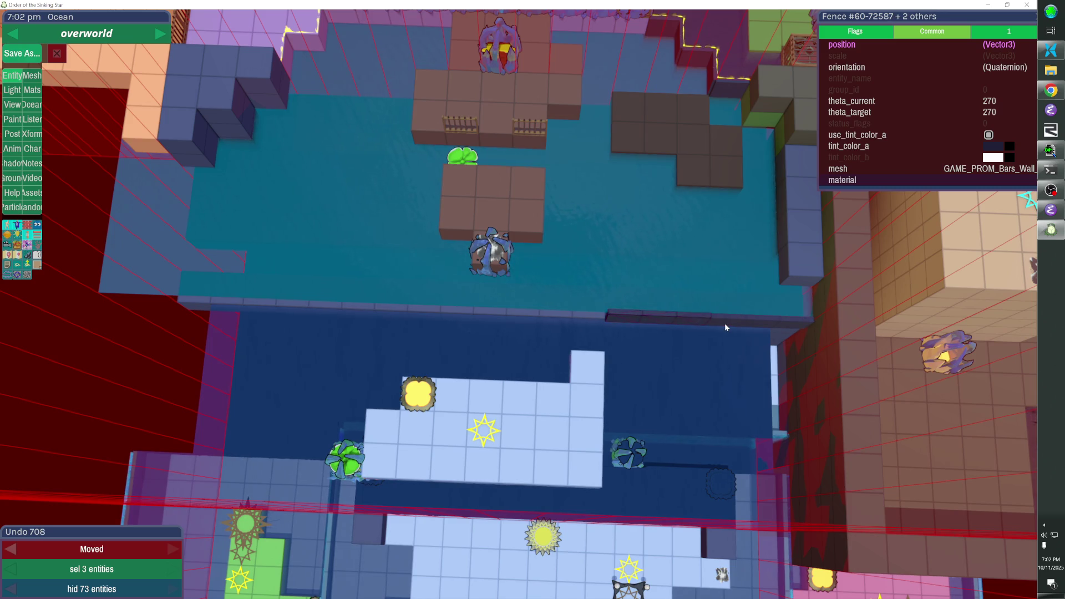
{"action": "left_click", "coordinate": [783, 321], "text": "shift"}
{"action": "key", "text": "ctrl+c"}
{"action": "key", "text": "ctrl+v"}
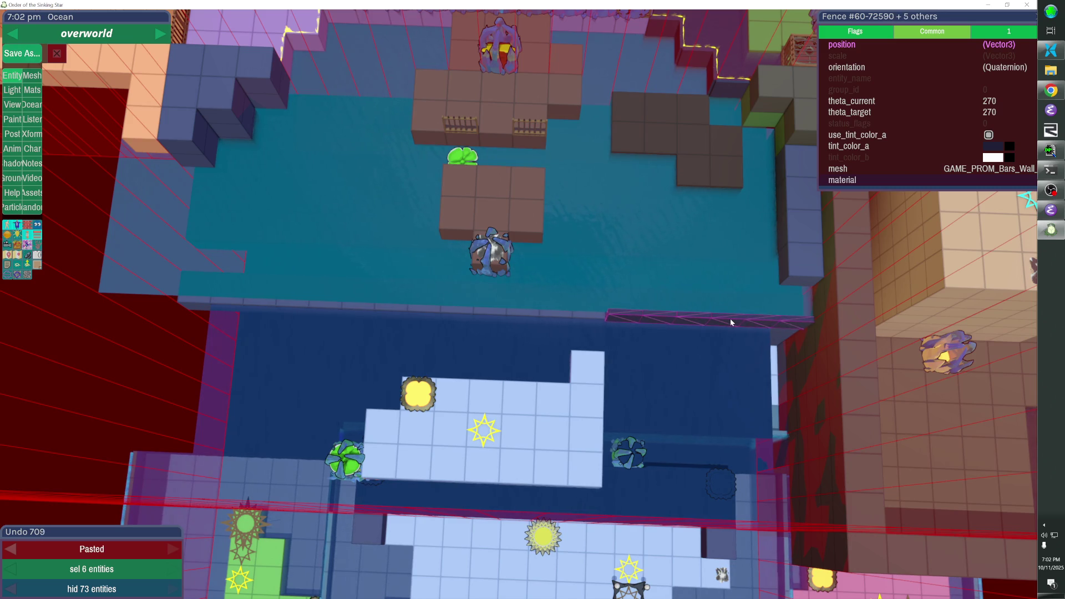
{"action": "key", "text": "Left"}
{"action": "key", "text": "Left"}
{"action": "key", "text": "Left"}
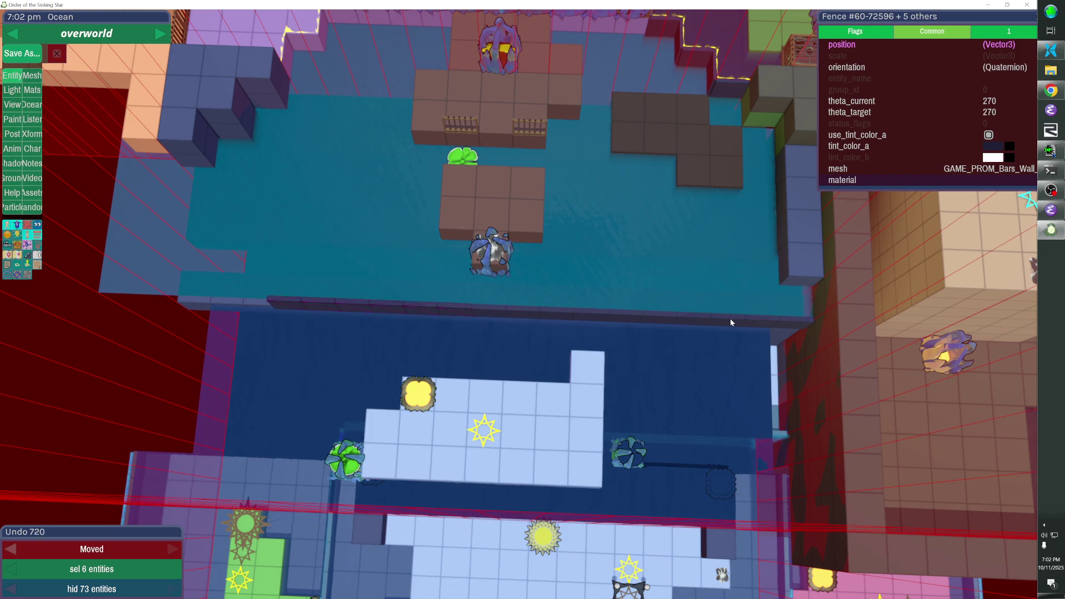
{"action": "key", "text": "Escape"}
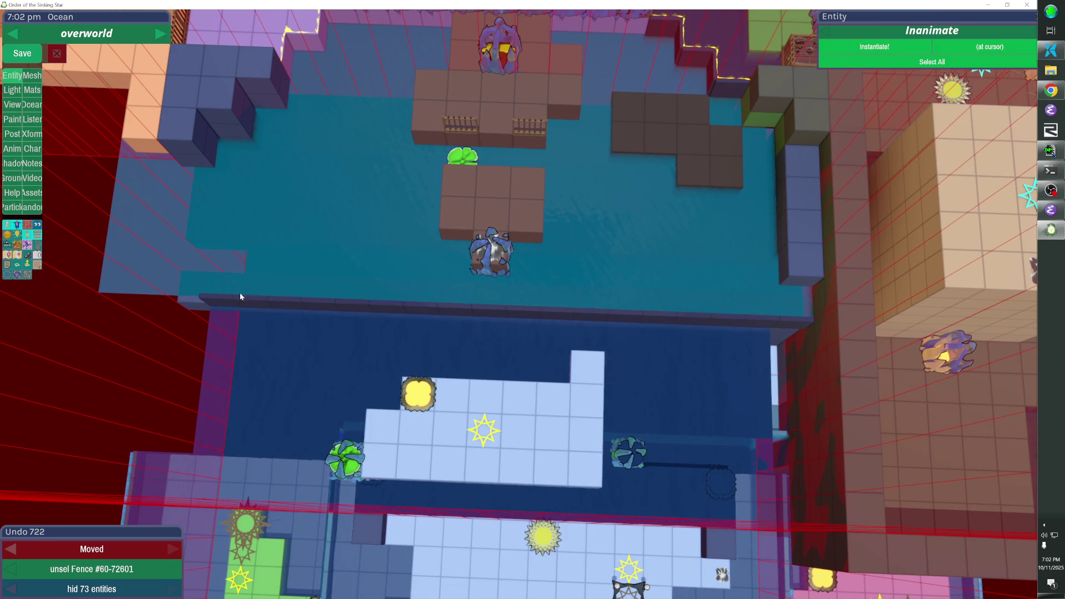
Shift two rim fence pieces left and paste the copied boulder near the water
{"action": "left_click", "coordinate": [252, 304]}
{"action": "left_click", "coordinate": [252, 304], "text": "shift"}
{"action": "key", "text": "Left"}
{"action": "key", "text": "Left"}
{"action": "key", "text": "Escape"}
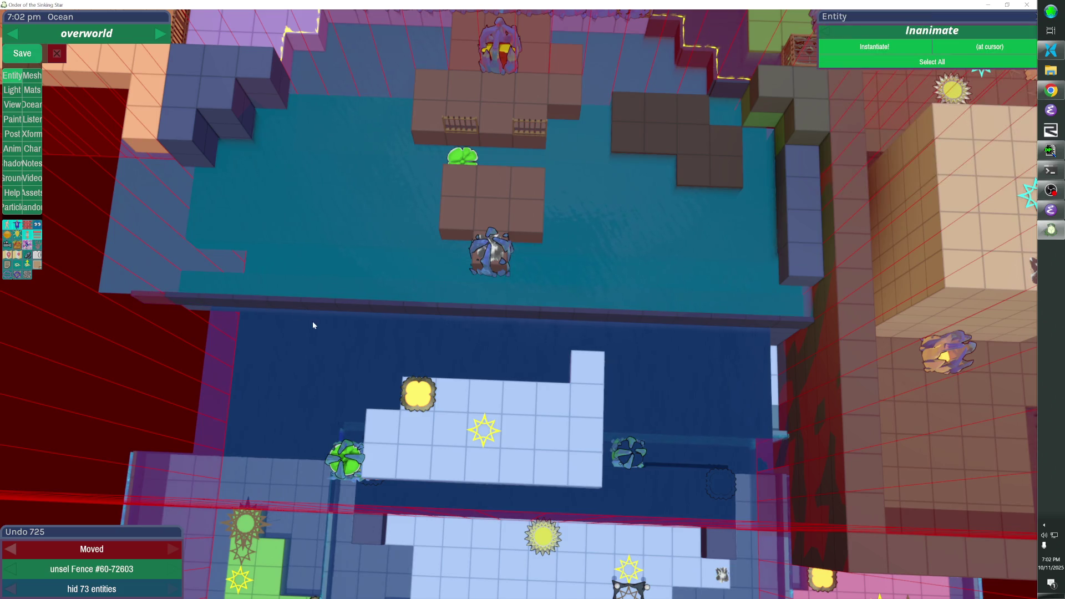
{"action": "key", "text": "Tab"}
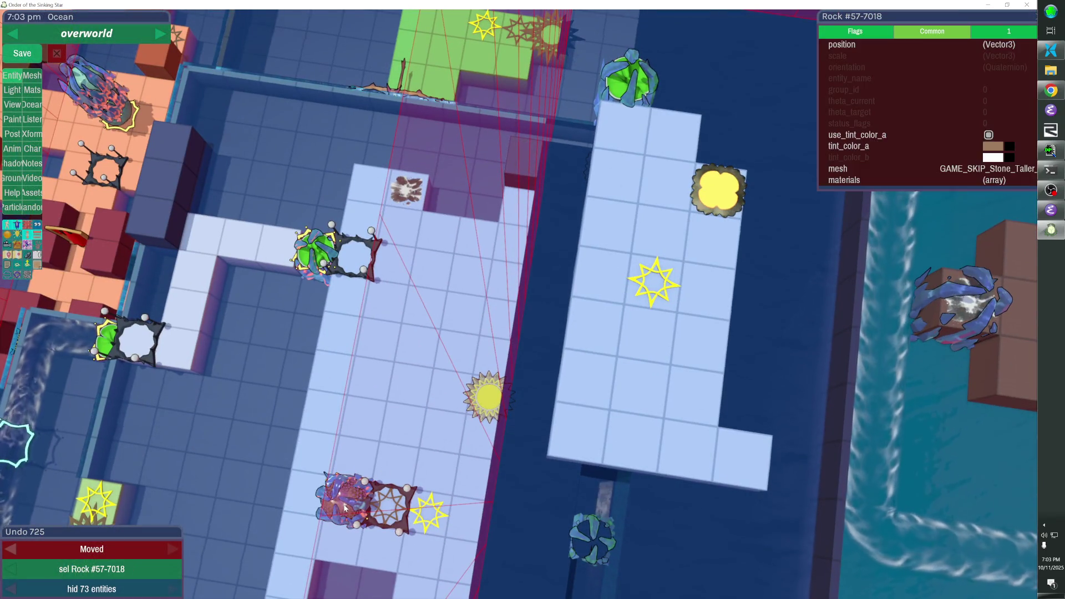
{"action": "key", "text": "ctrl+v"}
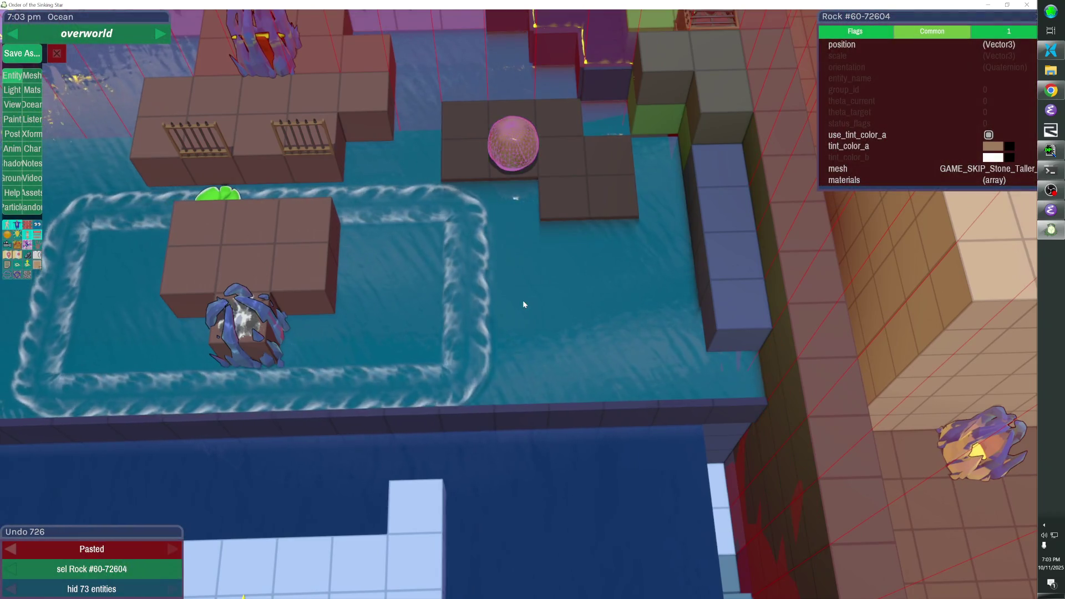
Set the boulder on the dark platform and extend the platform with a row of cubes
{"action": "left_click", "coordinate": [522, 304]}
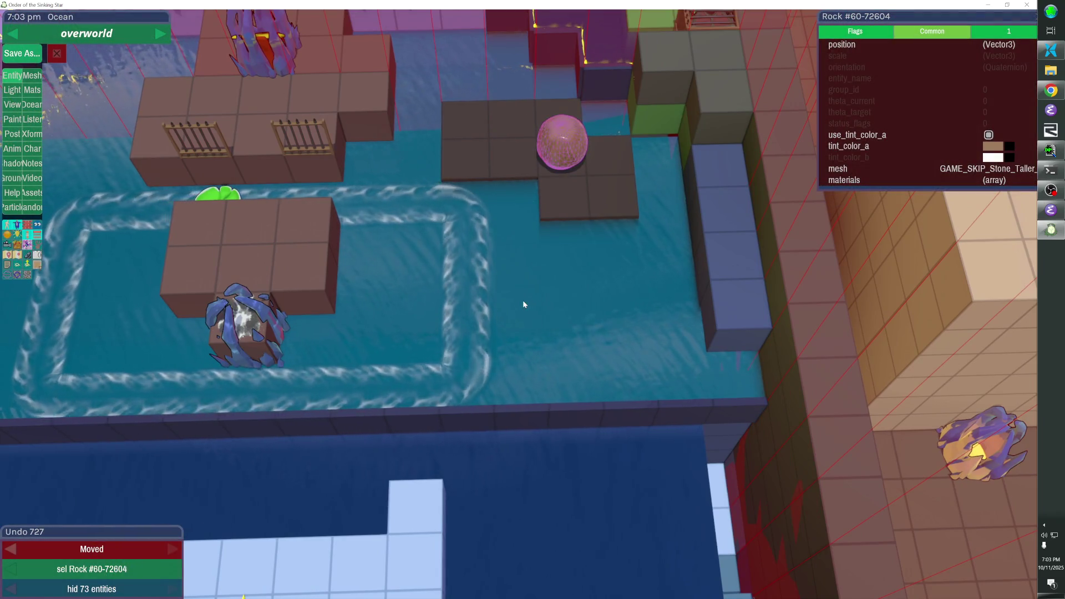
{"action": "left_click_drag", "start_coordinate": [576, 223], "coordinate": [612, 268]}
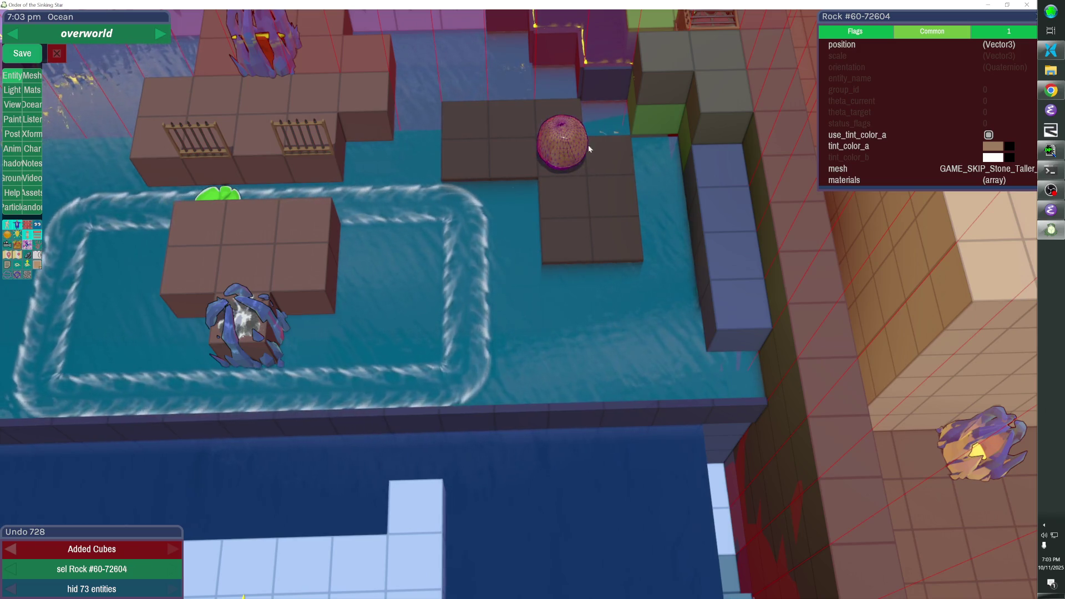
{"action": "key", "text": "s"}
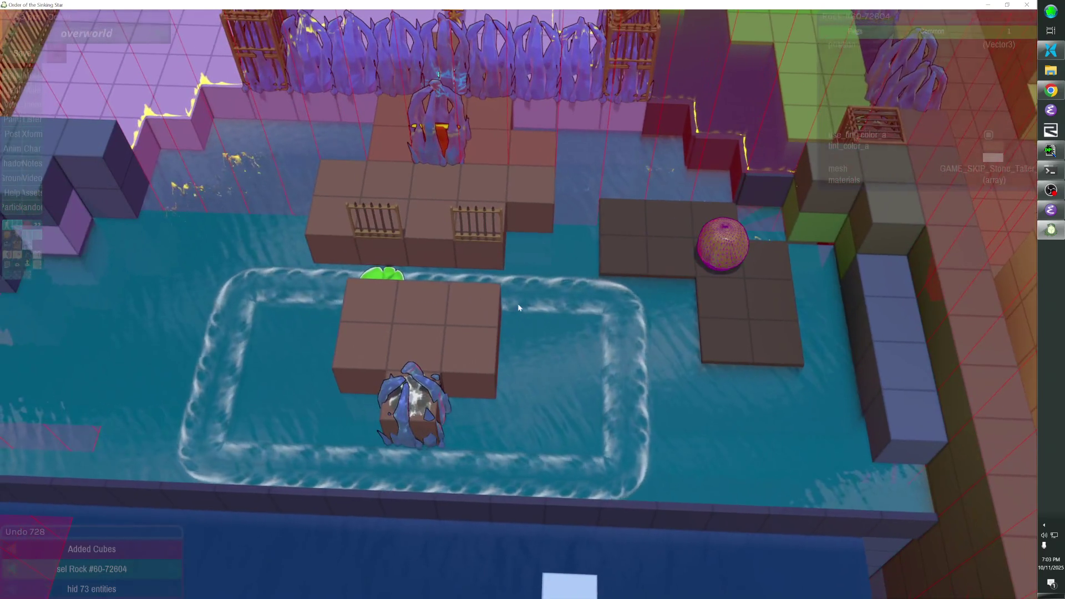
Shift platform and boulder one tile up-left, remove a cube, and add ocean water
{"action": "left_click", "coordinate": [654, 231]}
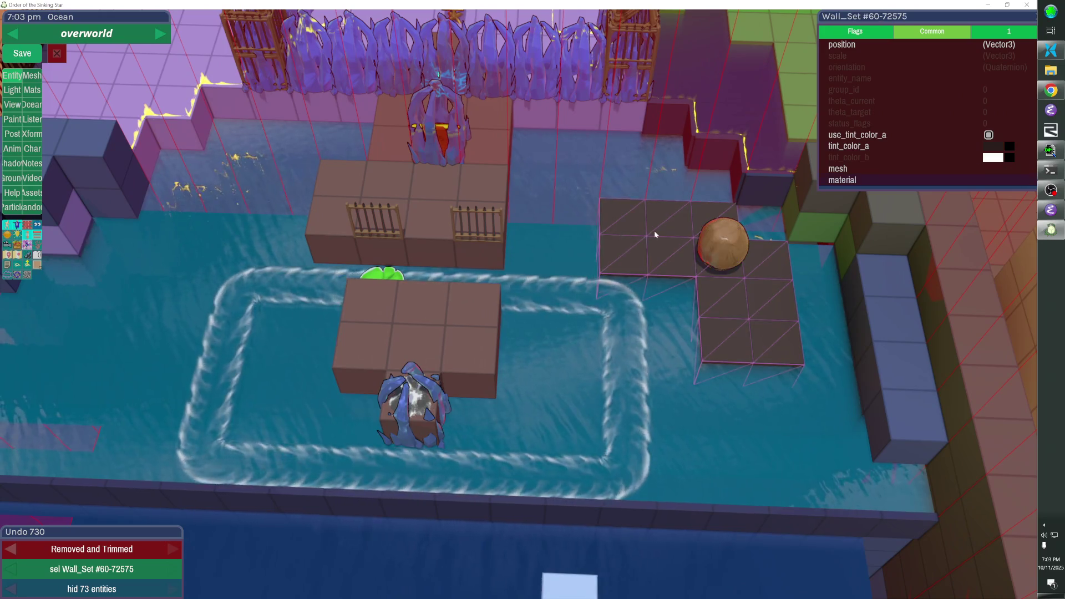
{"action": "left_click", "coordinate": [725, 243], "text": "shift"}
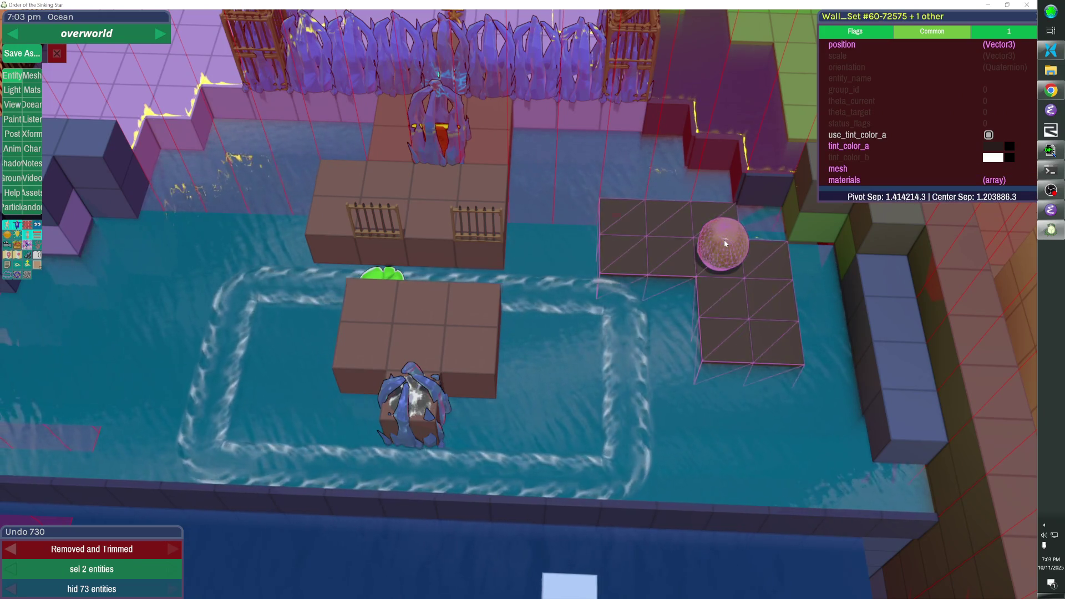
{"action": "key", "text": "Left"}
{"action": "key", "text": "Up"}
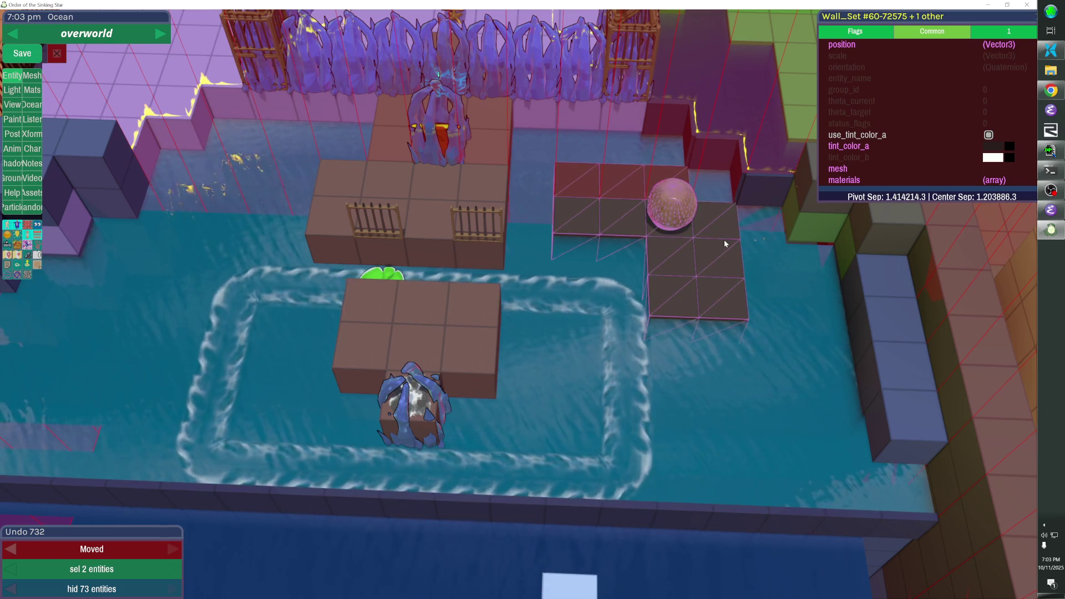
{"action": "left_click", "coordinate": [724, 239]}
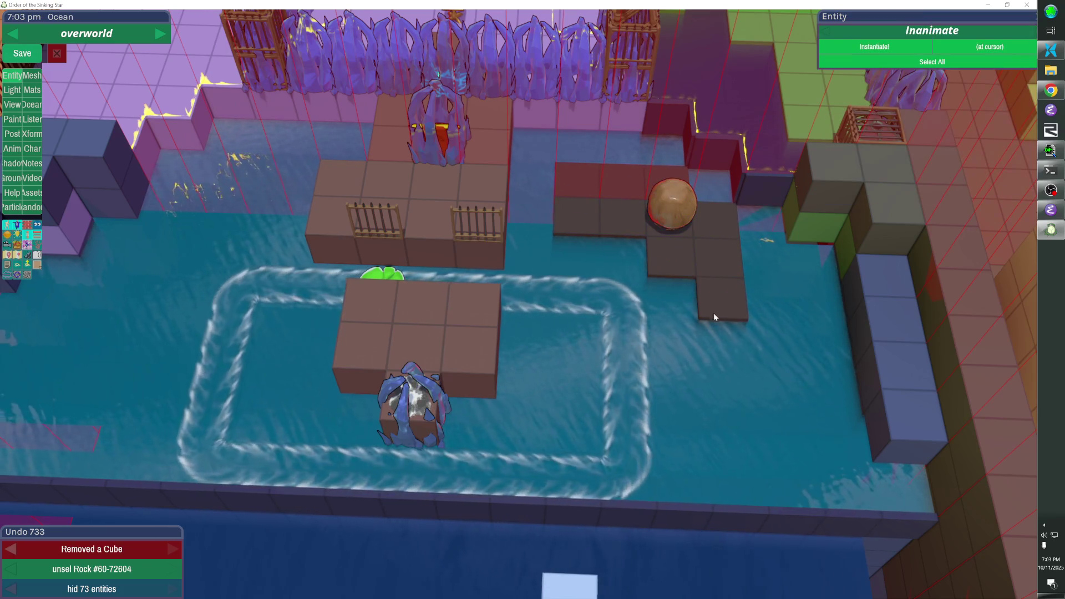
{"action": "key", "text": "Escape"}
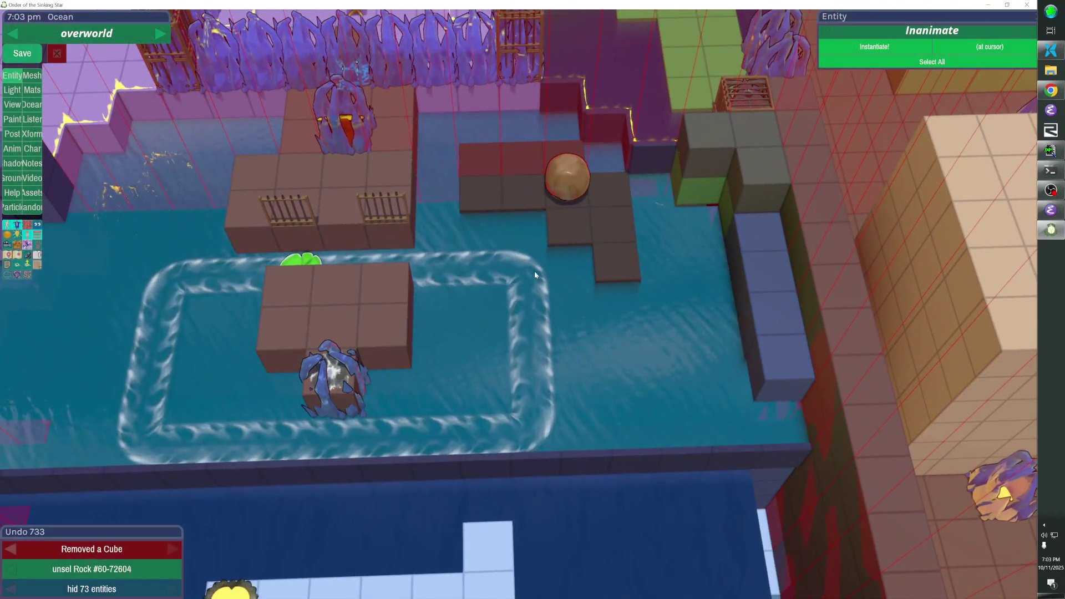
{"action": "left_click", "coordinate": [540, 270]}
{"action": "left_click", "coordinate": [529, 287]}
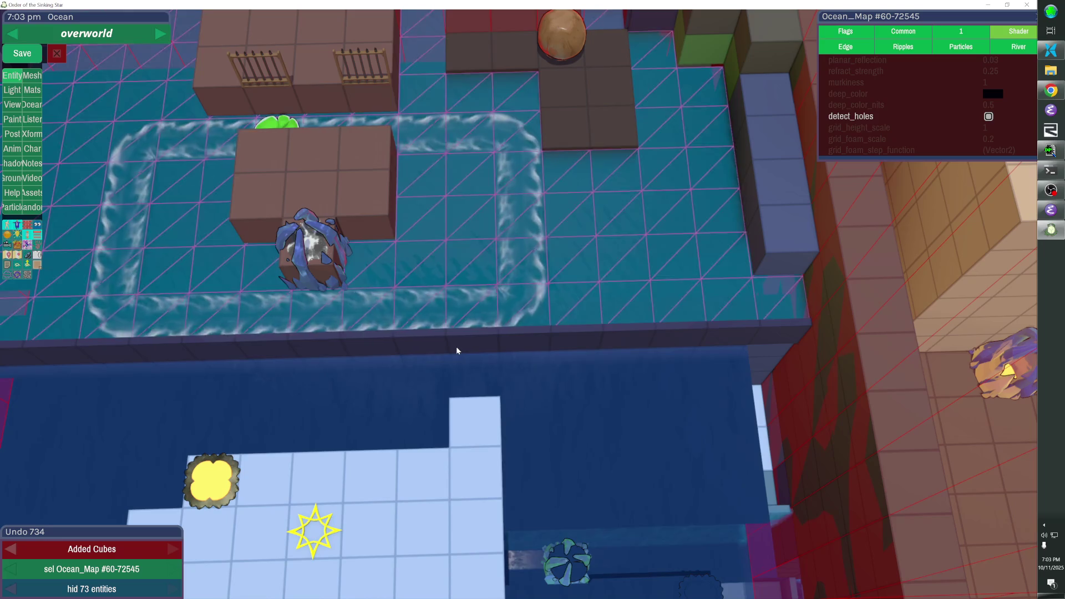
Delete the whole column of blue cubes beside the pool
{"action": "scroll", "coordinate": [518, 205], "scroll_direction": "up", "scroll_amount": 3}
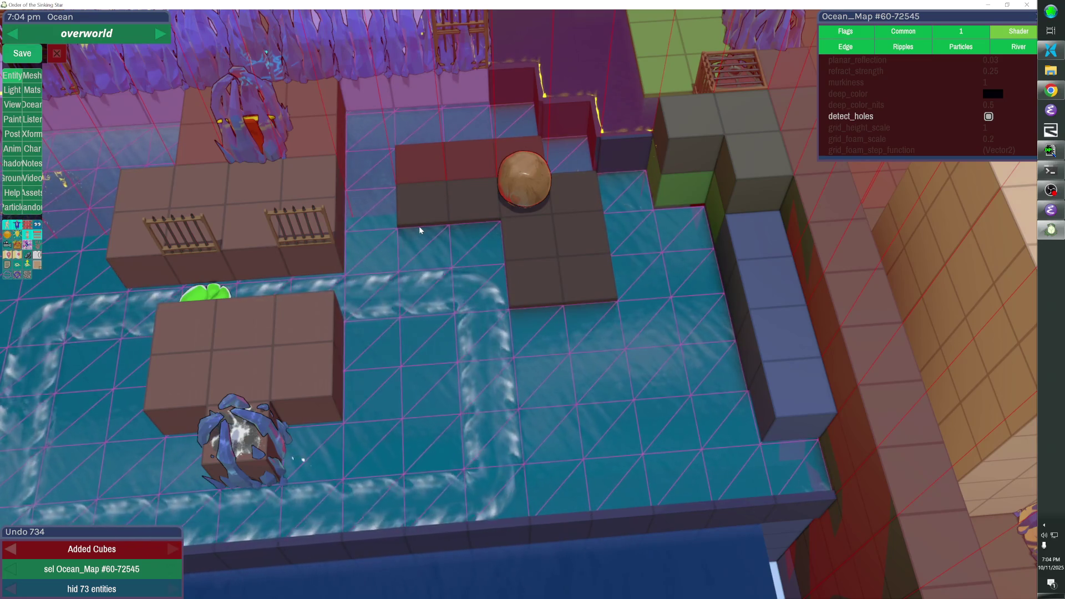
{"action": "mouse_move", "coordinate": [747, 215]}
{"action": "left_mouse_down"}
{"action": "mouse_move", "coordinate": [767, 283]}
{"action": "mouse_move", "coordinate": [767, 348]}
{"action": "mouse_move", "coordinate": [790, 390]}
{"action": "left_mouse_up"}
{"action": "left_click_drag", "start_coordinate": [753, 265], "coordinate": [798, 488]}
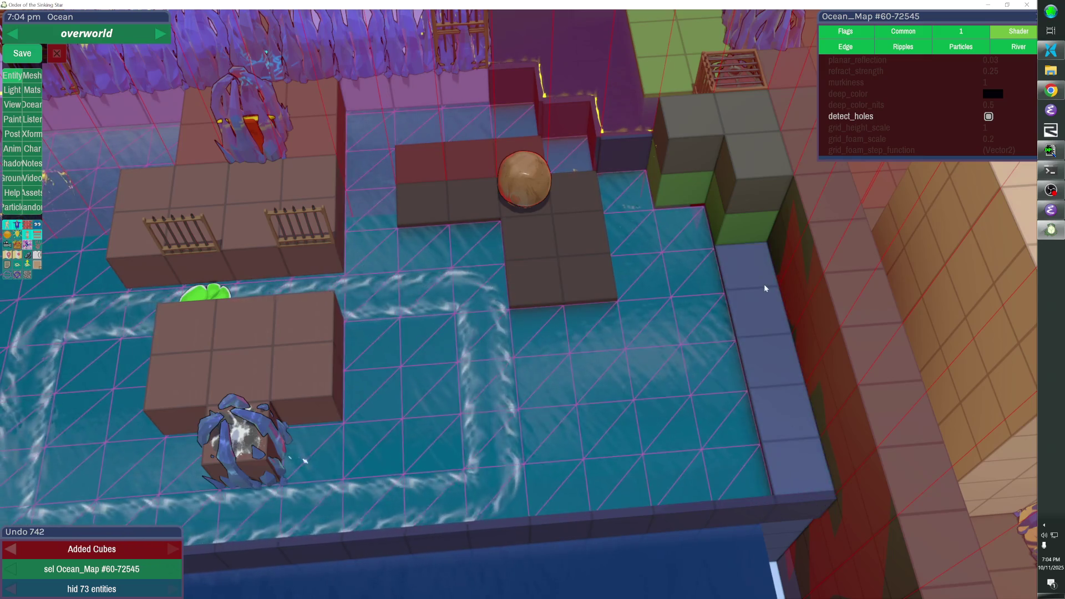
{"action": "mouse_move", "coordinate": [756, 253]}
{"action": "left_mouse_down"}
{"action": "mouse_move", "coordinate": [782, 458]}
{"action": "mouse_move", "coordinate": [95, 466]}
{"action": "left_mouse_up"}
With the ocean hidden, add a strip of floor cubes along the edge, then unhide everything
{"action": "key", "text": "h"}
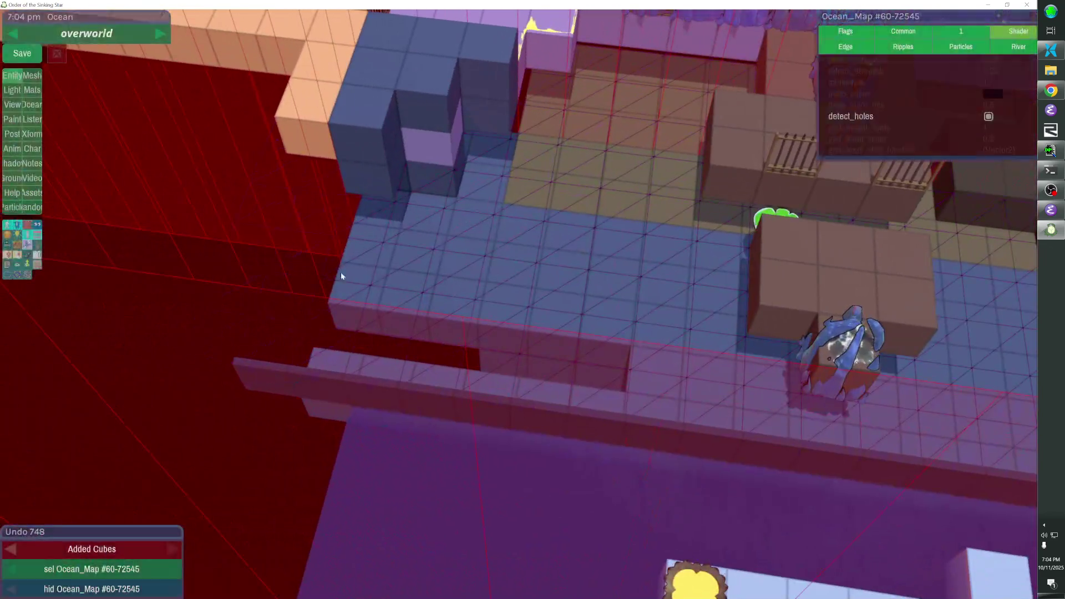
{"action": "mouse_move", "coordinate": [340, 274]}
{"action": "left_mouse_down"}
{"action": "mouse_move", "coordinate": [344, 311]}
{"action": "mouse_move", "coordinate": [654, 391]}
{"action": "left_mouse_up"}
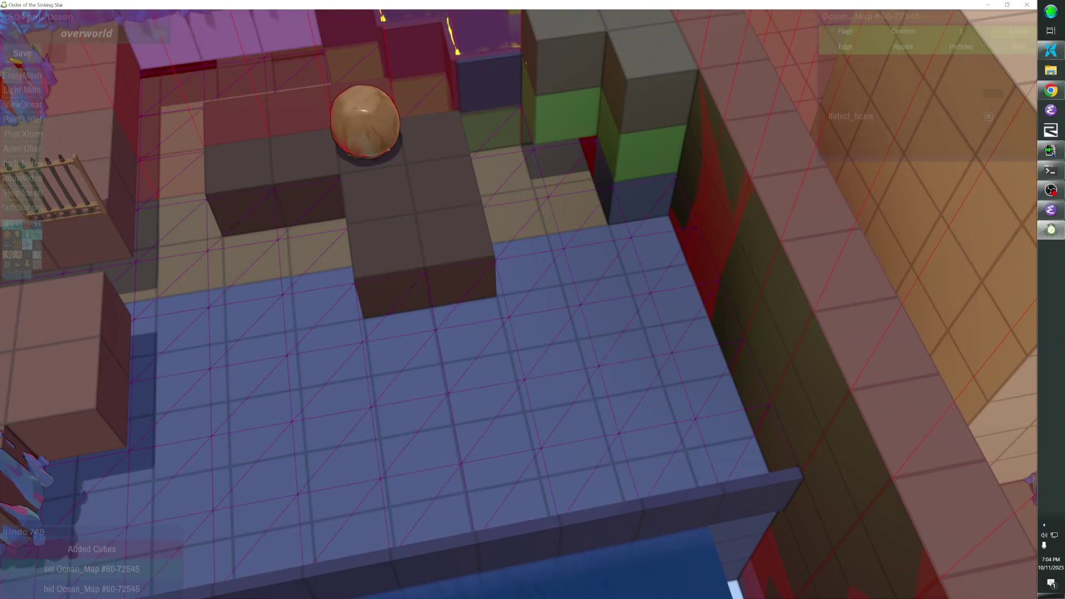
{"action": "key", "text": "alt+h"}
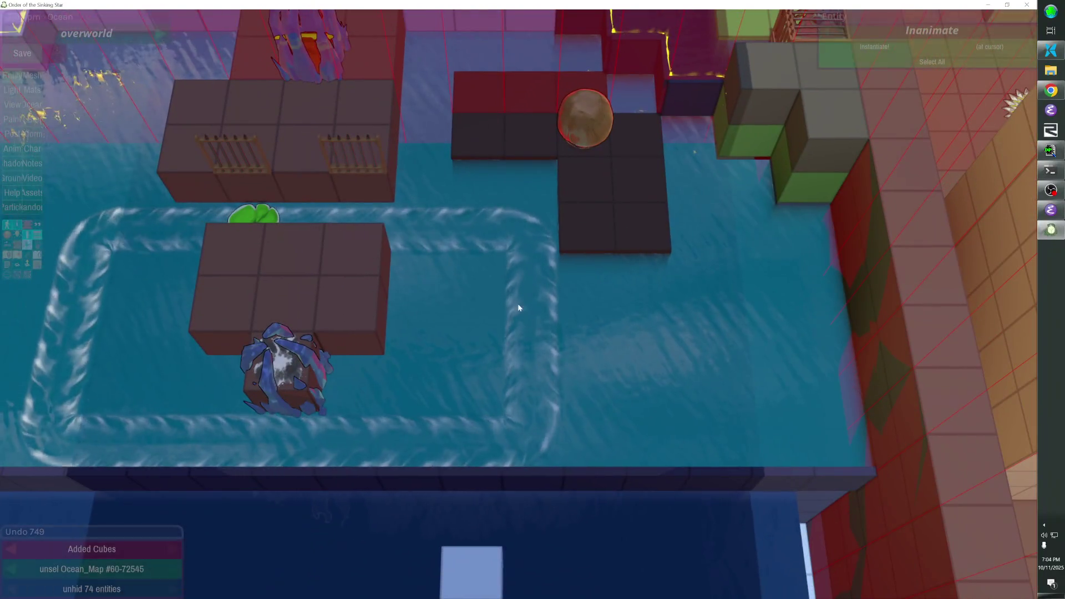
{"action": "left_click", "coordinate": [616, 231]}
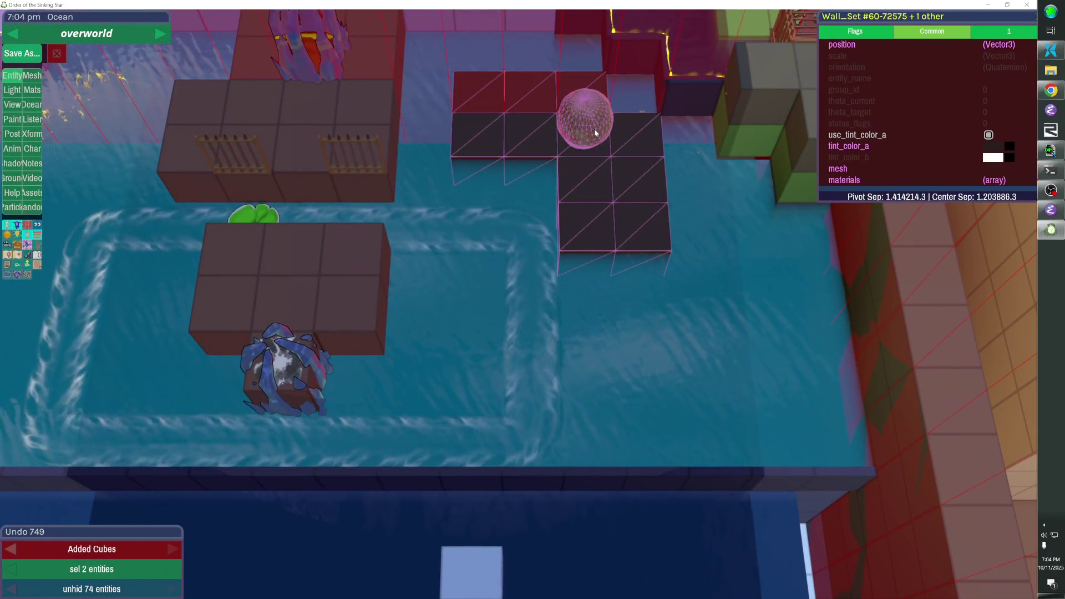
Nudge the dark Wall_Set holding the boulder down two tiles
{"action": "key", "text": "Down"}
{"action": "key", "text": "Escape"}
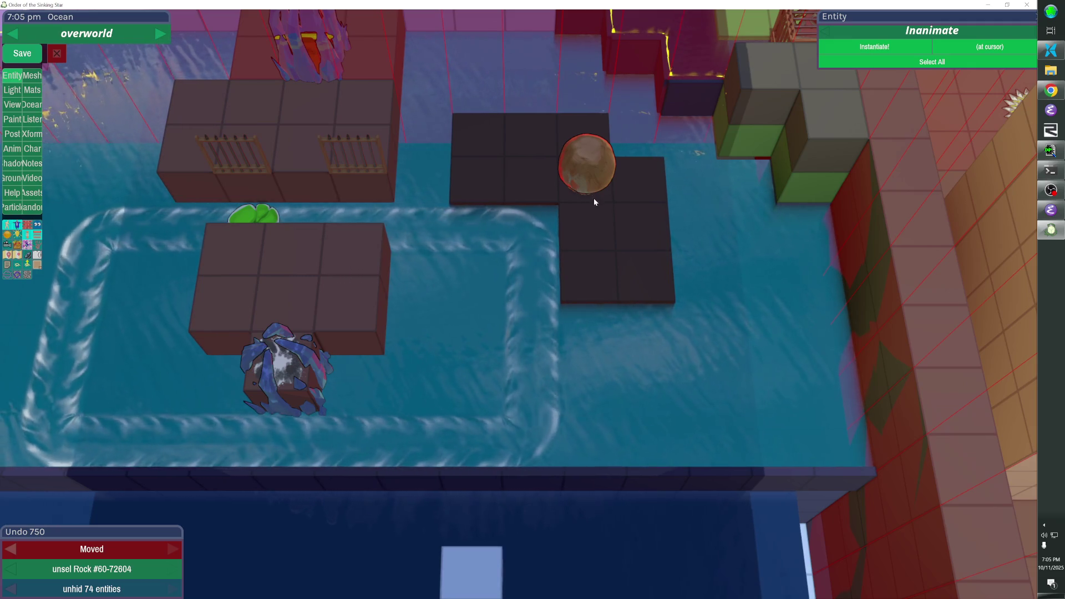
{"action": "left_click", "coordinate": [527, 262]}
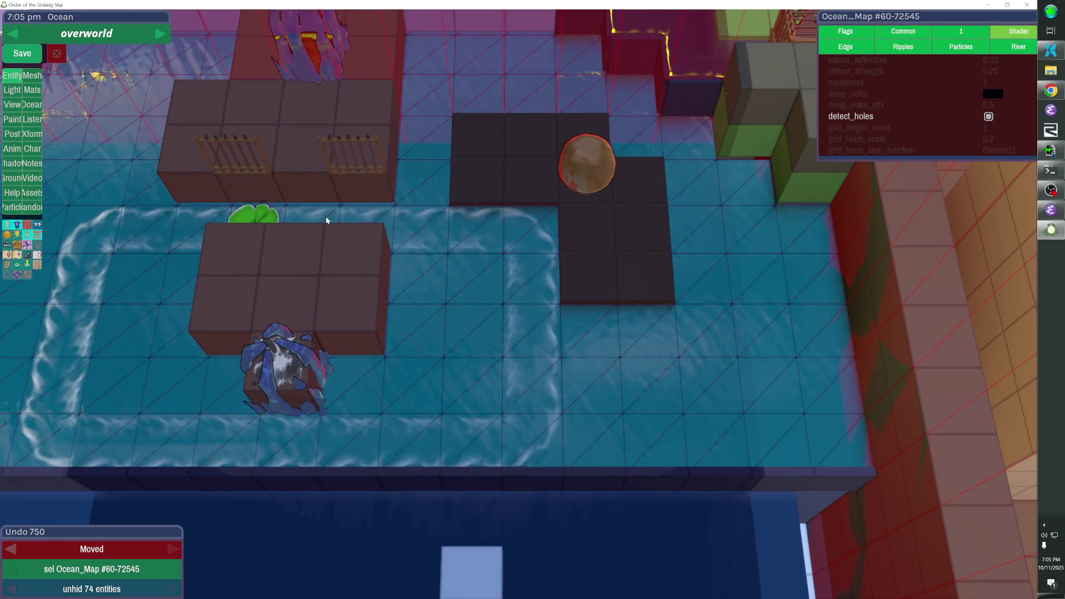
Reroute the ocean current with an upward and a downward flow column, erasing the extra columns
{"action": "key", "text": "o"}
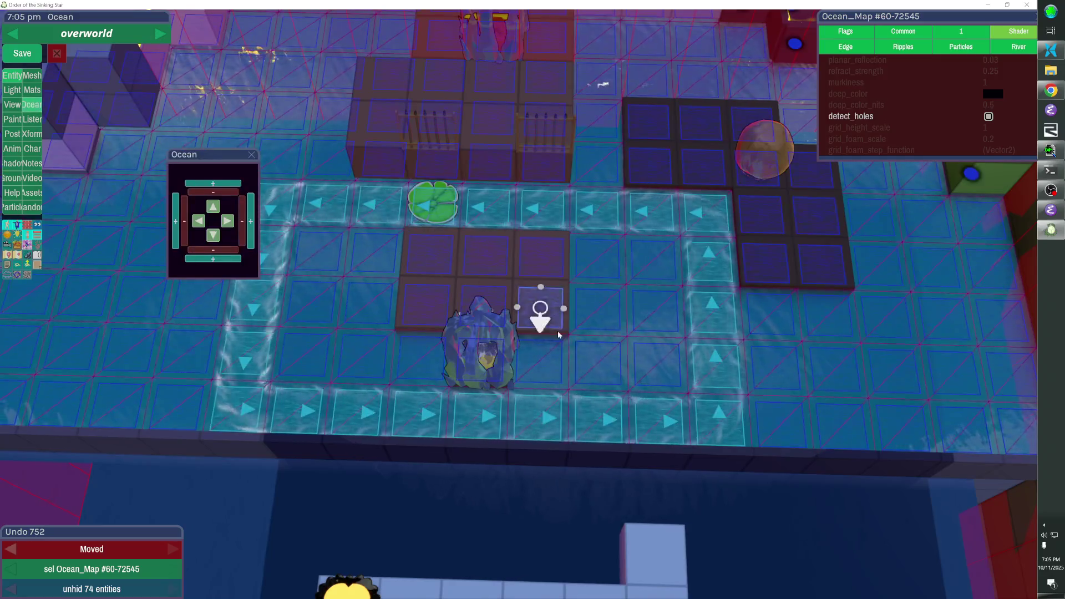
{"action": "left_click_drag", "start_coordinate": [656, 409], "coordinate": [647, 247]}
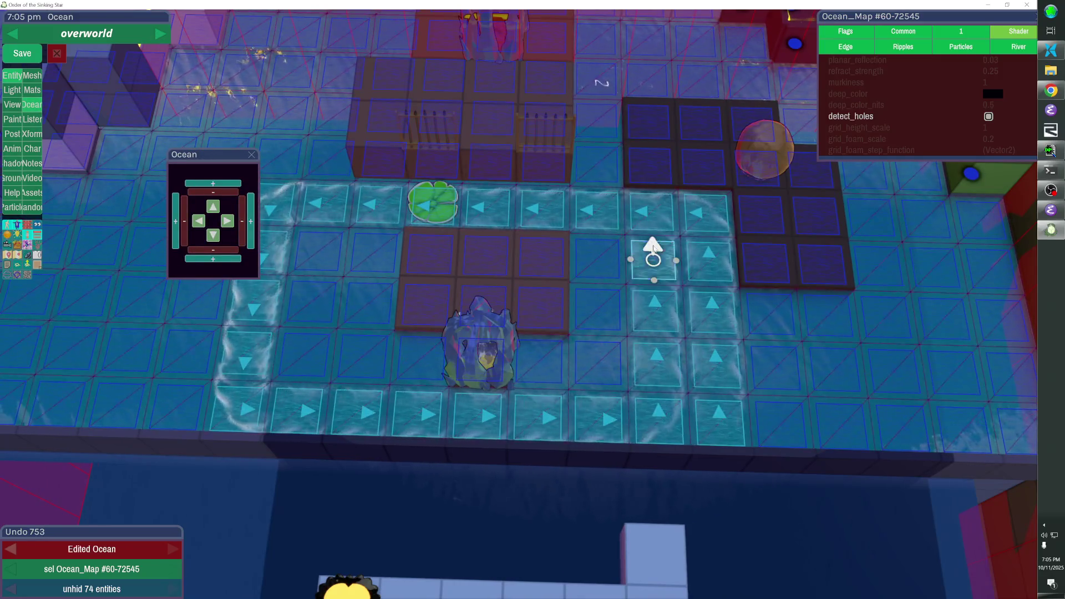
{"action": "left_click_drag", "start_coordinate": [699, 215], "coordinate": [716, 411]}
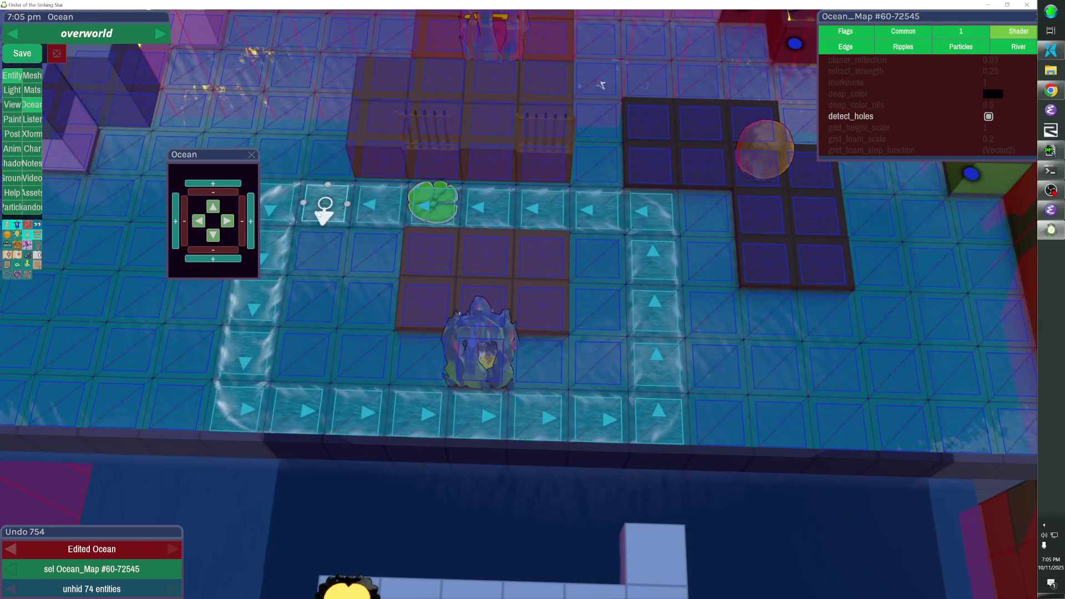
{"action": "left_click_drag", "start_coordinate": [319, 211], "coordinate": [304, 352]}
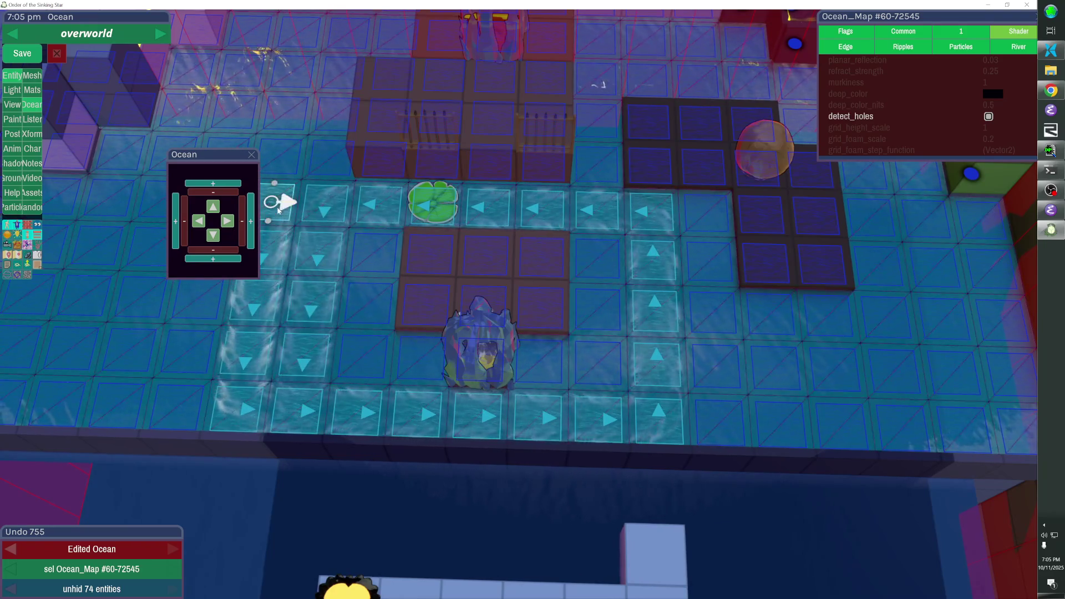
{"action": "left_click_drag", "start_coordinate": [272, 223], "coordinate": [247, 356]}
{"action": "key", "text": "Escape"}
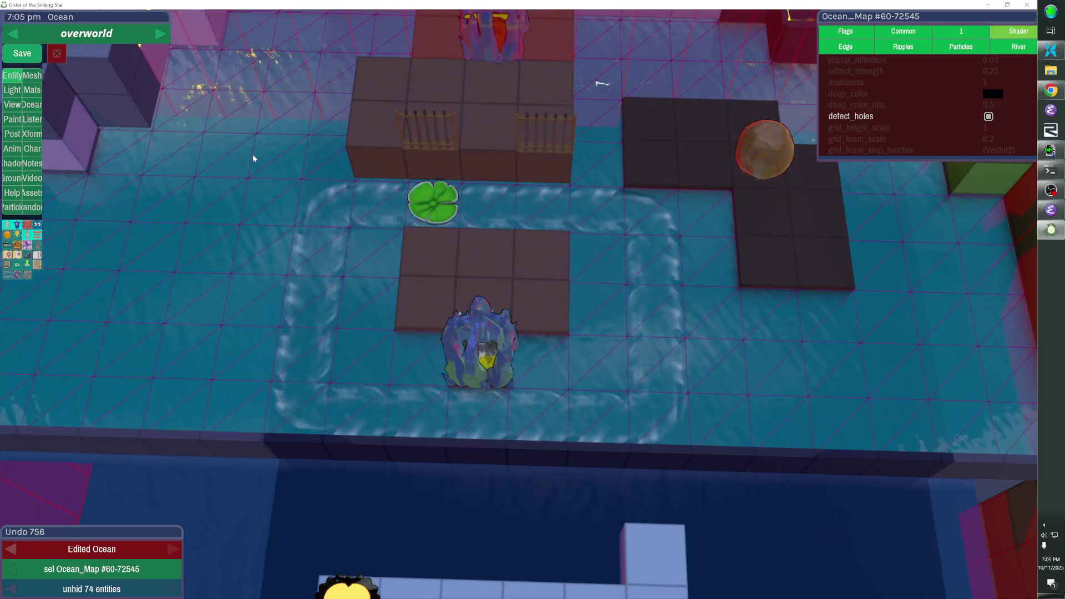
Delete the six brown cubes around the Freezer so it sits in open water
{"action": "left_click", "coordinate": [428, 252]}
{"action": "left_click", "coordinate": [499, 258]}
{"action": "left_click", "coordinate": [480, 304]}
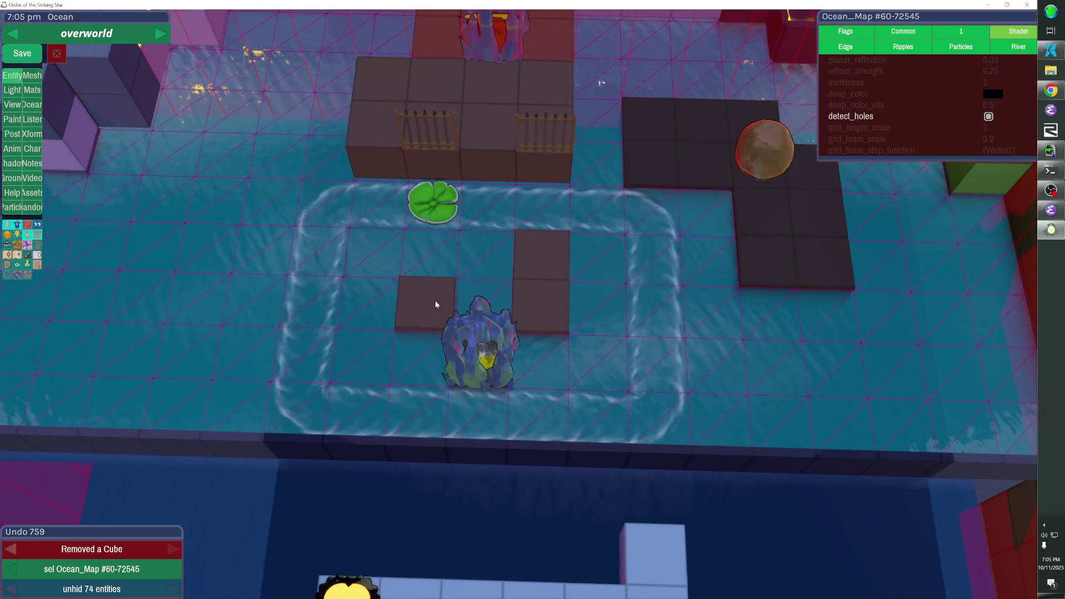
{"action": "left_click", "coordinate": [434, 301]}
{"action": "left_click", "coordinate": [540, 255]}
{"action": "left_click", "coordinate": [554, 304]}
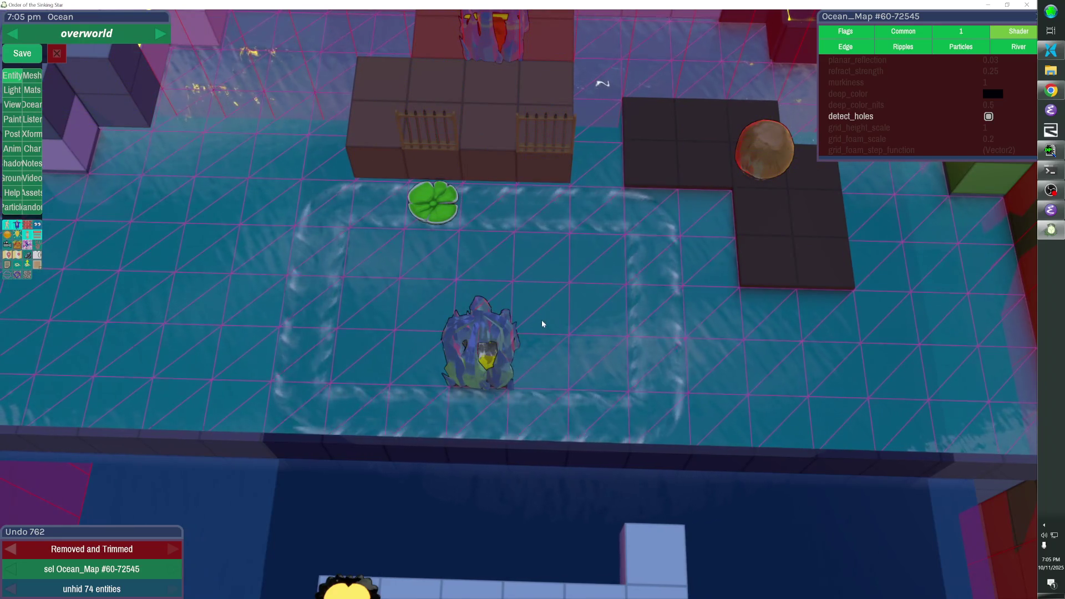
{"action": "left_click", "coordinate": [502, 329]}
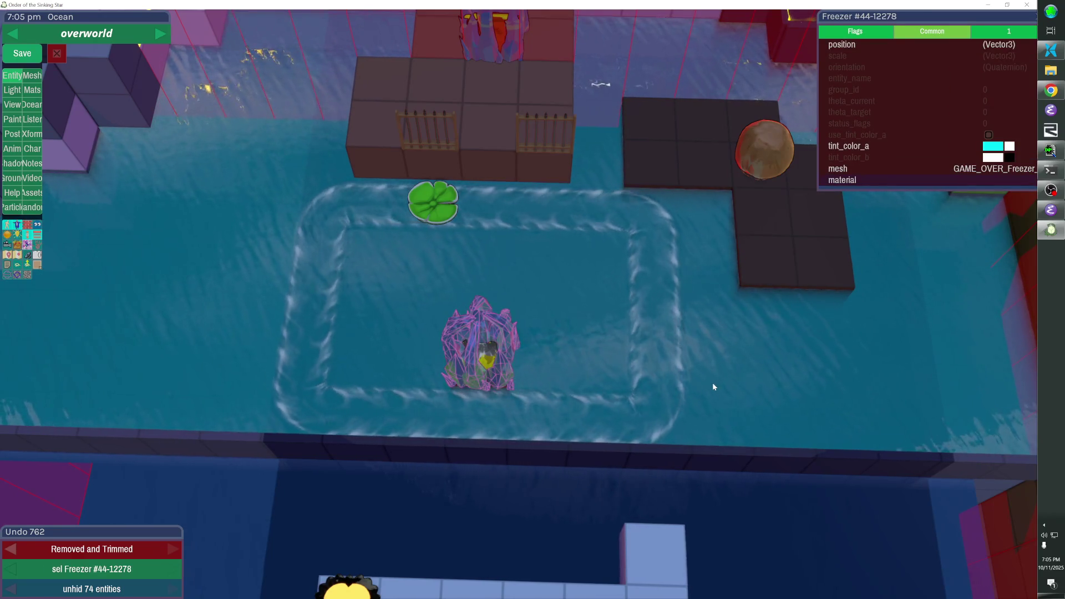
{"action": "key", "text": "Escape"}
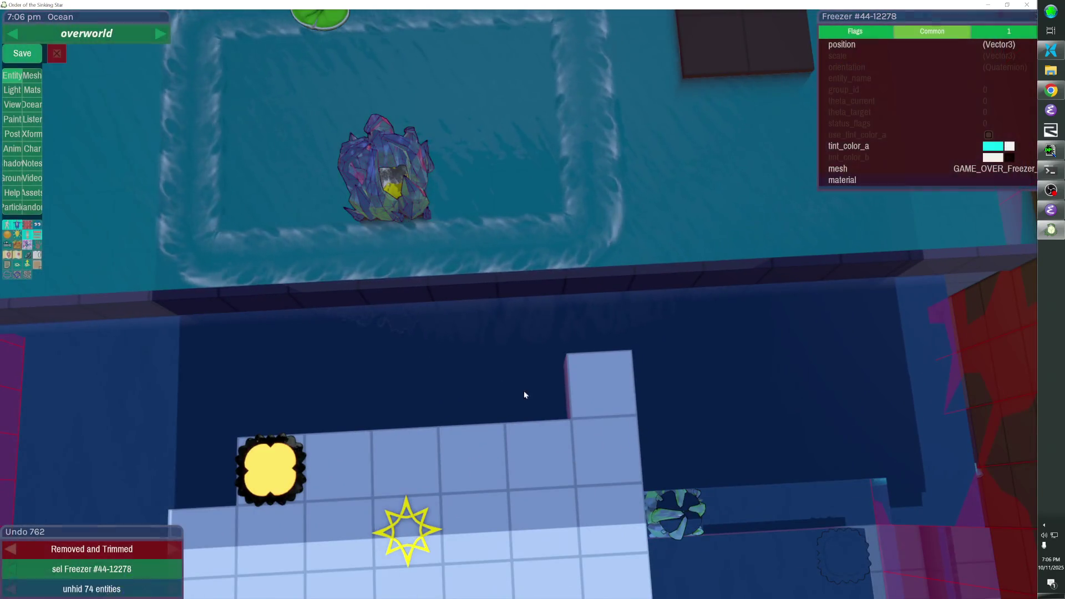
{"action": "left_click", "coordinate": [299, 450]}
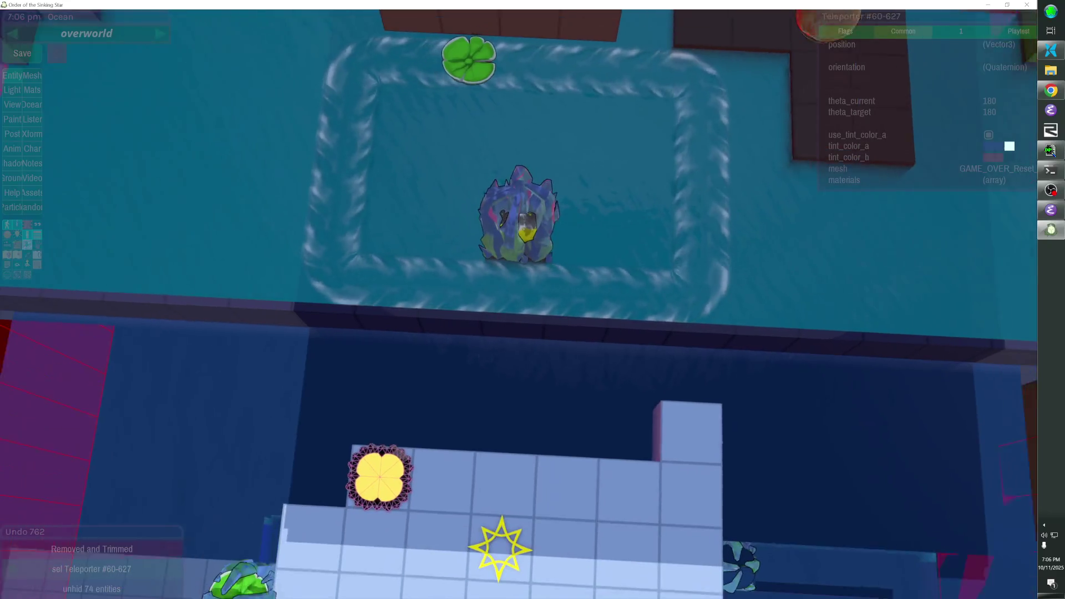
Move Teleporter #60-627 down a tile, remove the top pale cube row, and add cubes
{"action": "key", "text": "Down"}
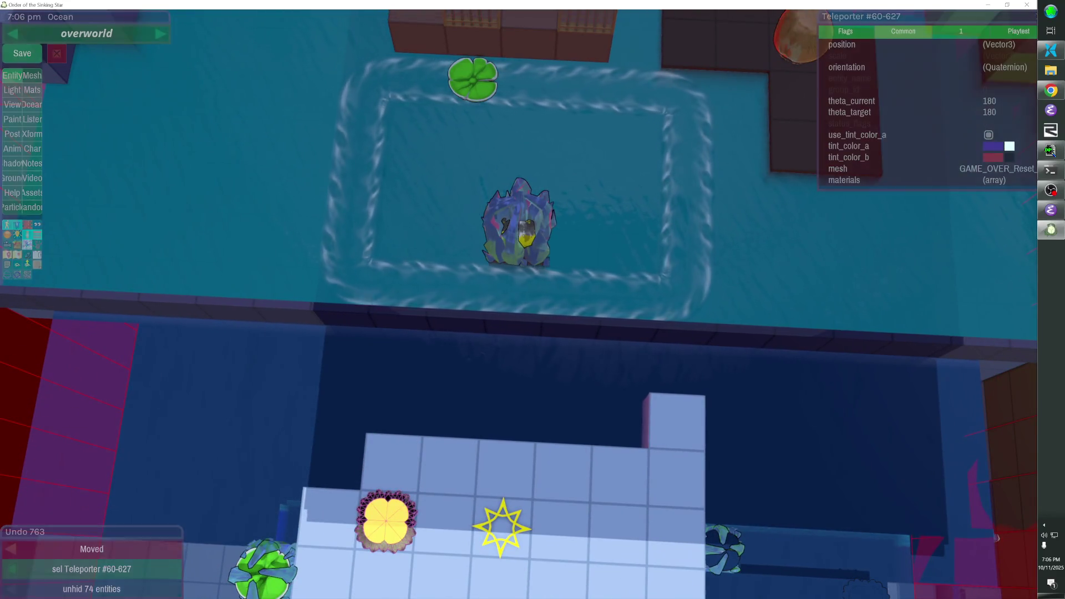
{"action": "mouse_move", "coordinate": [632, 467]}
{"action": "left_mouse_down"}
{"action": "mouse_move", "coordinate": [444, 458]}
{"action": "mouse_move", "coordinate": [625, 425]}
{"action": "left_mouse_up"}
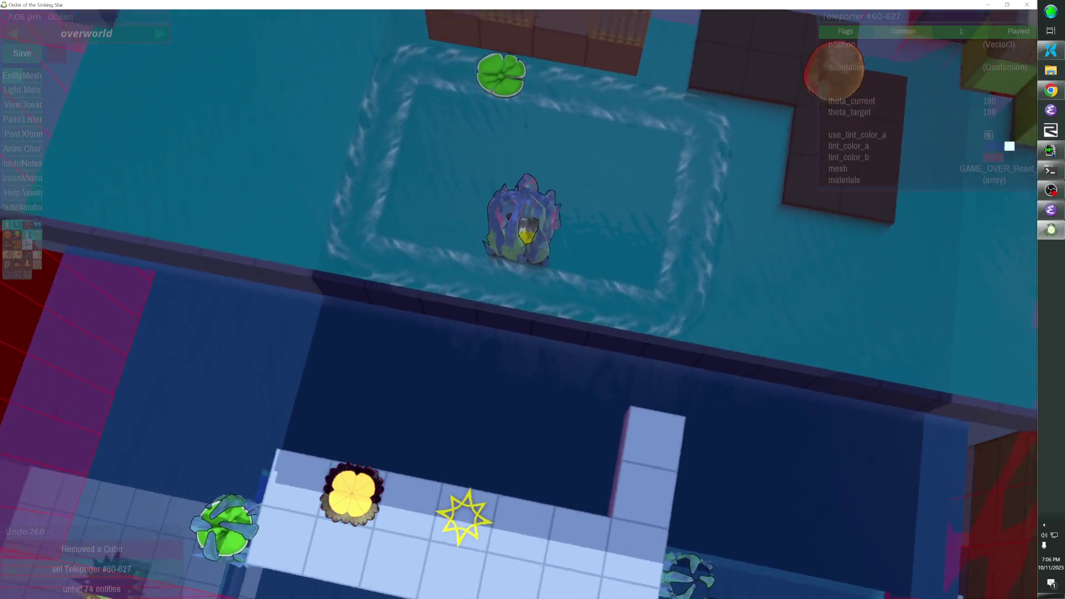
{"action": "left_click", "coordinate": [519, 296]}
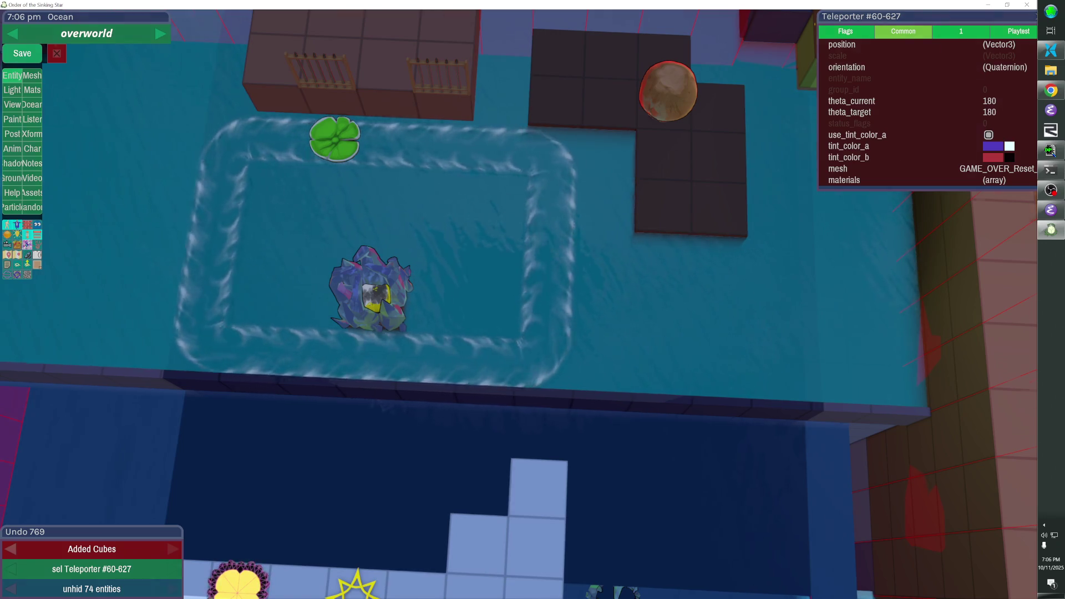
Remove the left column of cubes from the fenced platform
{"action": "scroll", "coordinate": [517, 303], "scroll_direction": "down", "scroll_amount": 3}
{"action": "scroll", "coordinate": [410, 237], "scroll_direction": "up", "scroll_amount": 3}
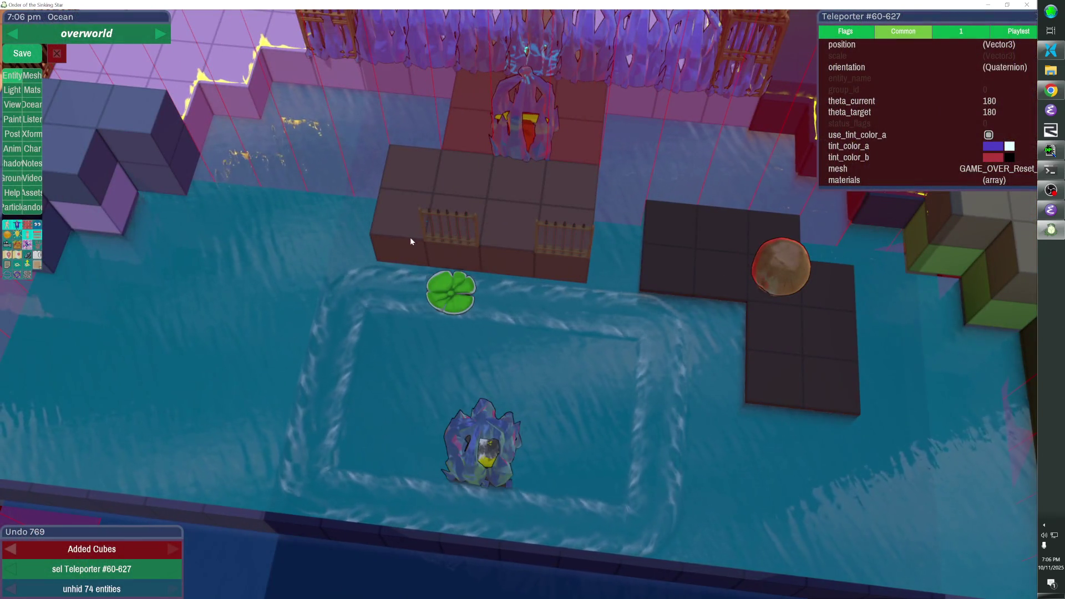
{"action": "left_click", "coordinate": [410, 238]}
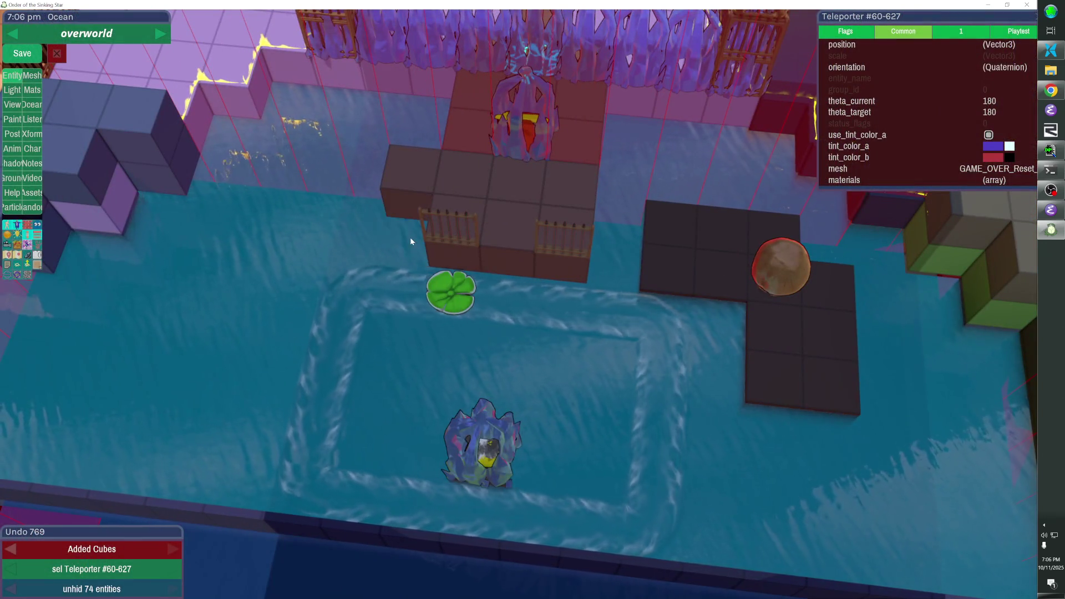
{"action": "left_click", "coordinate": [418, 191]}
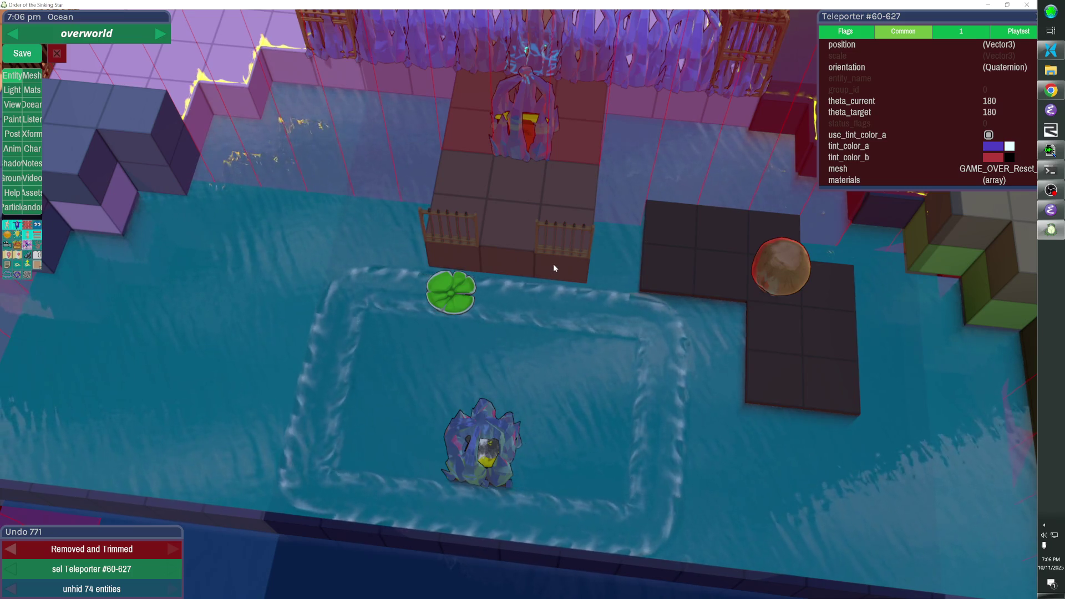
With the ocean hidden, place a single cube beneath the Freezer, then show the water again
{"action": "key", "text": "h"}
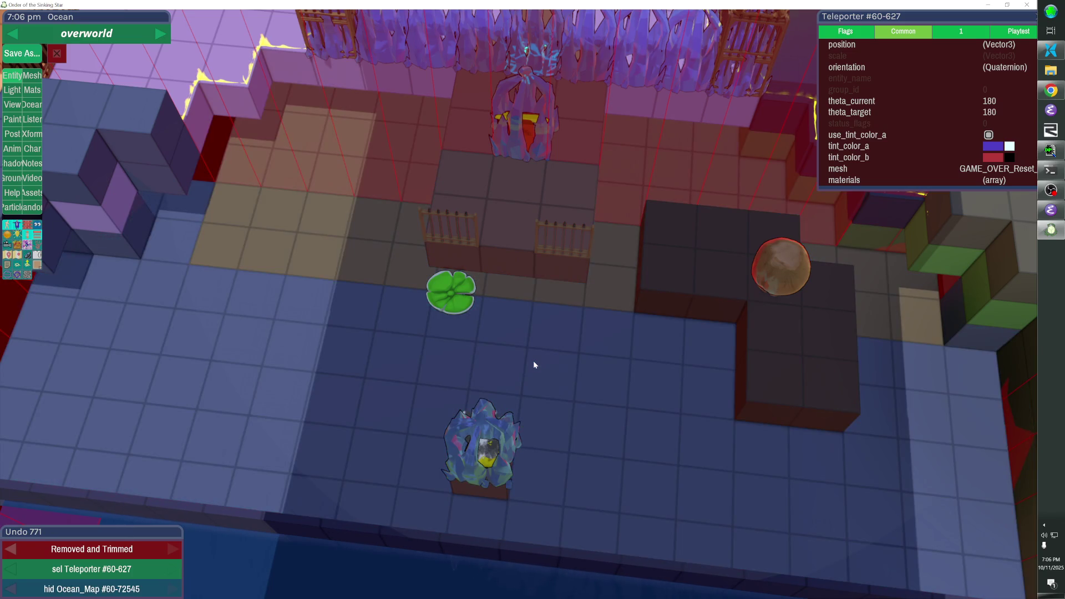
{"action": "key", "text": "ctrl+s"}
{"action": "left_click", "coordinate": [158, 201]}
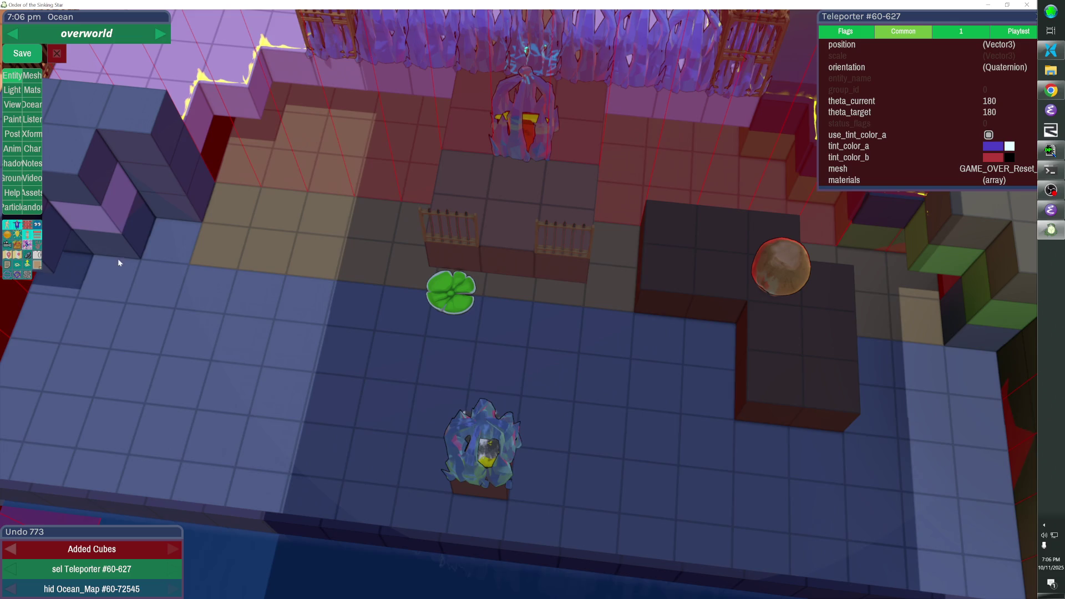
{"action": "right_click", "coordinate": [108, 201]}
{"action": "left_click", "coordinate": [114, 200]}
{"action": "key", "text": "h"}
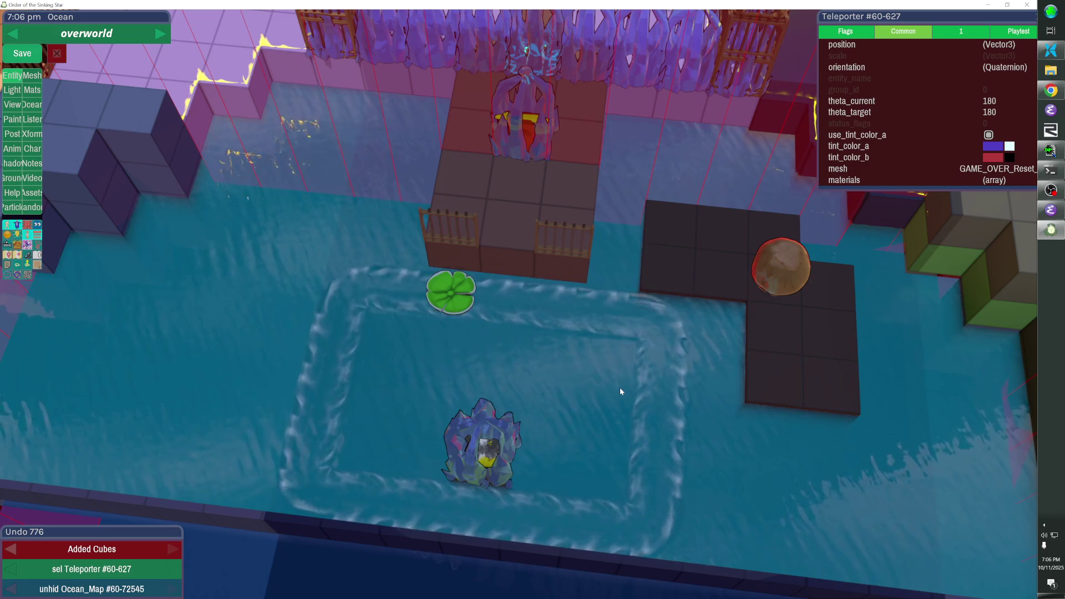
Move the Freezer up and left beside the lily pad and delete the object on the yellow block
{"action": "left_click", "coordinate": [507, 430]}
{"action": "key", "text": "Up"}
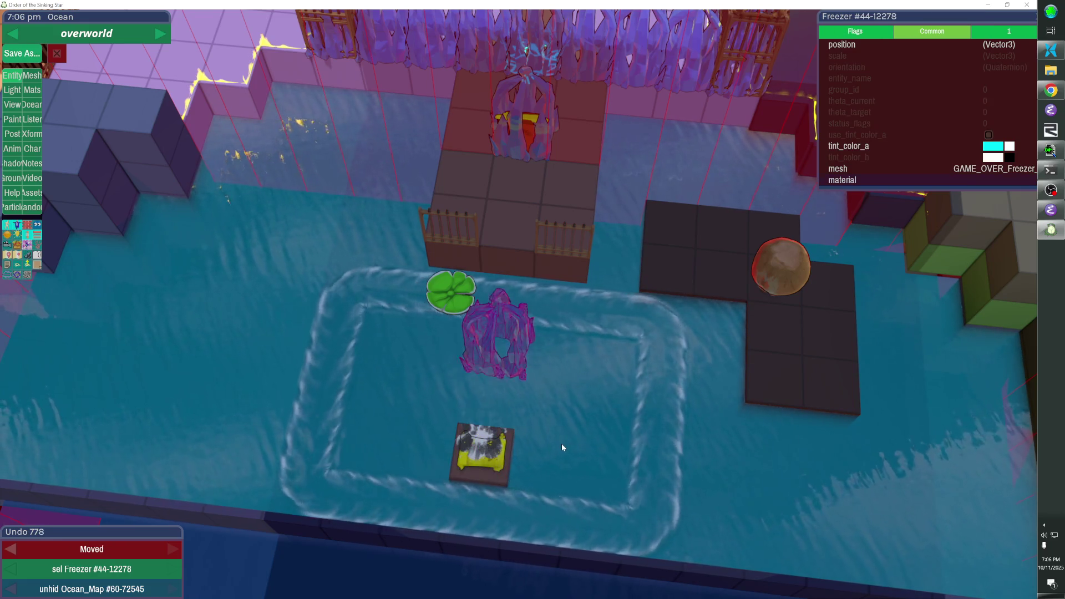
{"action": "key", "text": "Left"}
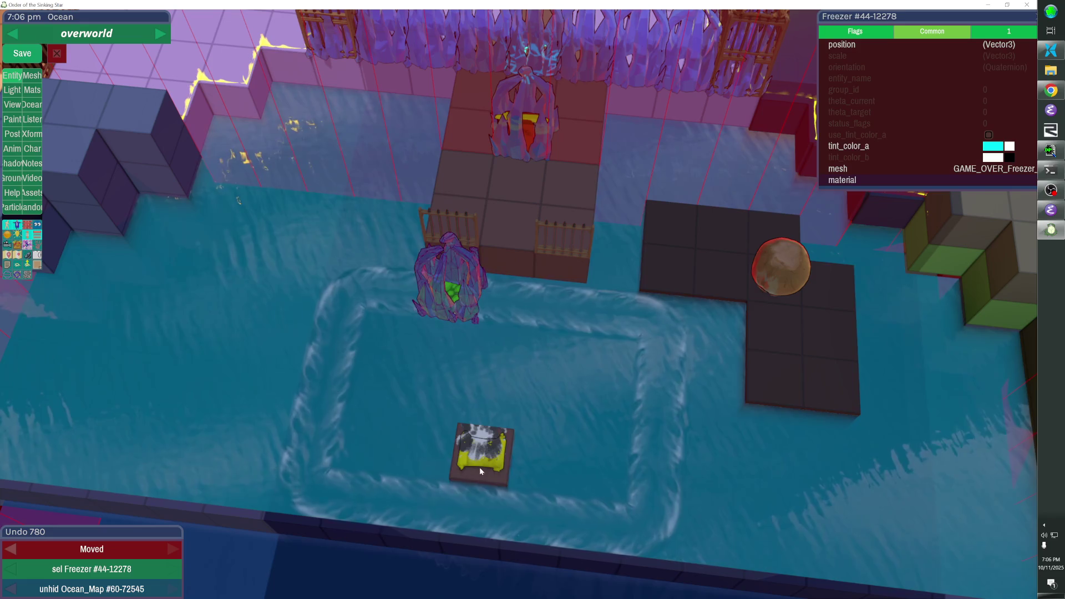
{"action": "left_click", "coordinate": [481, 462]}
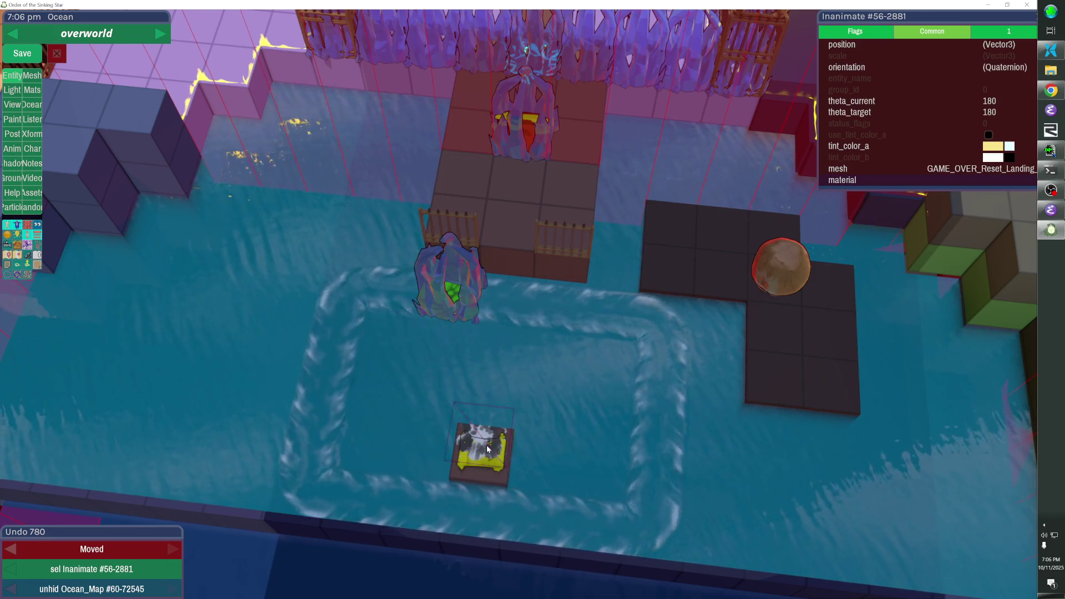
{"action": "key", "text": "Delete"}
Move the yellow scroll up onto the fenced platform
{"action": "left_click", "coordinate": [487, 445]}
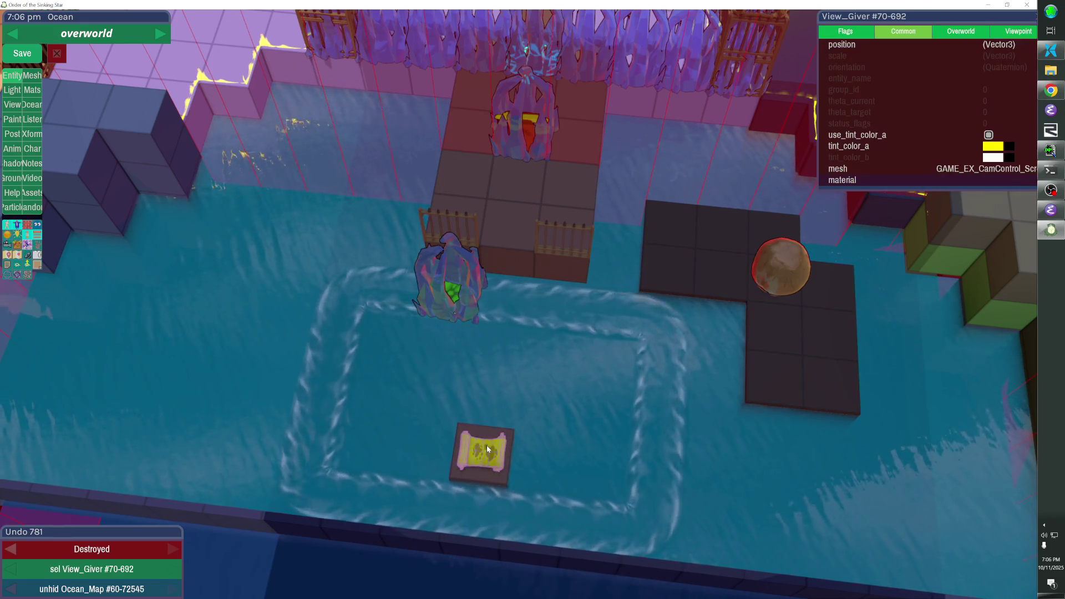
{"action": "key", "text": "Up"}
{"action": "mouse_move", "coordinate": [497, 407]}
{"action": "left_mouse_down"}
{"action": "mouse_move", "coordinate": [513, 221]}
{"action": "mouse_move", "coordinate": [530, 172]}
{"action": "mouse_move", "coordinate": [542, 223]}
{"action": "left_mouse_up"}
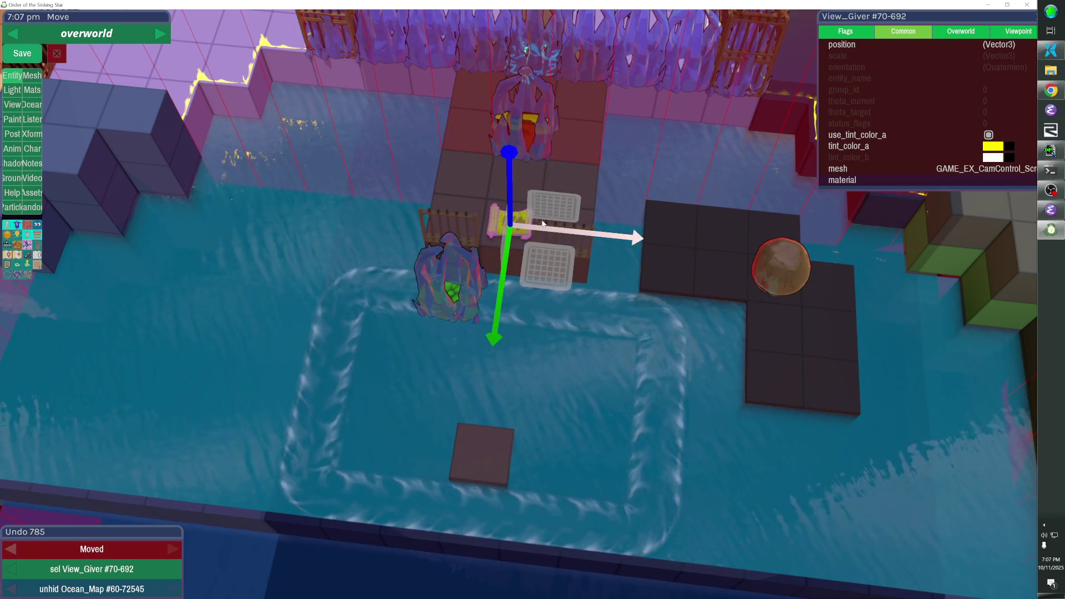
{"action": "key", "text": "Up"}
{"action": "left_click", "coordinate": [541, 222]}
{"action": "left_click", "coordinate": [526, 170]}
{"action": "key", "text": "Down"}
Delete the square brown tile in the water
{"action": "left_click", "coordinate": [525, 165]}
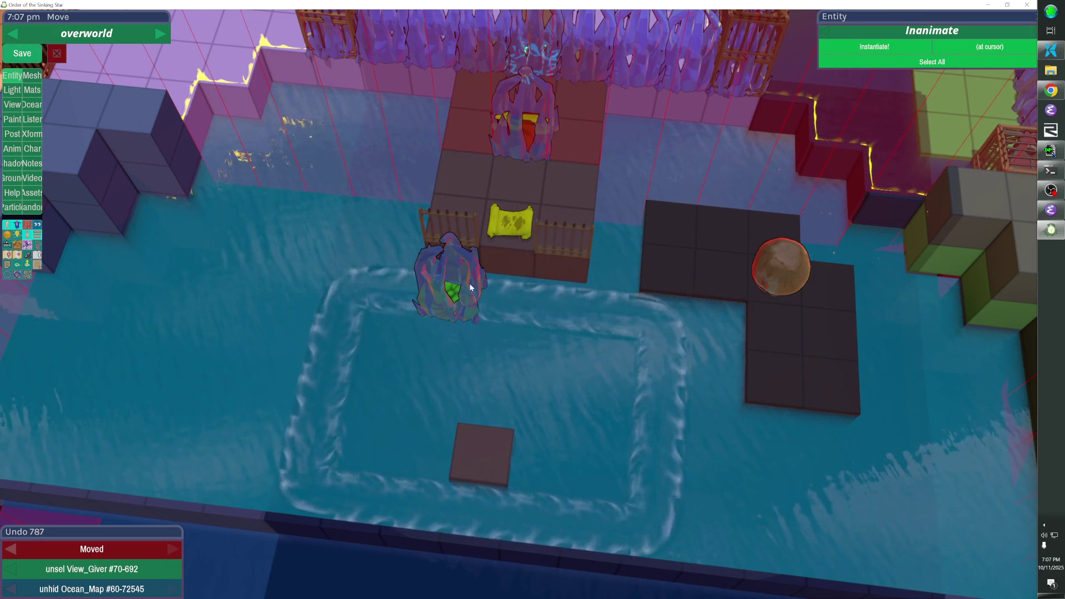
{"action": "key", "text": "Delete"}
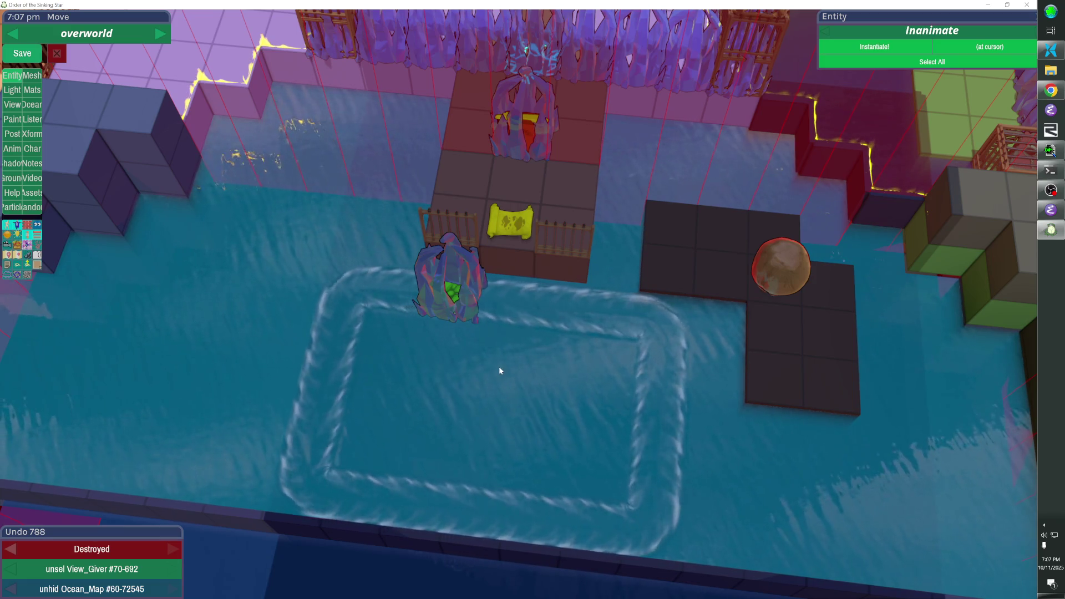
{"action": "key", "text": "Down"}
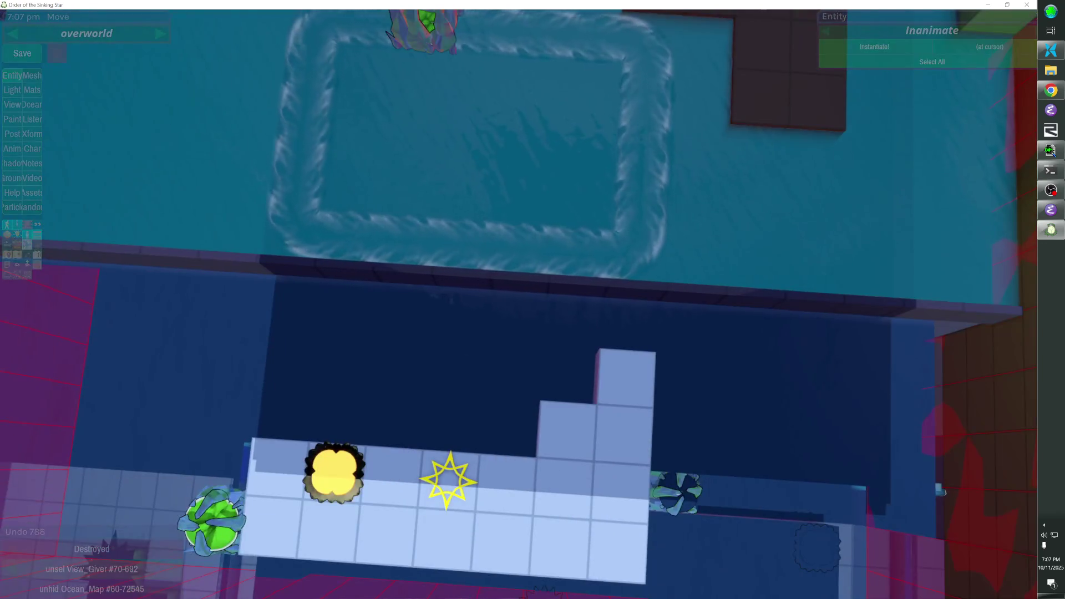
Remove a stray cube from the light platform below the ocean
{"action": "key", "text": "Up"}
{"action": "key", "text": "Up"}
{"action": "key", "text": "Right"}
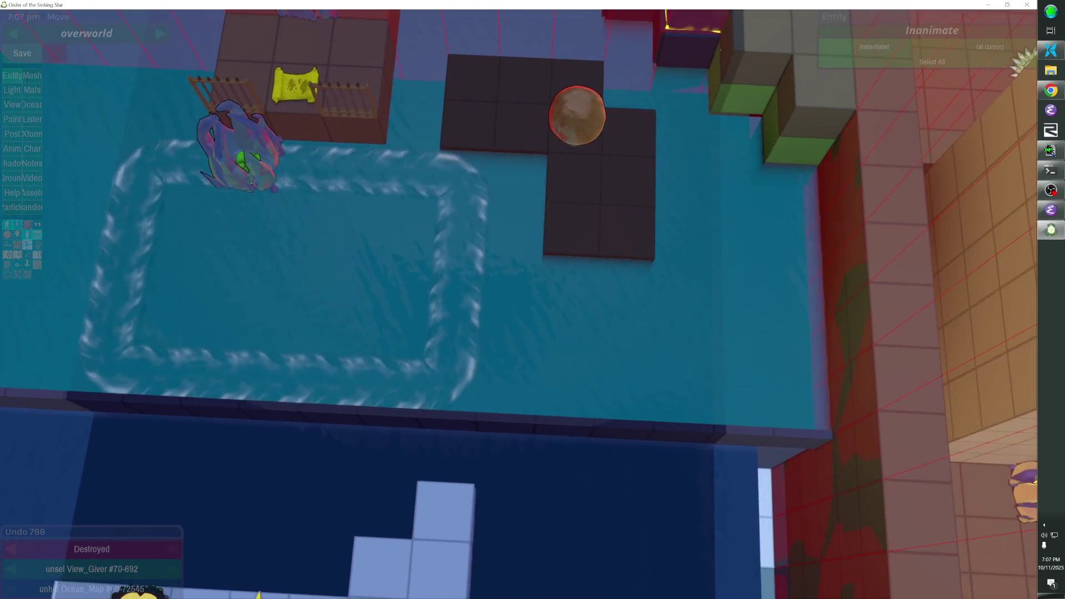
{"action": "key", "text": "Down"}
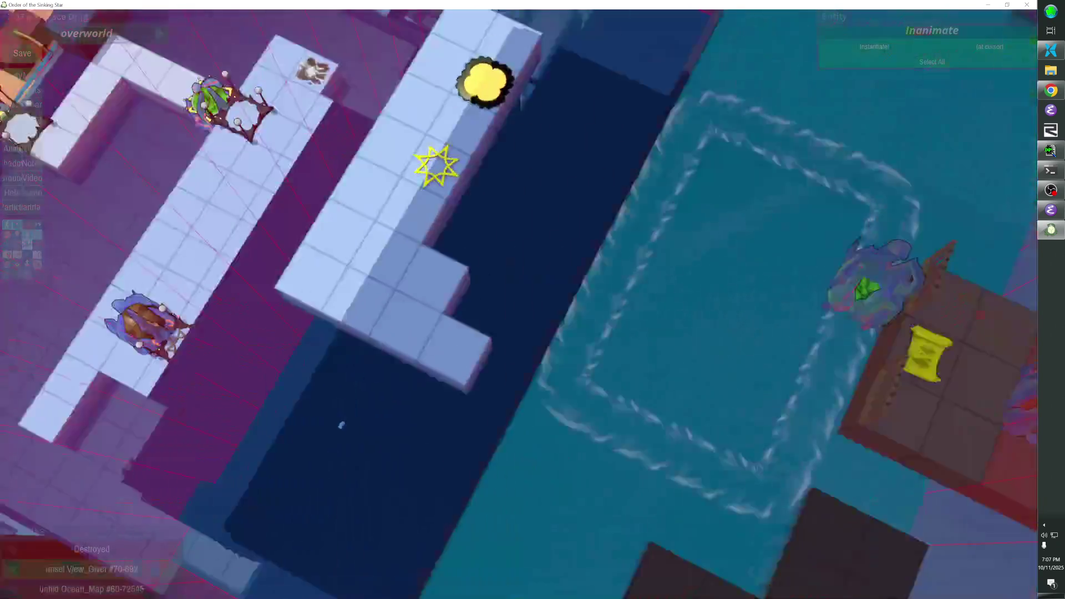
{"action": "left_click", "coordinate": [457, 294]}
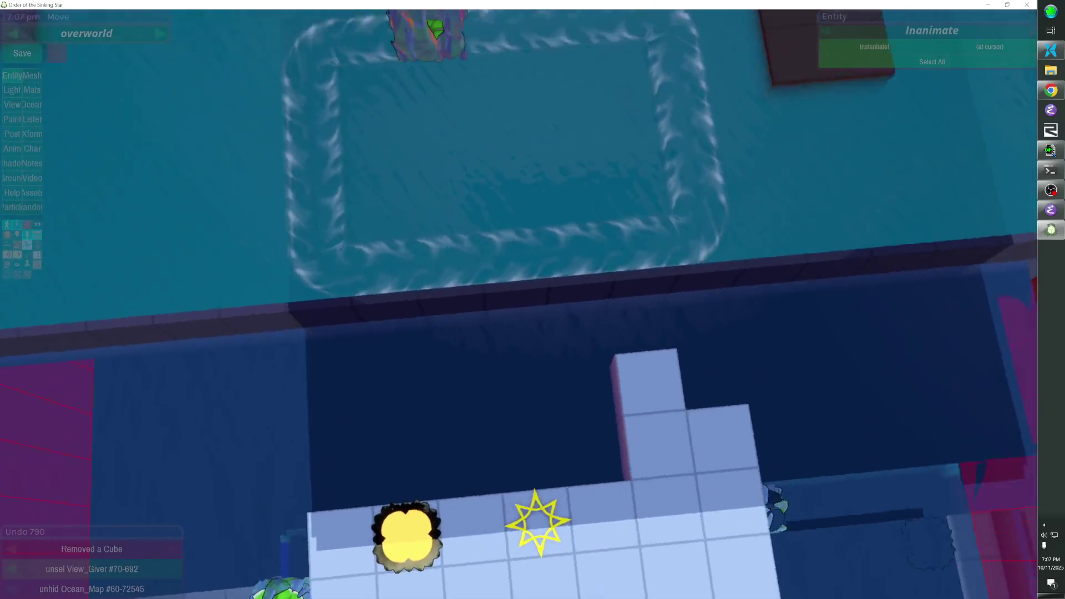
{"action": "key", "text": "Up"}
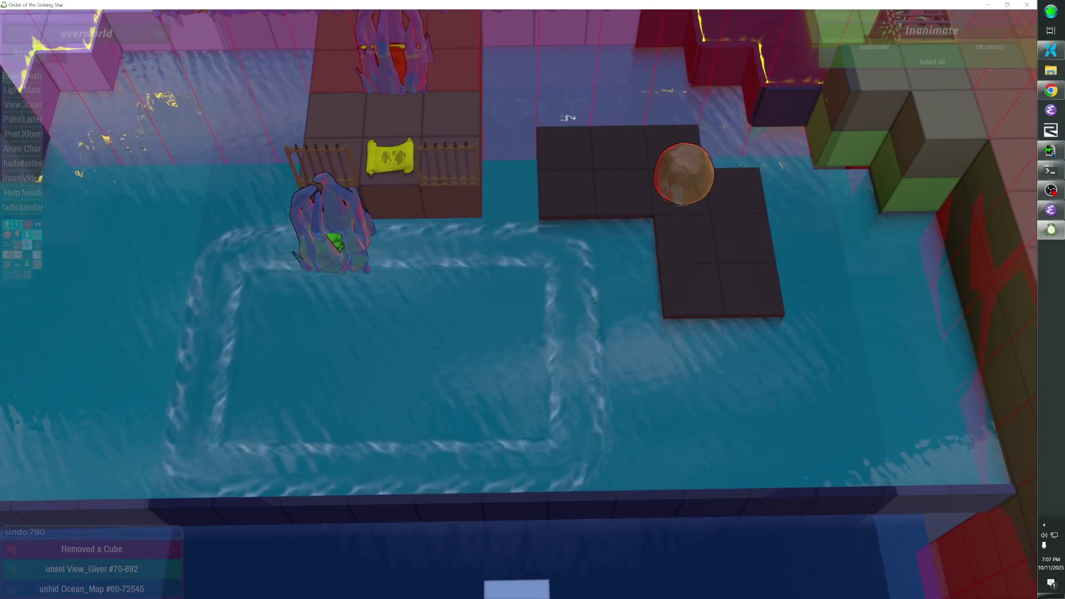
{"action": "key", "text": "Down"}
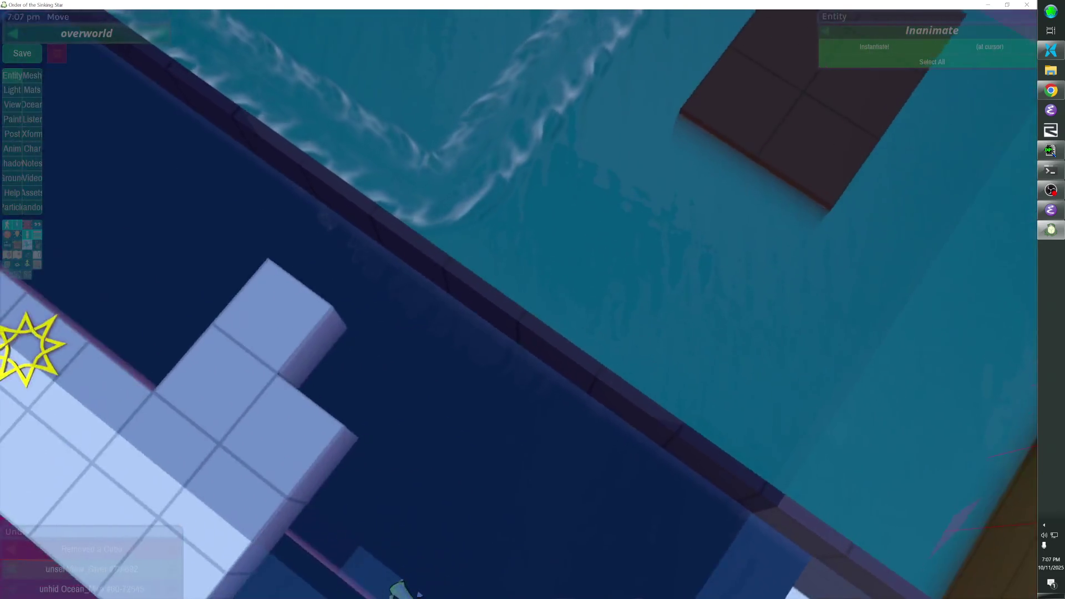
{"action": "key", "text": "Up"}
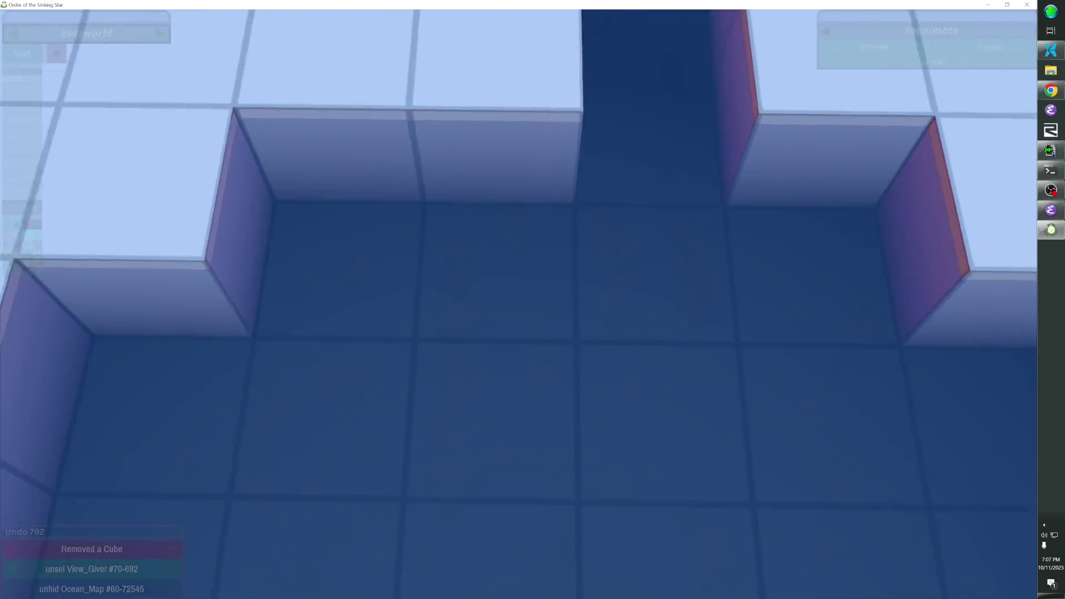
Hide the 73-entity fence group and add a column of cubes beside the light platform
{"action": "left_click", "coordinate": [476, 209]}
{"action": "key", "text": "h"}
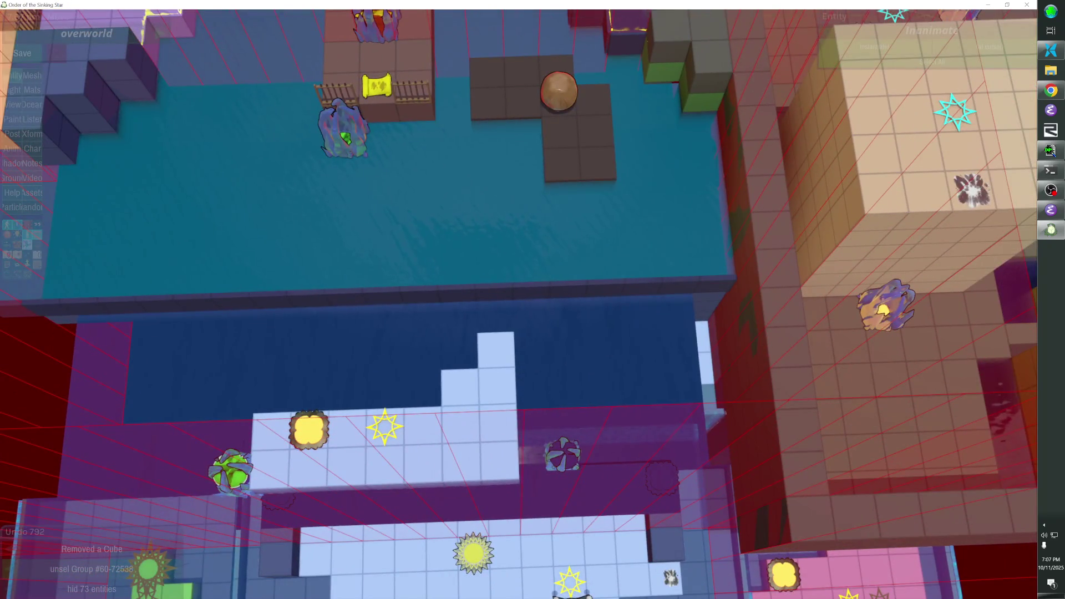
{"action": "key", "text": "a"}
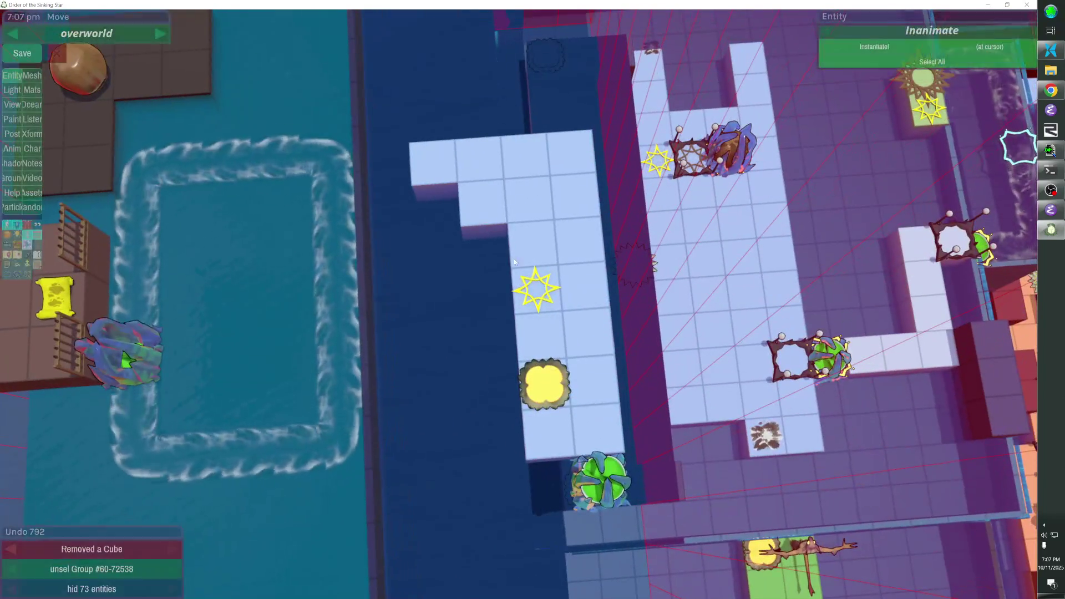
{"action": "left_click_drag", "start_coordinate": [494, 230], "coordinate": [497, 410]}
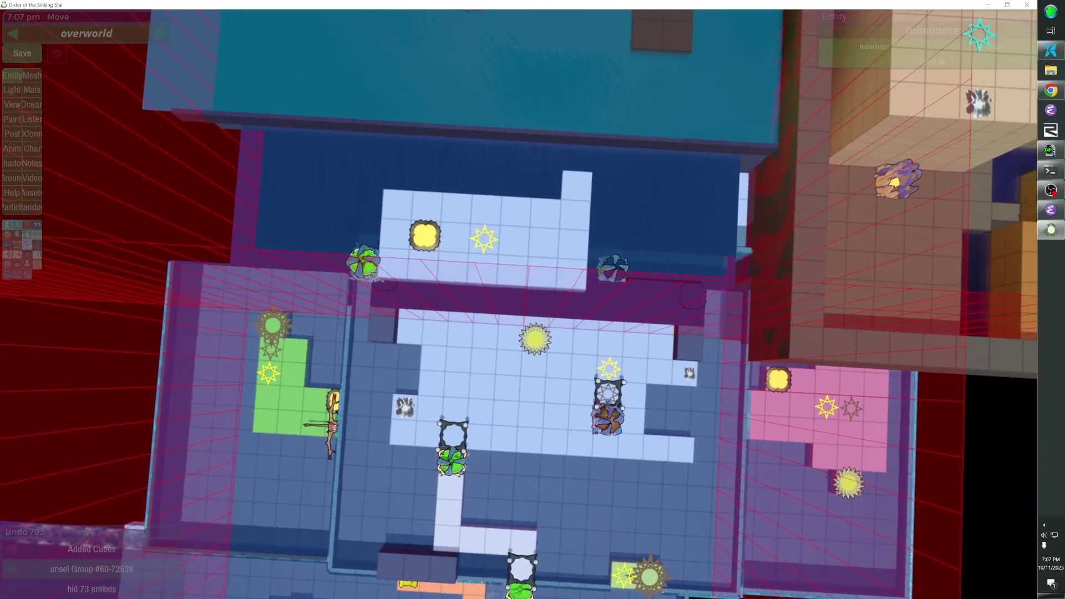
Select the teleporter in the room below the ocean, then deselect it
{"action": "left_click", "coordinate": [541, 343]}
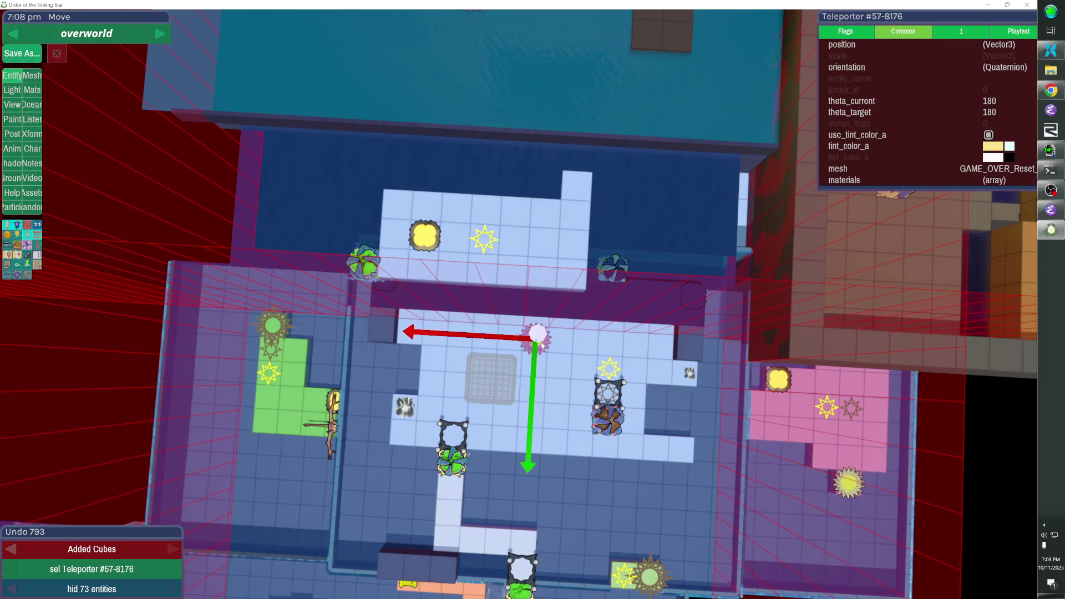
{"action": "key", "text": "Escape"}
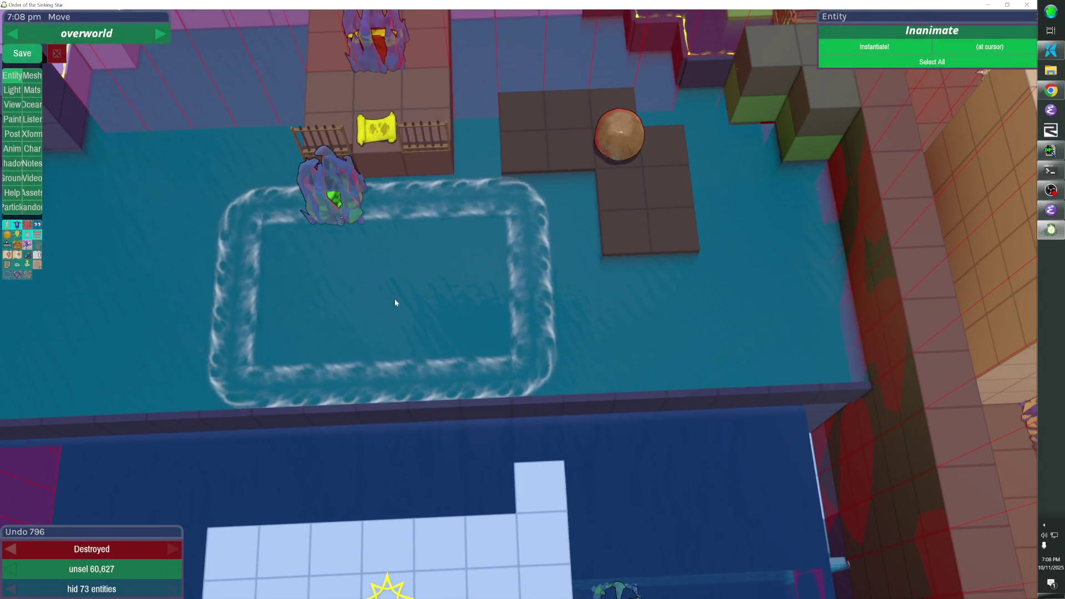
Repaint the ocean cells: add a new row of flowing water and erase the lower row
{"action": "left_click", "coordinate": [418, 308]}
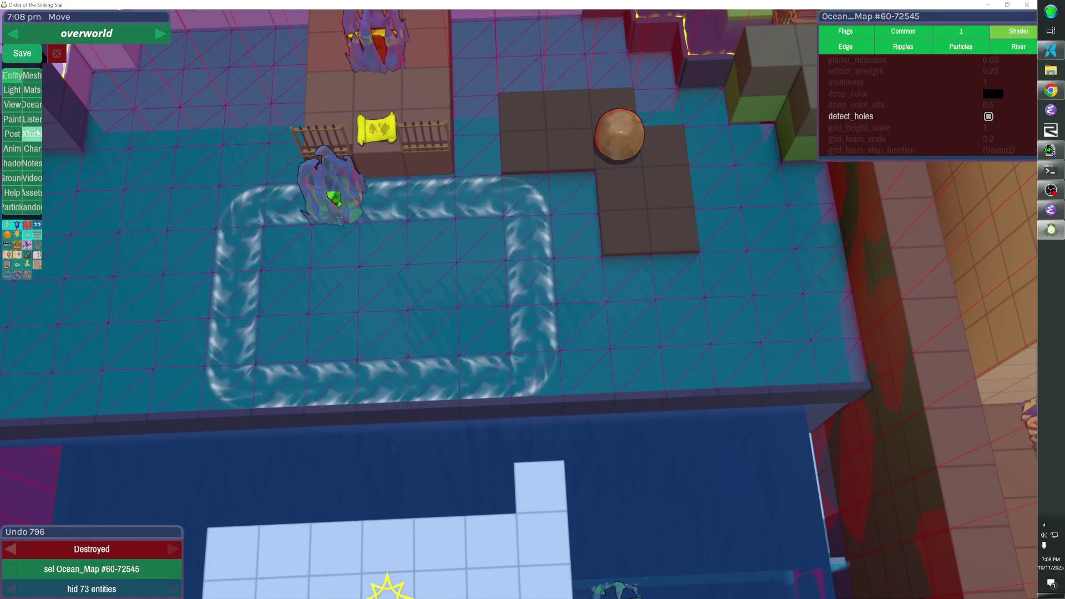
{"action": "key", "text": "o"}
{"action": "mouse_move", "coordinate": [236, 340]}
{"action": "left_mouse_down"}
{"action": "mouse_move", "coordinate": [392, 338]}
{"action": "mouse_move", "coordinate": [475, 356]}
{"action": "left_mouse_up"}
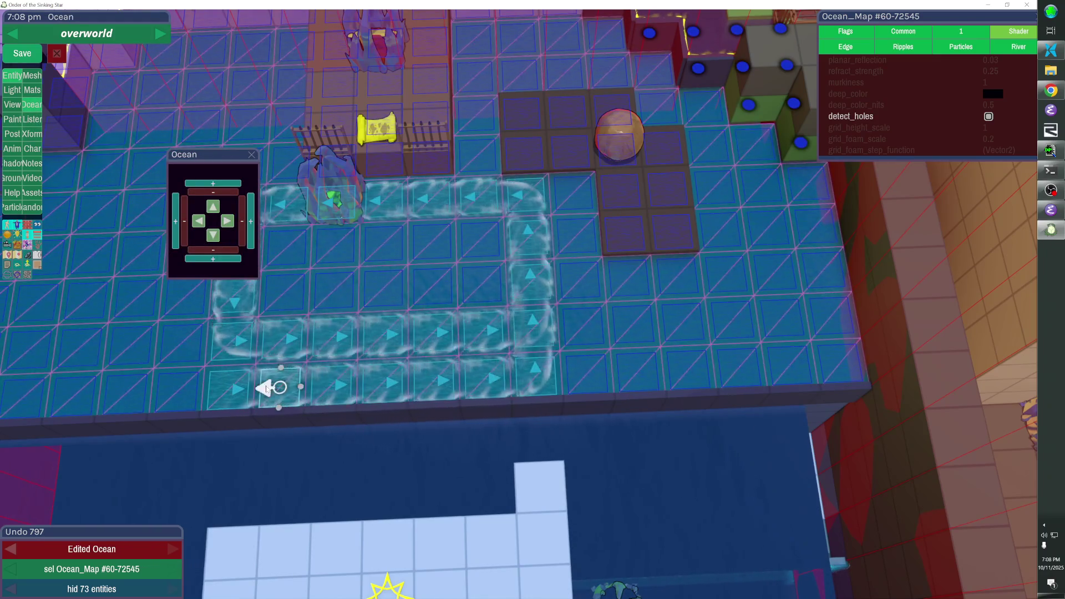
{"action": "mouse_move", "coordinate": [226, 385]}
{"action": "left_mouse_down"}
{"action": "mouse_move", "coordinate": [516, 388]}
{"action": "mouse_move", "coordinate": [227, 351]}
{"action": "left_mouse_up"}
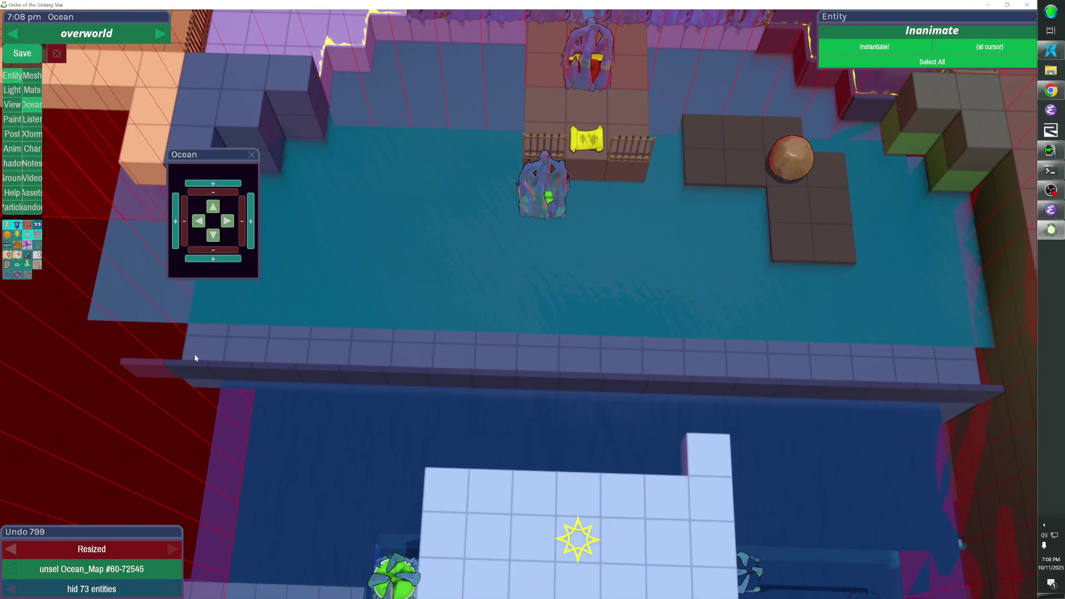
Move the front fence row and platform back one tile
{"action": "left_click", "coordinate": [160, 361]}
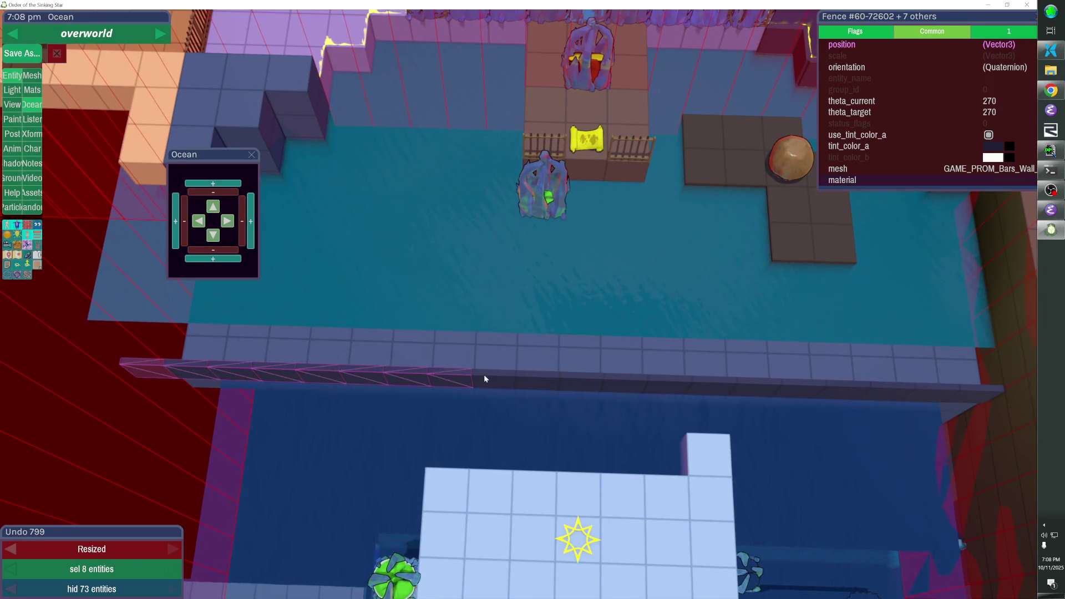
{"action": "left_click_drag", "start_coordinate": [717, 385], "coordinate": [836, 392]}
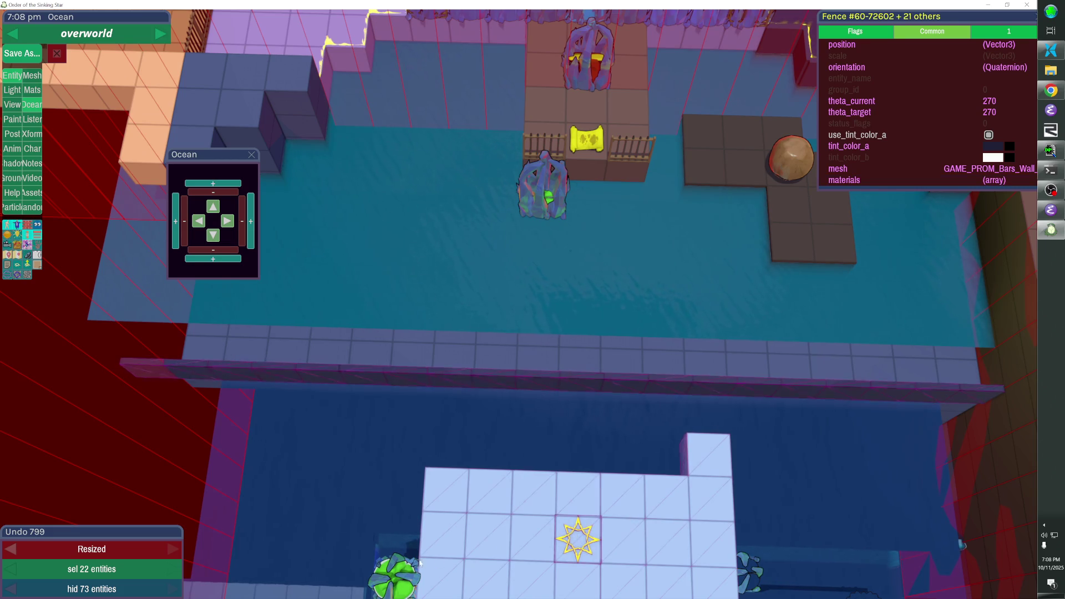
{"action": "key", "text": "Up"}
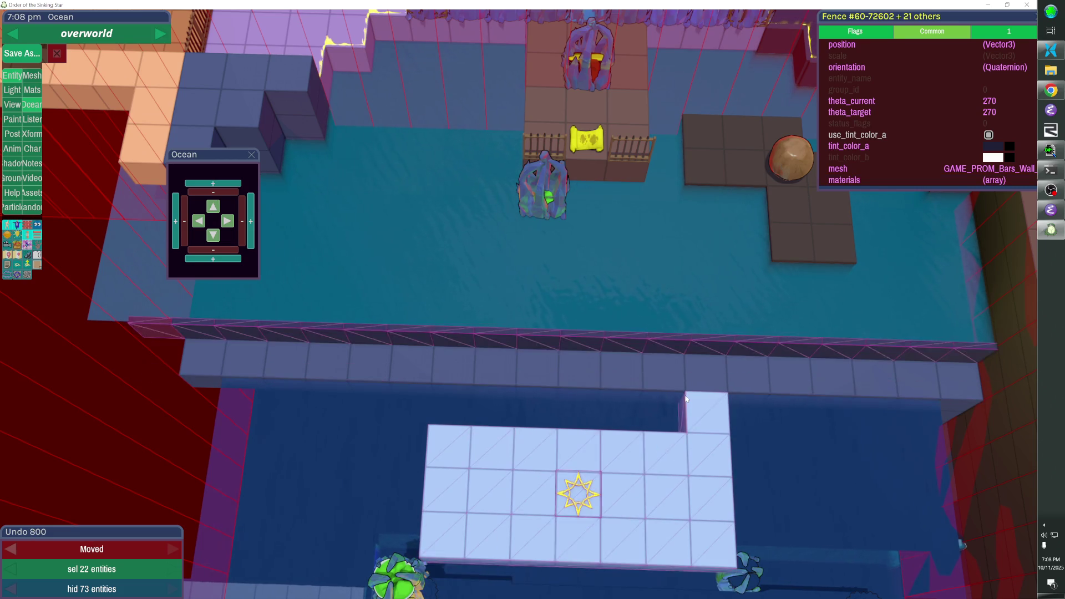
{"action": "left_click", "coordinate": [475, 360]}
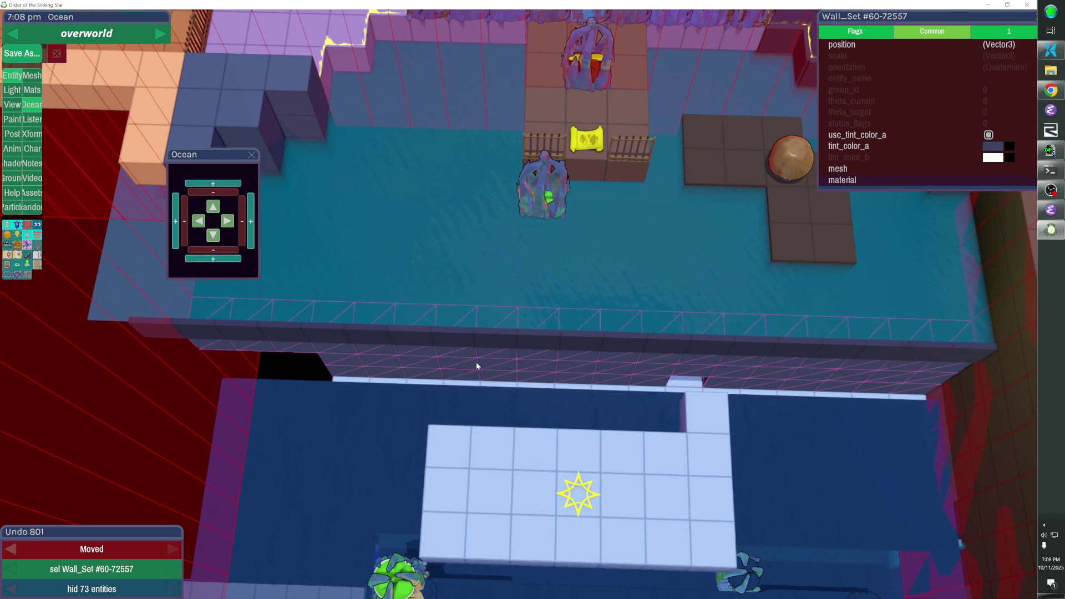
{"action": "left_click", "coordinate": [769, 425]}
{"action": "left_click", "coordinate": [770, 425]}
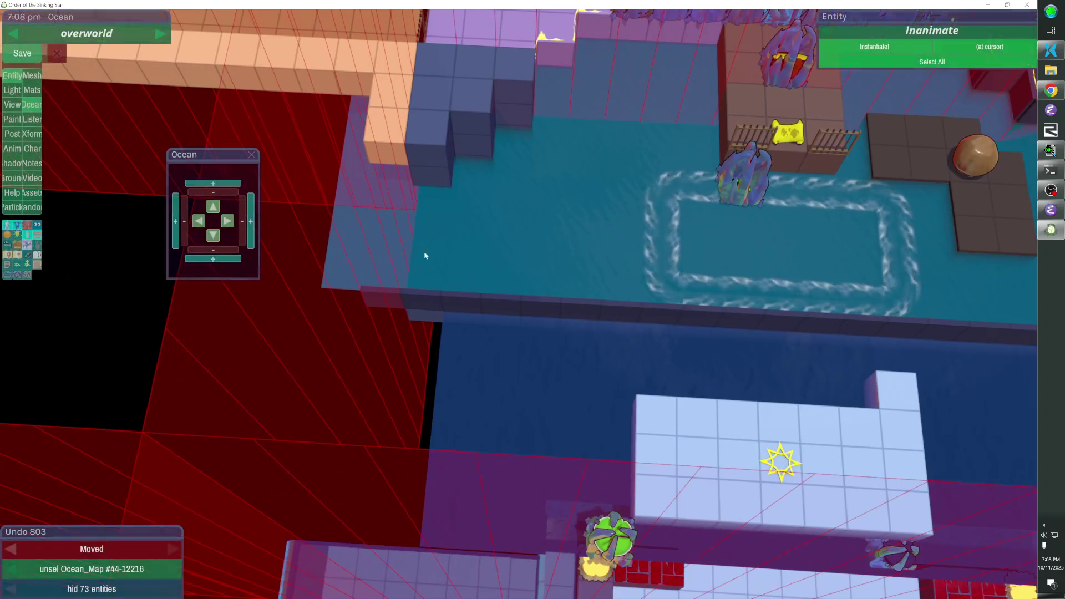
Build a column of wall cubes along the ocean's left edge and rehide the 73 fences
{"action": "left_click_drag", "start_coordinate": [416, 174], "coordinate": [399, 307]}
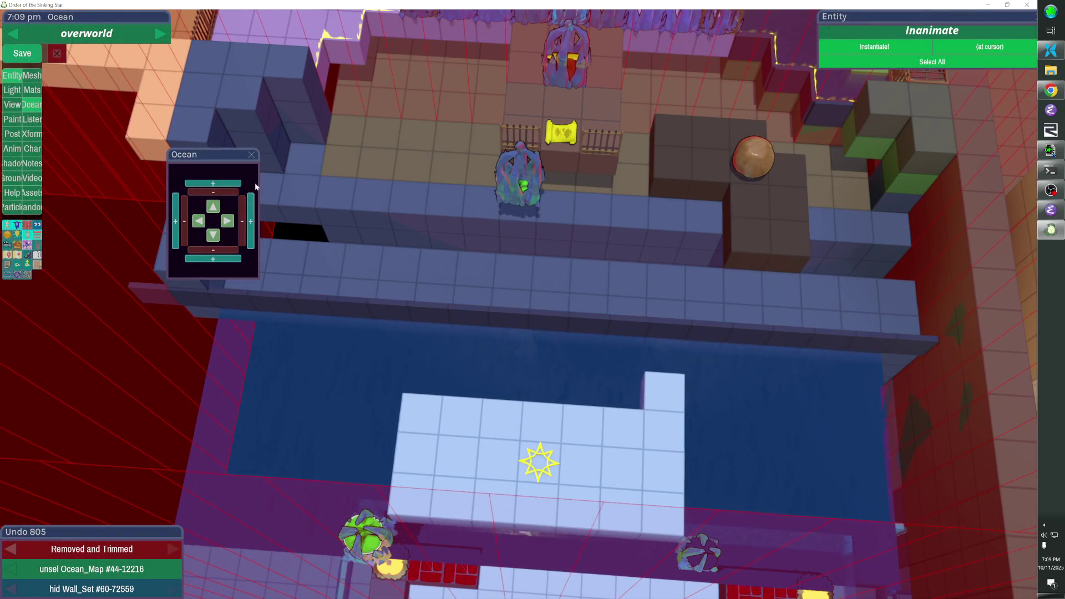
{"action": "key", "text": "alt+h"}
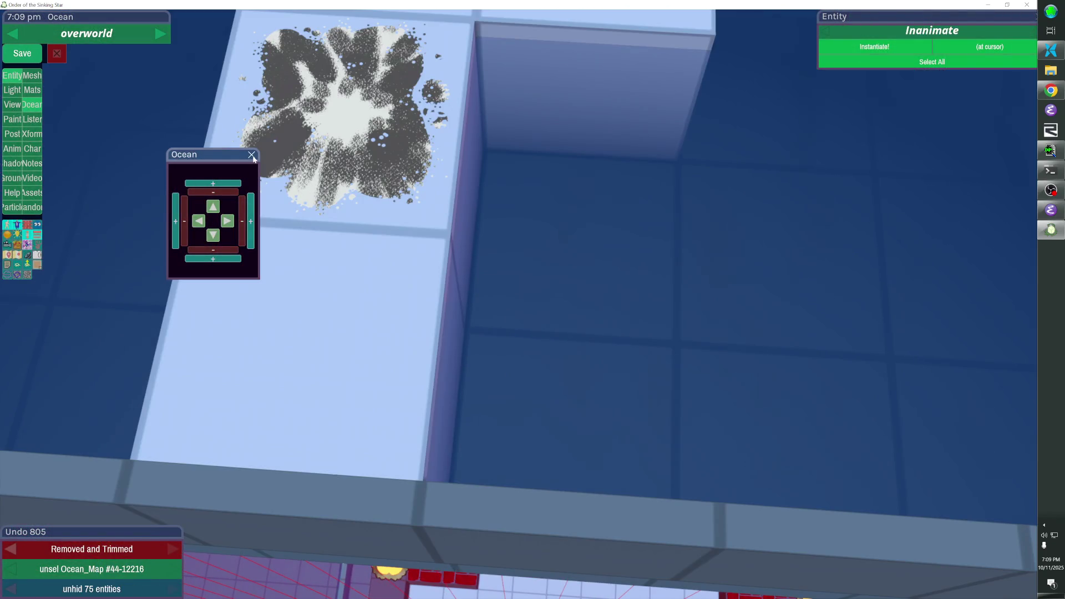
{"action": "left_click", "coordinate": [251, 154]}
{"action": "key", "text": "alt+h"}
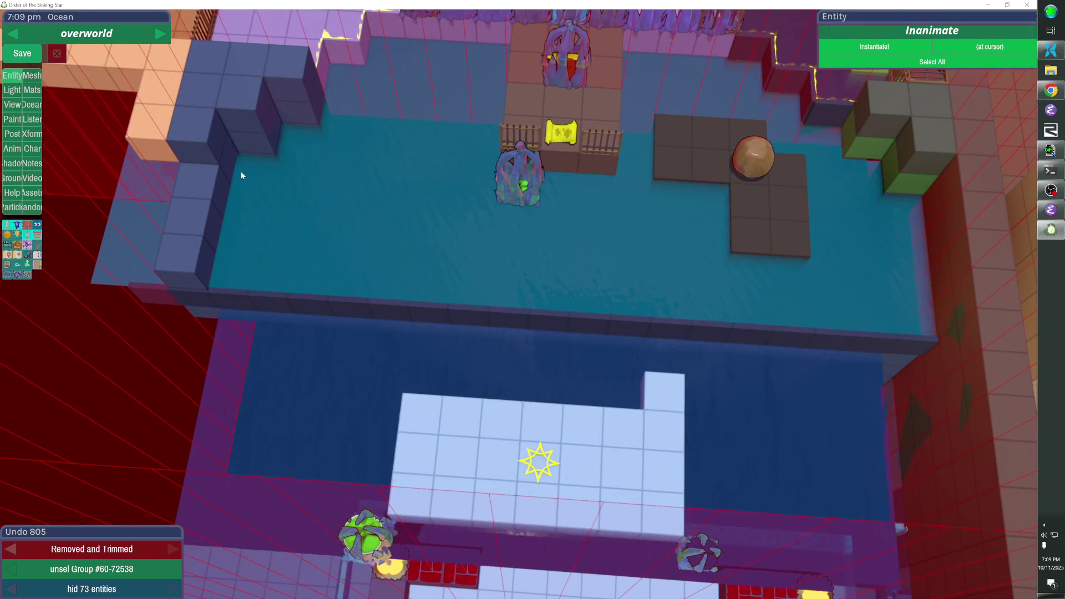
Shrink the Ocean_Map by one cell on its left side so it meets the wall
{"action": "key", "text": "h"}
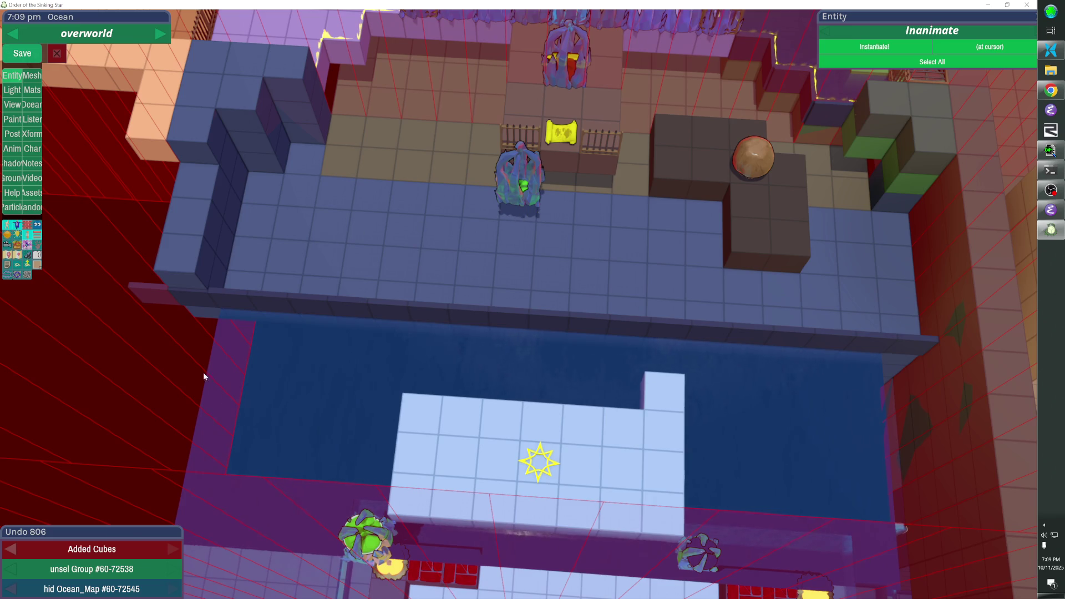
{"action": "key", "text": "ctrl+z"}
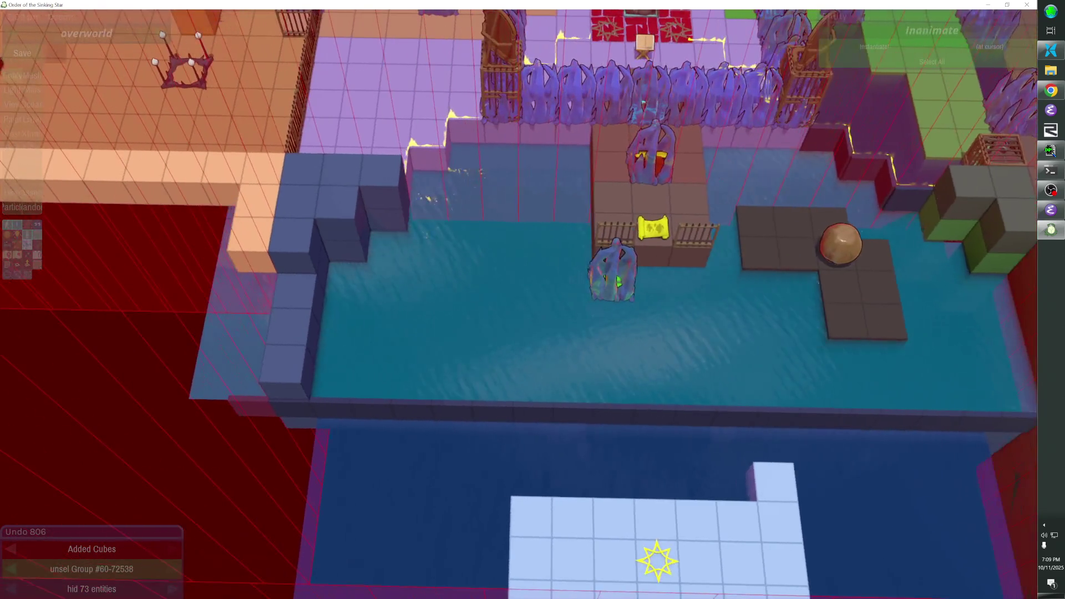
{"action": "left_click", "coordinate": [308, 358]}
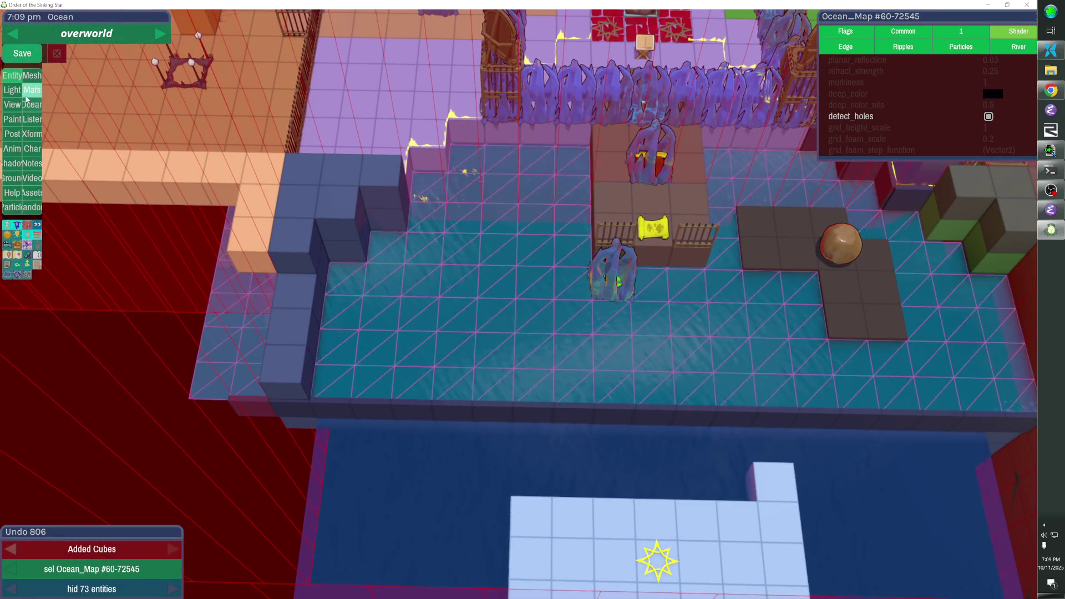
{"action": "left_click", "coordinate": [32, 105]}
{"action": "left_click", "coordinate": [183, 231]}
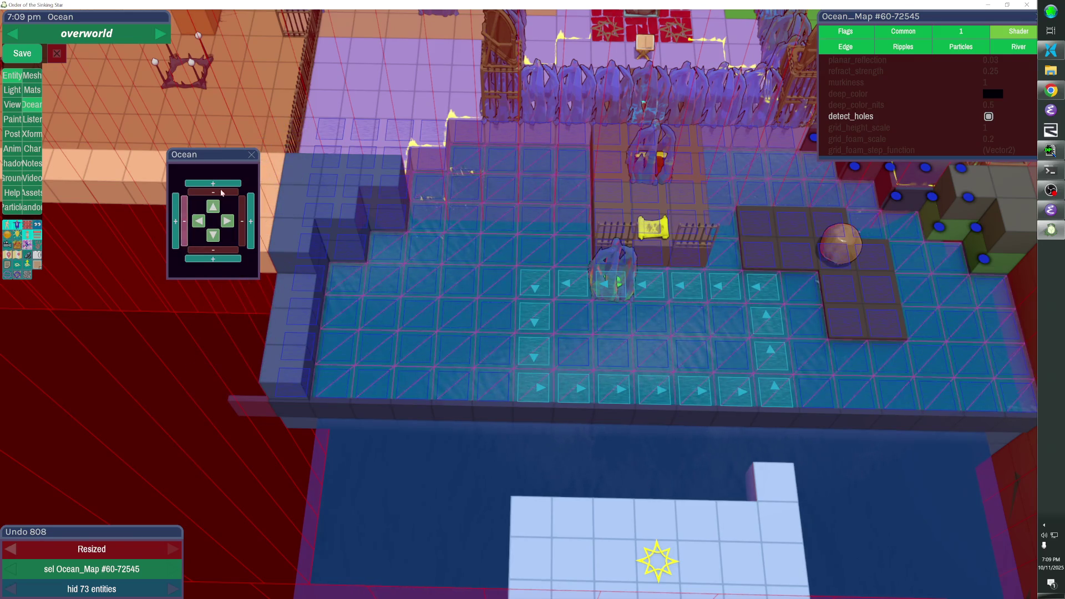
{"action": "left_click", "coordinate": [252, 155]}
{"action": "scroll", "coordinate": [533, 299], "scroll_direction": "up", "scroll_amount": 5}
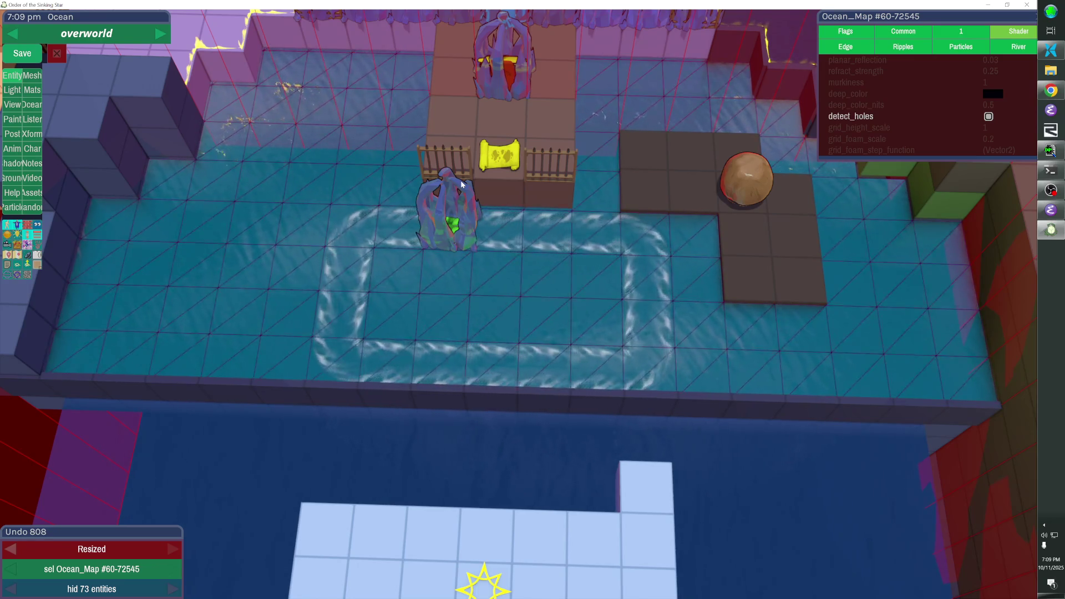
Rotate a fence to line the platform's right edge, then select the star level entry below
{"action": "left_click", "coordinate": [459, 155]}
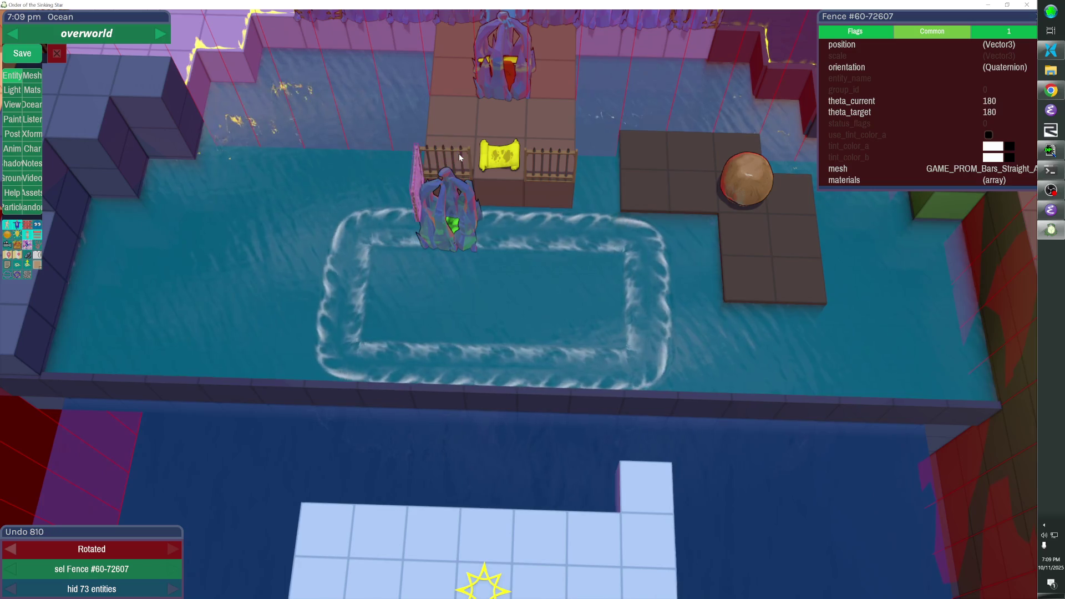
{"action": "left_click", "coordinate": [458, 154]}
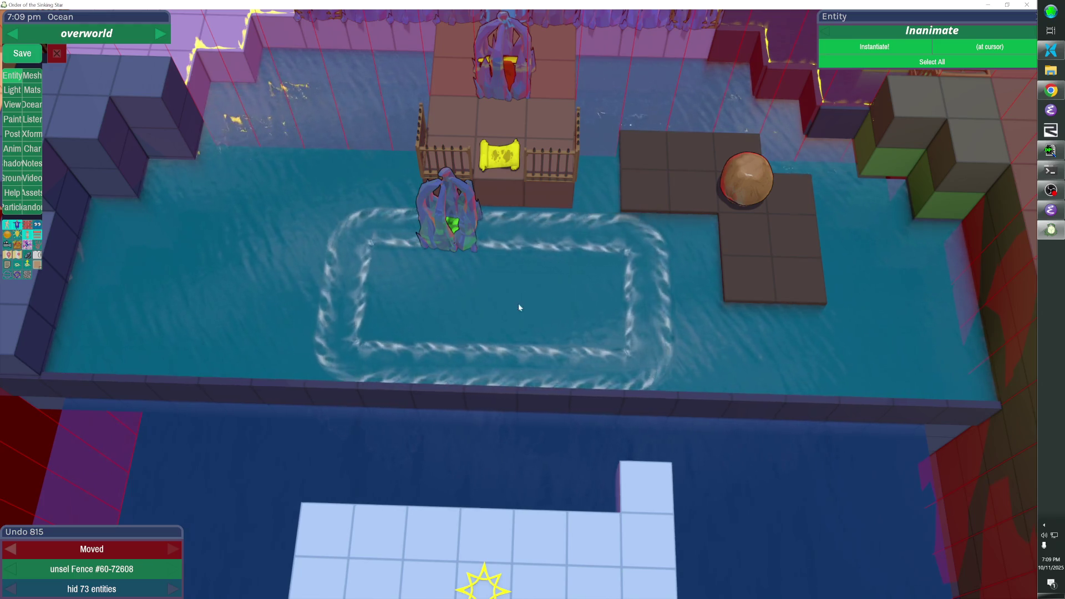
{"action": "left_click_drag", "start_coordinate": [656, 212], "coordinate": [874, 186]}
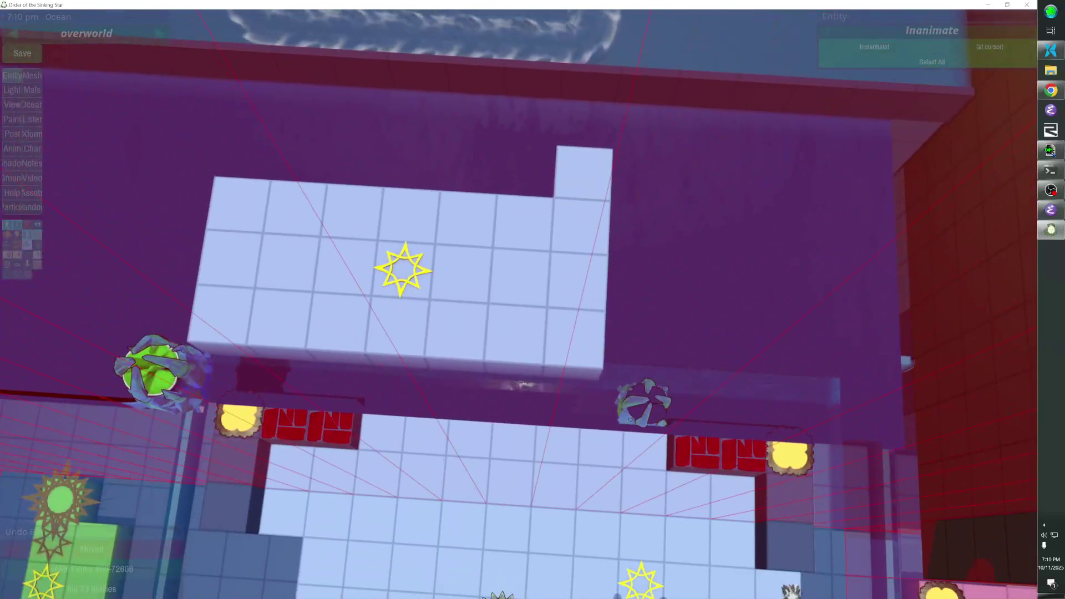
{"action": "left_click", "coordinate": [393, 269]}
Move the star Level_Entry two tiles right and remove three leftover cubes from its platform
{"action": "key", "text": "Right"}
{"action": "key", "text": "Right"}
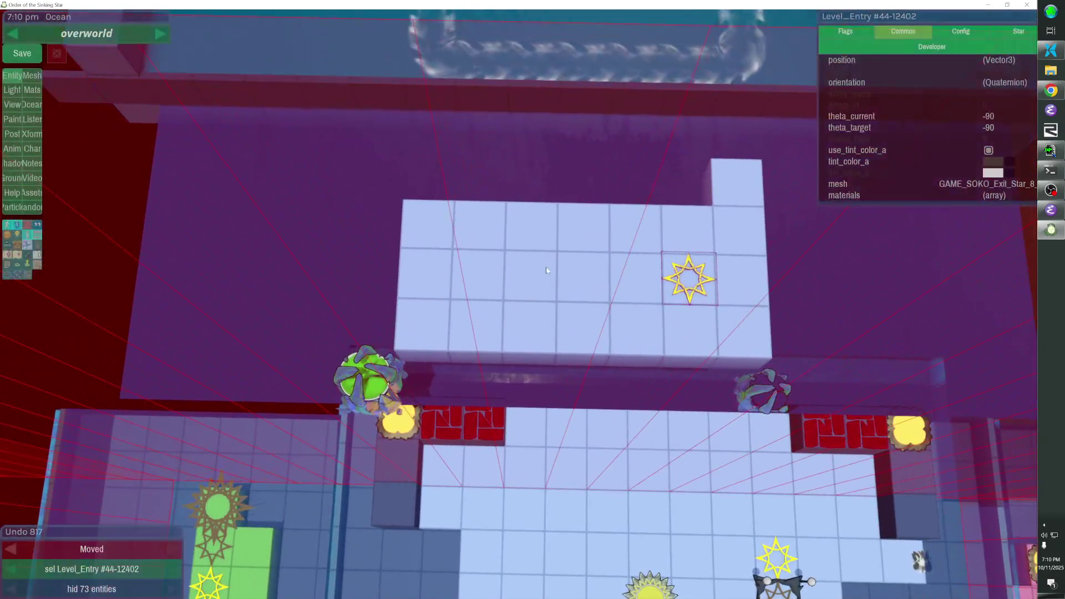
{"action": "left_click", "coordinate": [583, 227]}
{"action": "left_click", "coordinate": [471, 230]}
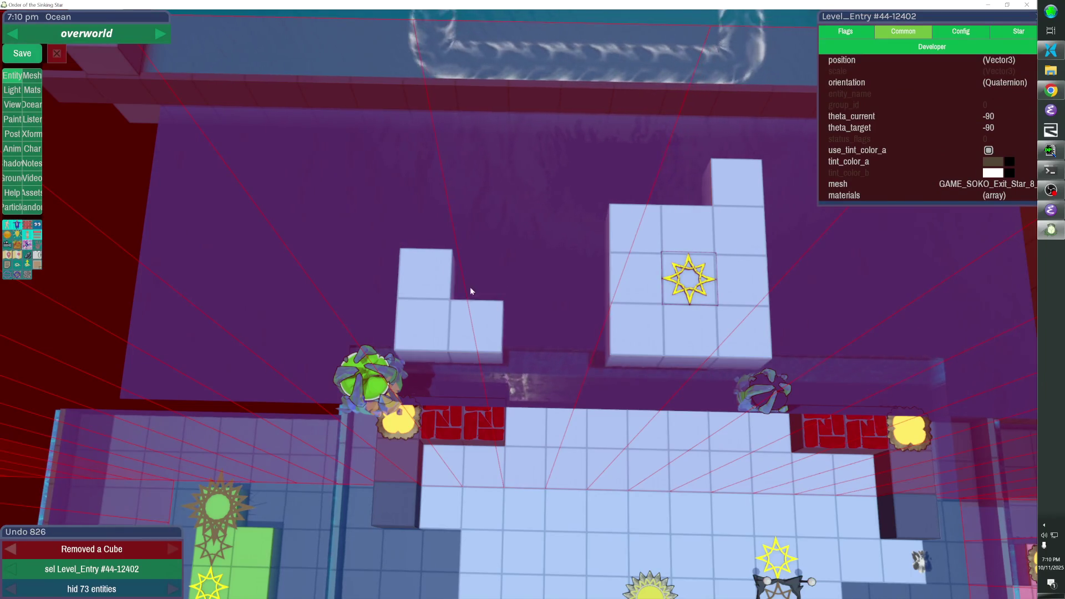
{"action": "left_click", "coordinate": [427, 300]}
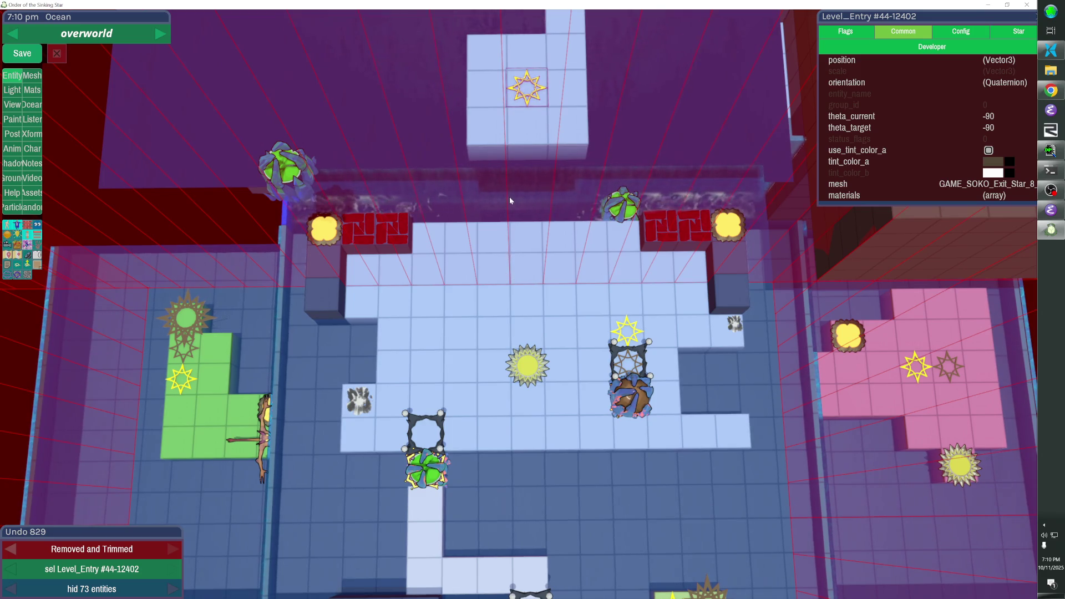
{"action": "key", "text": "Escape"}
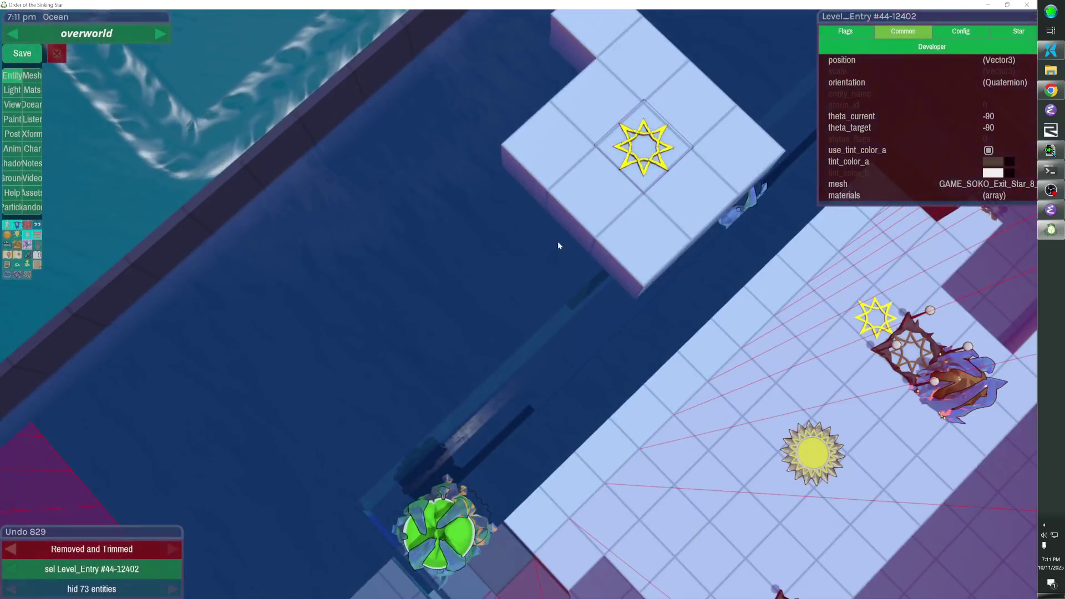
Add a row of cubes plus one more reaching left from the star platform, removing one cube
{"action": "left_click_drag", "start_coordinate": [558, 245], "coordinate": [426, 351]}
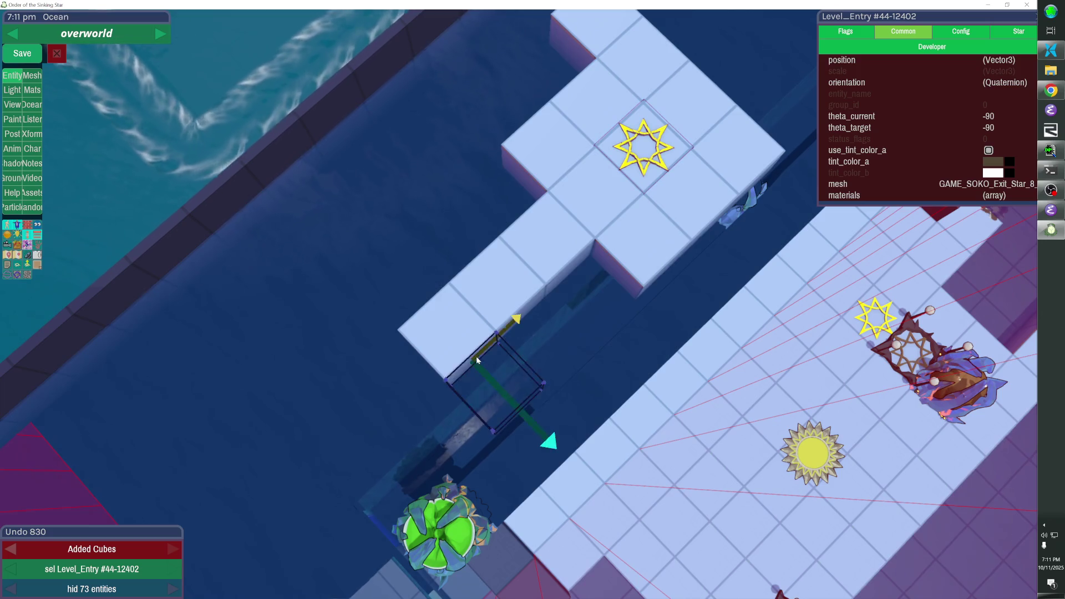
{"action": "left_click", "coordinate": [477, 360]}
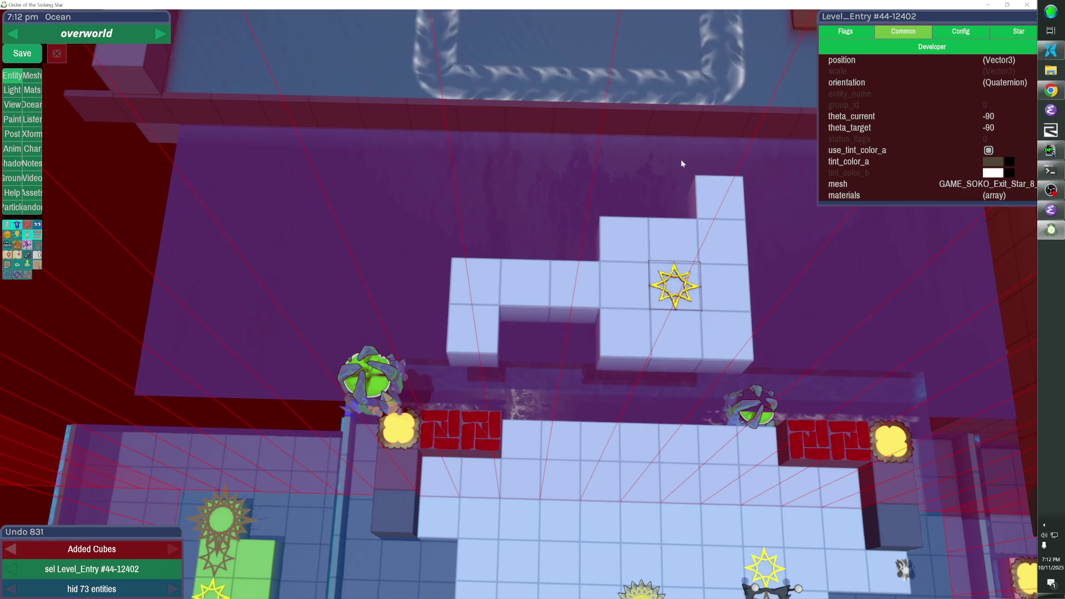
{"action": "scroll", "coordinate": [586, 156], "scroll_direction": "down", "scroll_amount": 3}
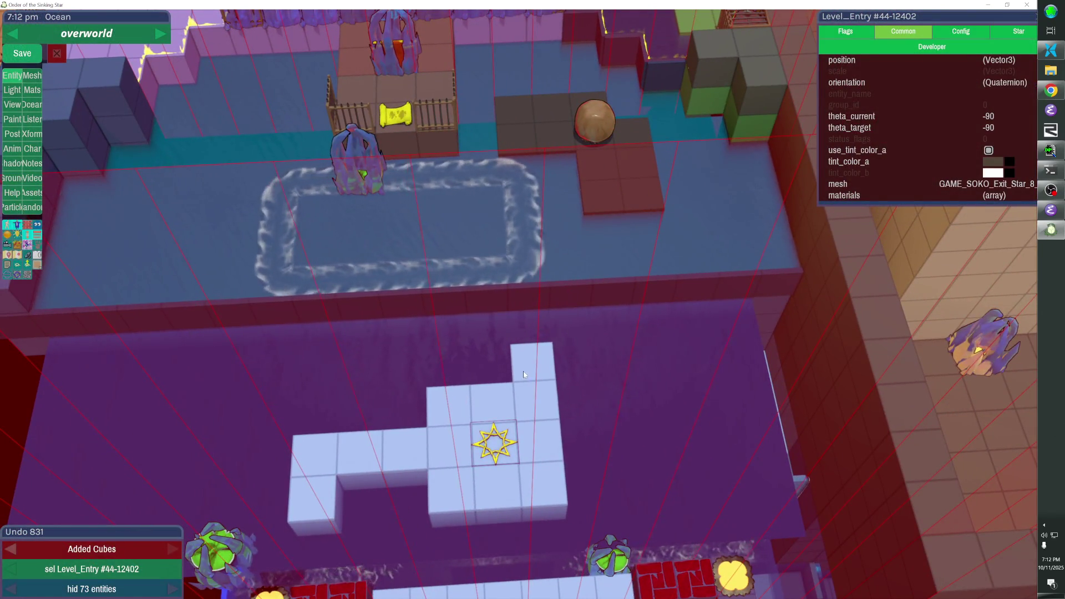
{"action": "key", "text": "Tab"}
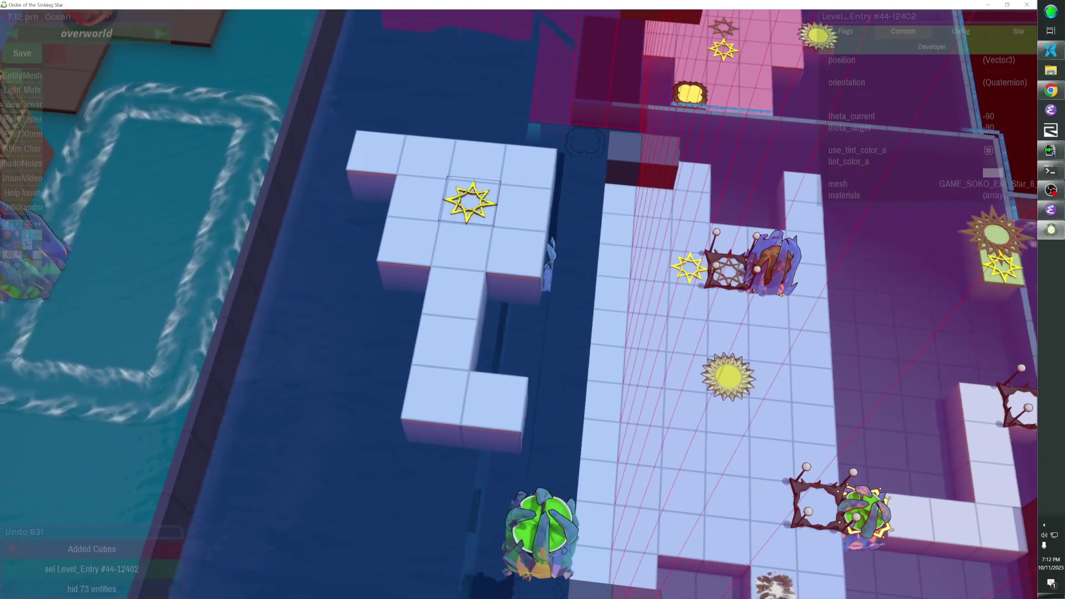
{"action": "left_click", "coordinate": [525, 194]}
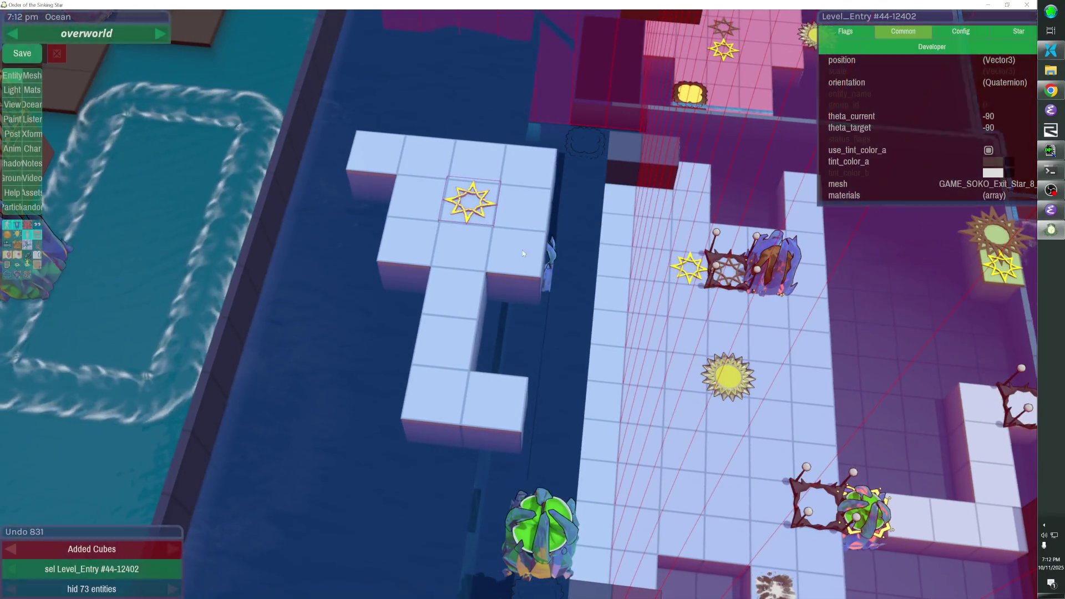
Shrink the Ocean_Map from its right edge
{"action": "left_click", "coordinate": [552, 272]}
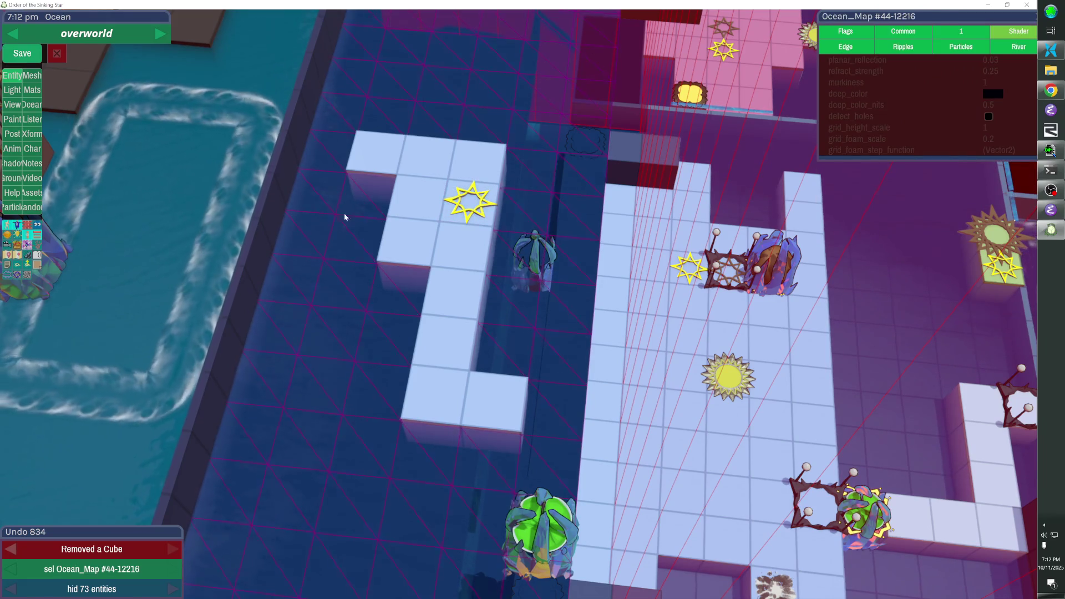
{"action": "key", "text": "o"}
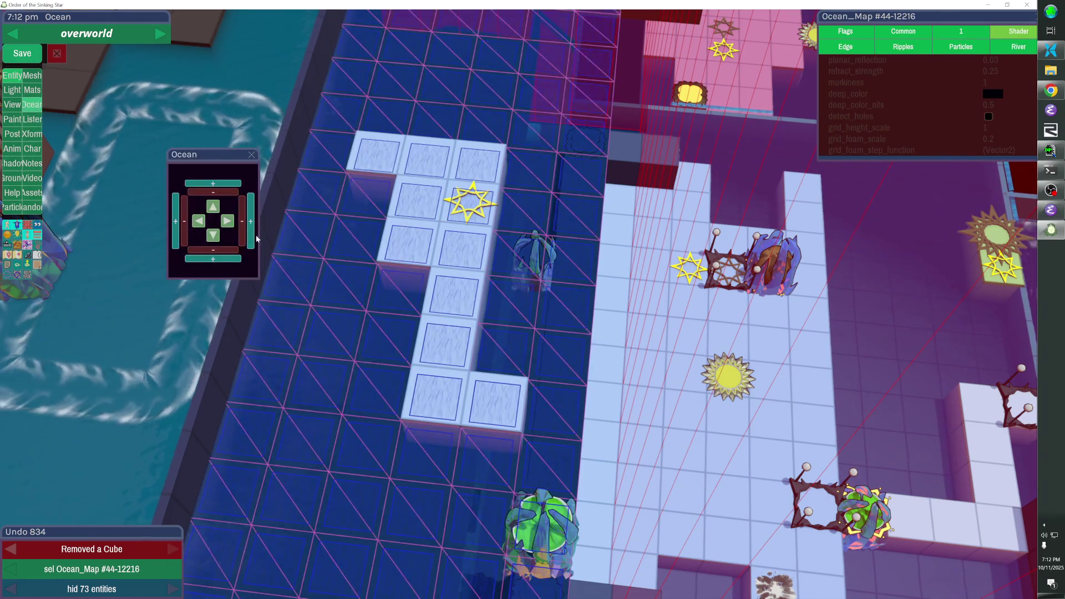
{"action": "left_click", "coordinate": [244, 227]}
{"action": "left_click", "coordinate": [252, 155]}
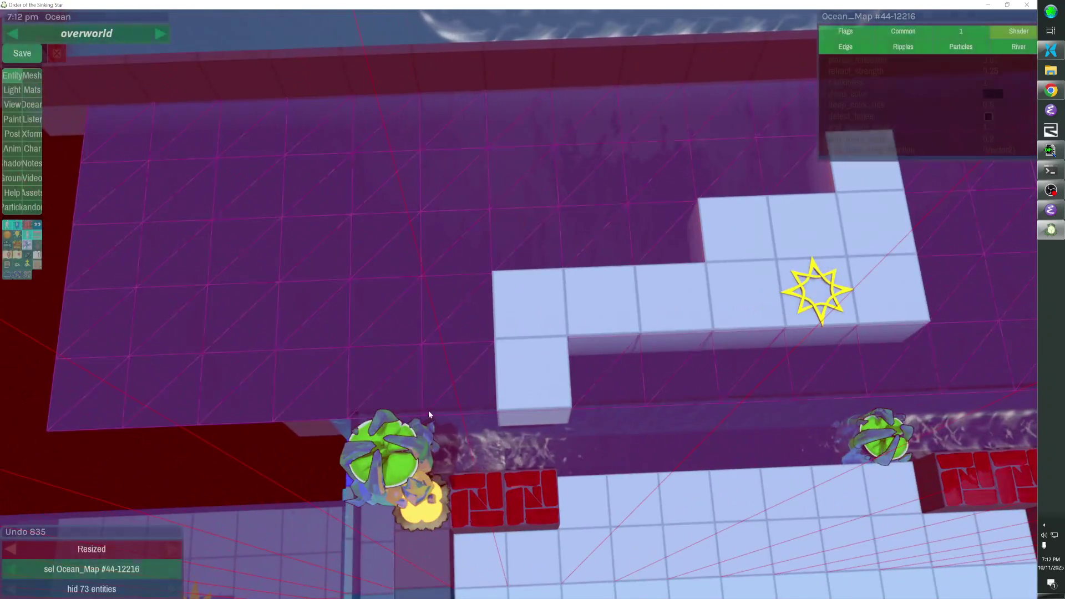
Delete the two lily pads and lower the second ocean plane beneath the tiles
{"action": "left_click", "coordinate": [421, 441]}
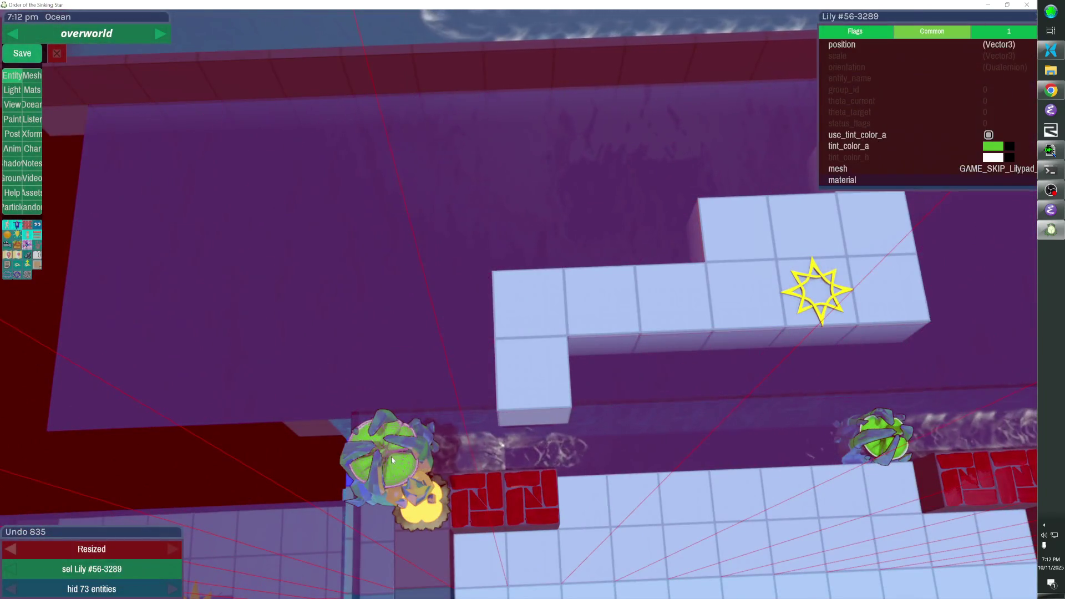
{"action": "key", "text": "Delete"}
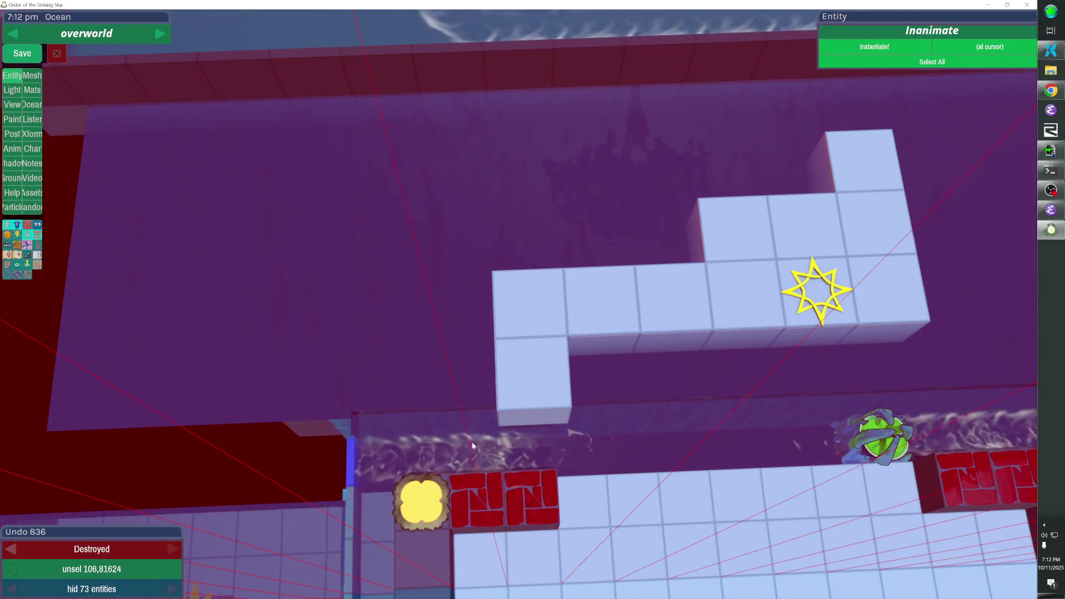
{"action": "key", "text": "Page_Up"}
{"action": "key", "text": "Page_Up"}
{"action": "key", "text": "Page_Up"}
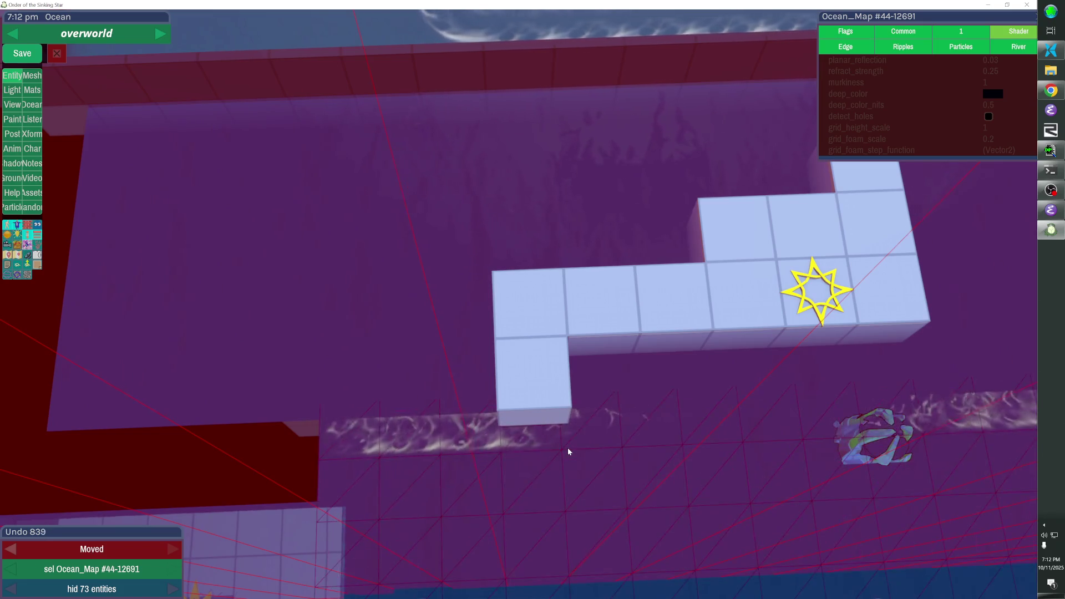
{"action": "key", "text": "Page_Up"}
{"action": "key", "text": "Page_Up"}
{"action": "key", "text": "Page_Up"}
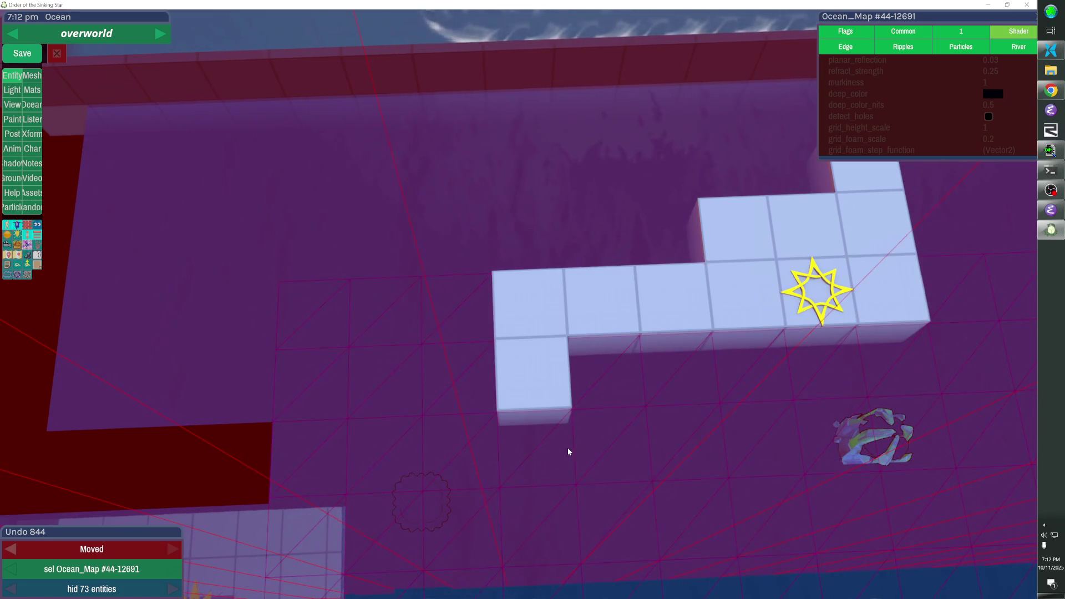
{"action": "key", "text": "Page_Down"}
{"action": "key", "text": "Page_Down"}
{"action": "key", "text": "Page_Down"}
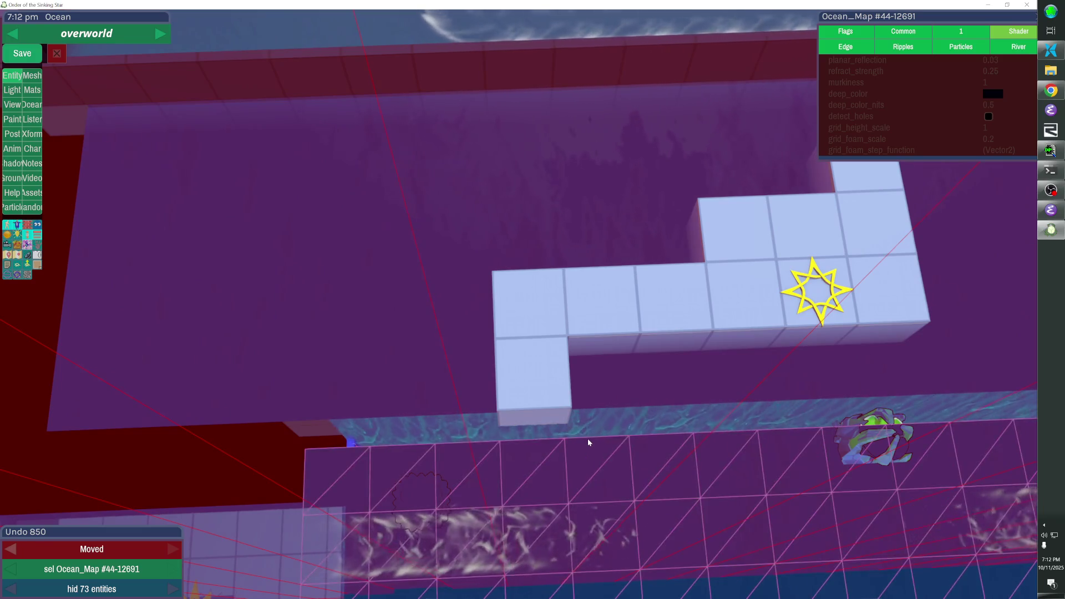
{"action": "mouse_move", "coordinate": [714, 449]}
{"action": "left_mouse_down"}
{"action": "mouse_move", "coordinate": [555, 421]}
{"action": "mouse_move", "coordinate": [311, 251]}
{"action": "left_mouse_up"}
{"action": "left_click", "coordinate": [310, 255]}
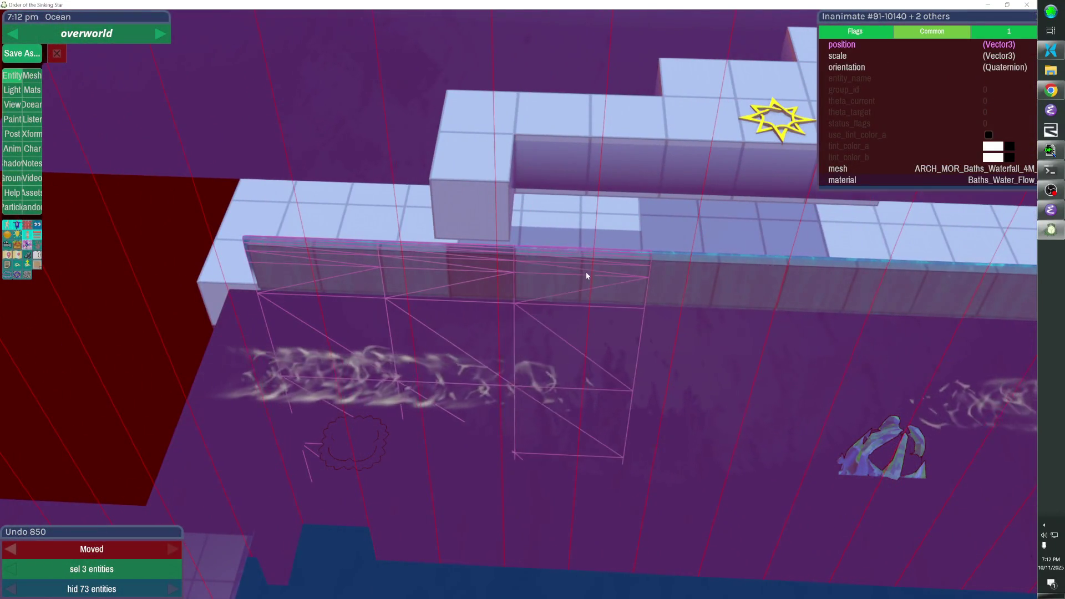
Raise the selected waterfall pieces one step
{"action": "left_click_drag", "start_coordinate": [935, 286], "coordinate": [661, 261]}
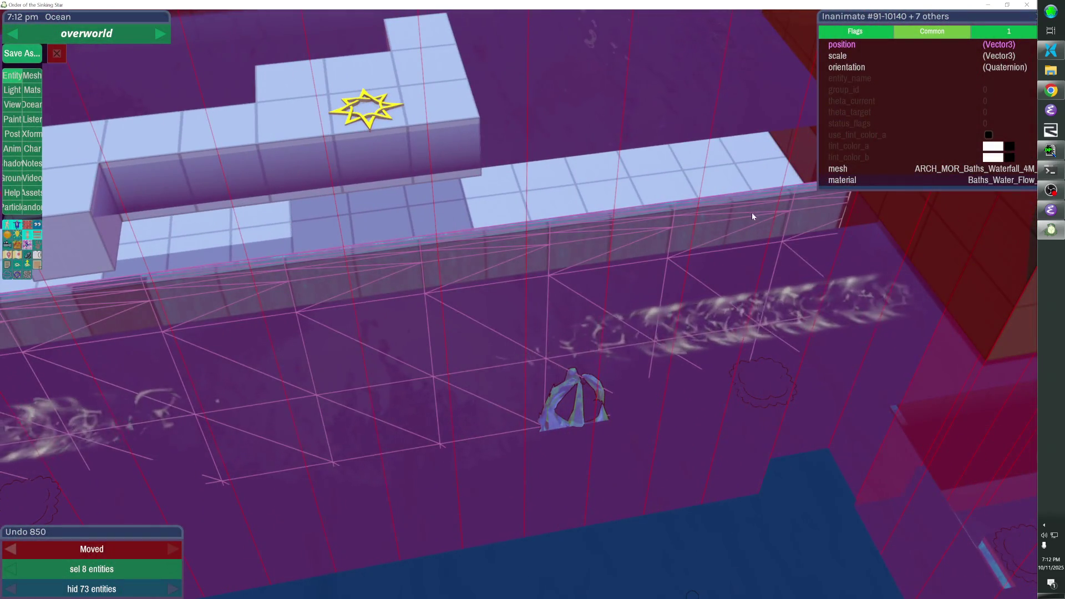
{"action": "key", "text": "Up"}
{"action": "key", "text": "Up"}
{"action": "key", "text": "Up"}
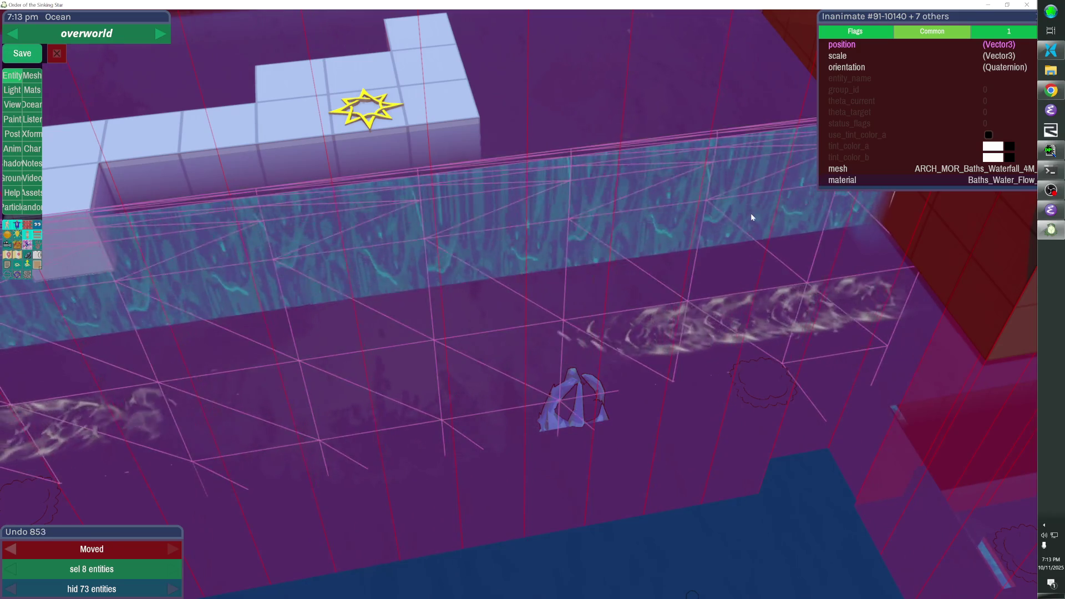
{"action": "key", "text": "ctrl+z"}
{"action": "mouse_move", "coordinate": [751, 213]}
{"action": "left_mouse_down"}
{"action": "mouse_move", "coordinate": [693, 183]}
{"action": "mouse_move", "coordinate": [710, 194]}
{"action": "left_mouse_up"}
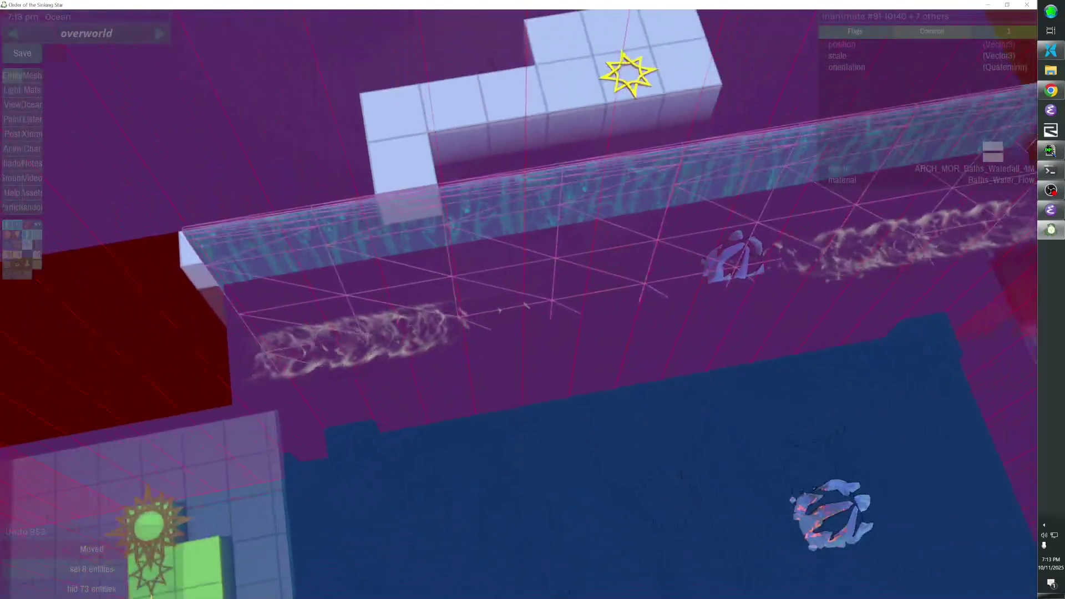
{"action": "key", "text": "ctrl+y"}
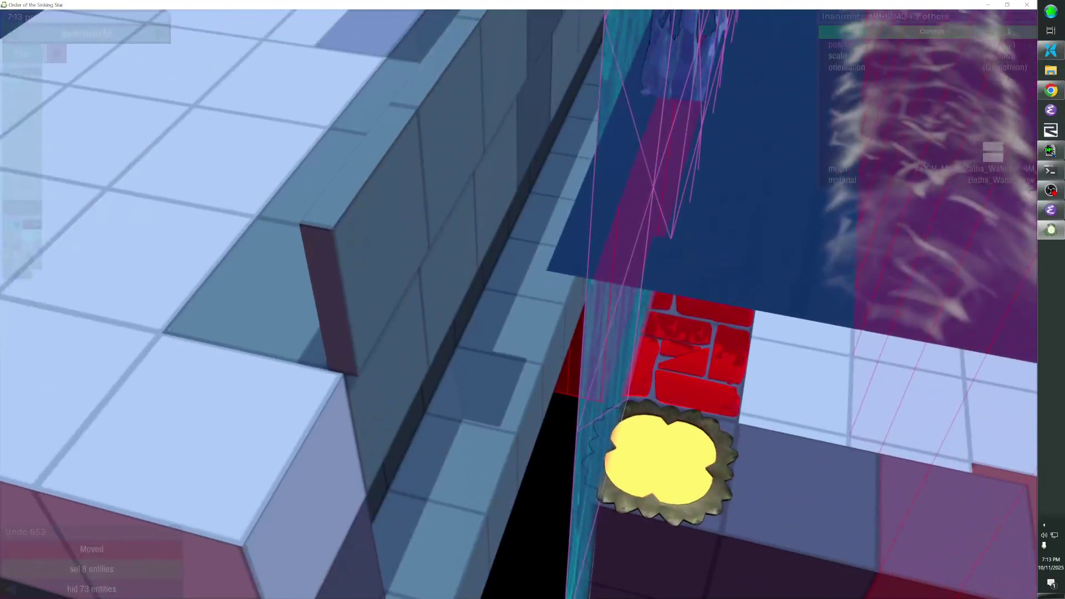
Select the fence segments and reposition them one row in front of the blocks along the ledge
{"action": "left_click", "coordinate": [464, 293]}
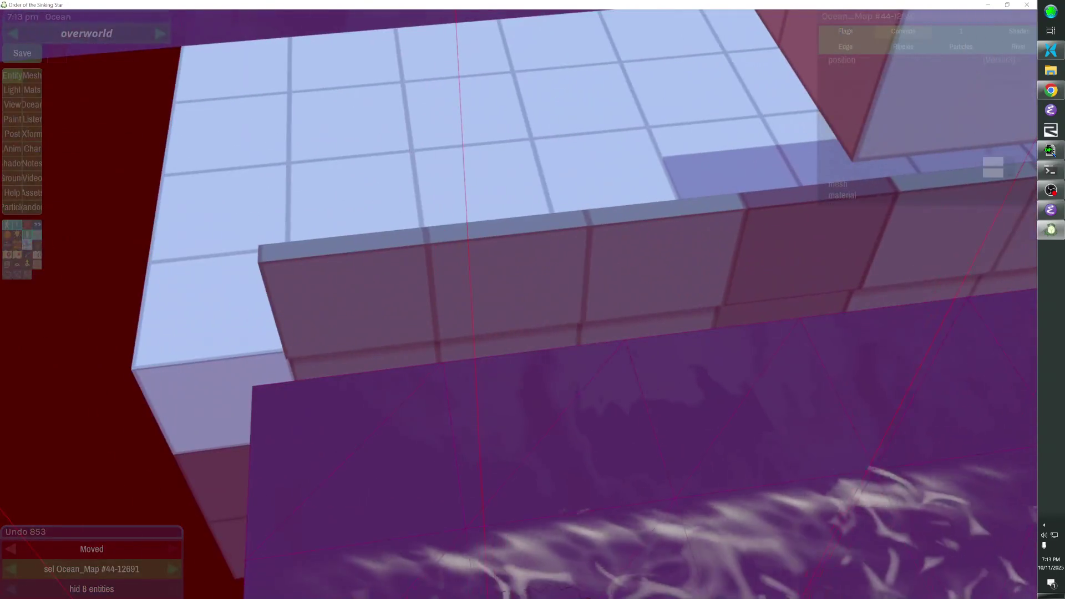
{"action": "left_click", "coordinate": [401, 305]}
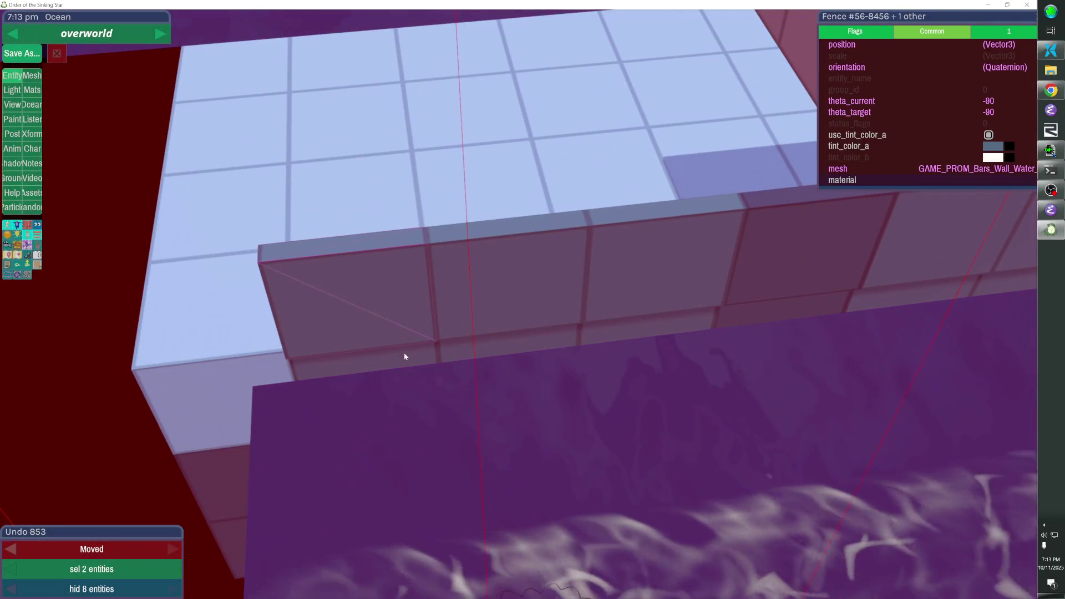
{"action": "left_click", "coordinate": [496, 304], "text": "shift"}
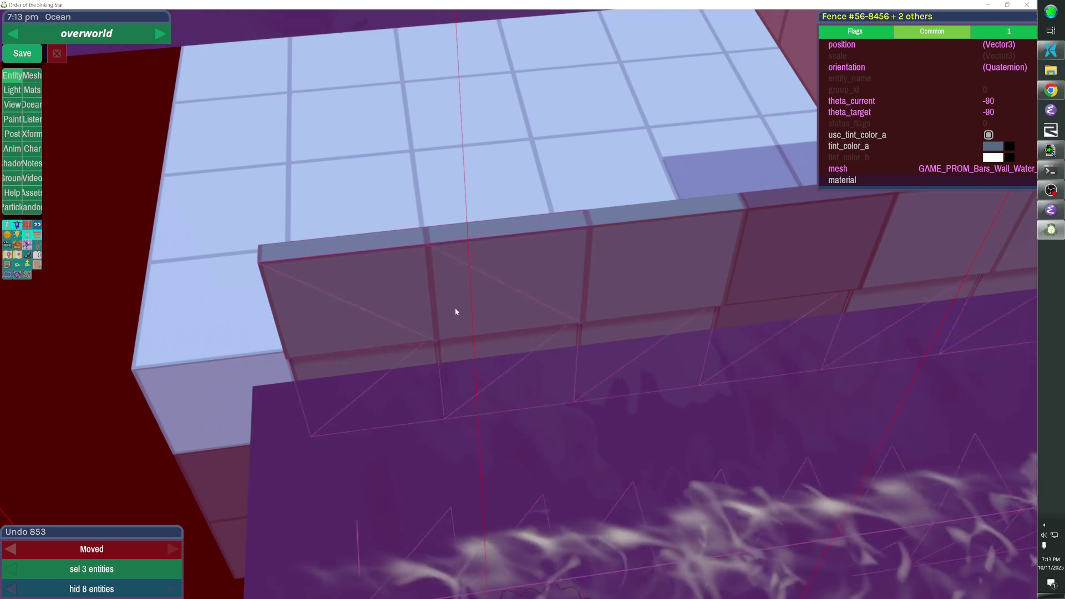
{"action": "left_click", "coordinate": [771, 254], "text": "shift"}
{"action": "left_click", "coordinate": [873, 238], "text": "ctrl"}
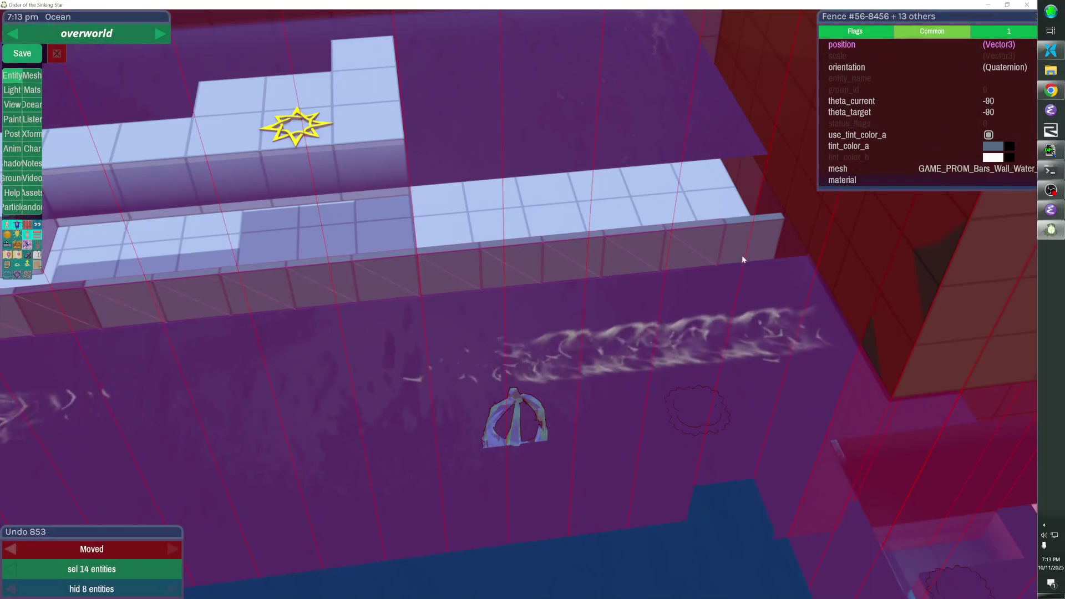
{"action": "left_click", "coordinate": [741, 253], "text": "shift"}
{"action": "left_click_drag", "start_coordinate": [741, 252], "coordinate": [518, 304]}
{"action": "key", "text": "Page_Up"}
{"action": "key", "text": "Page_Up"}
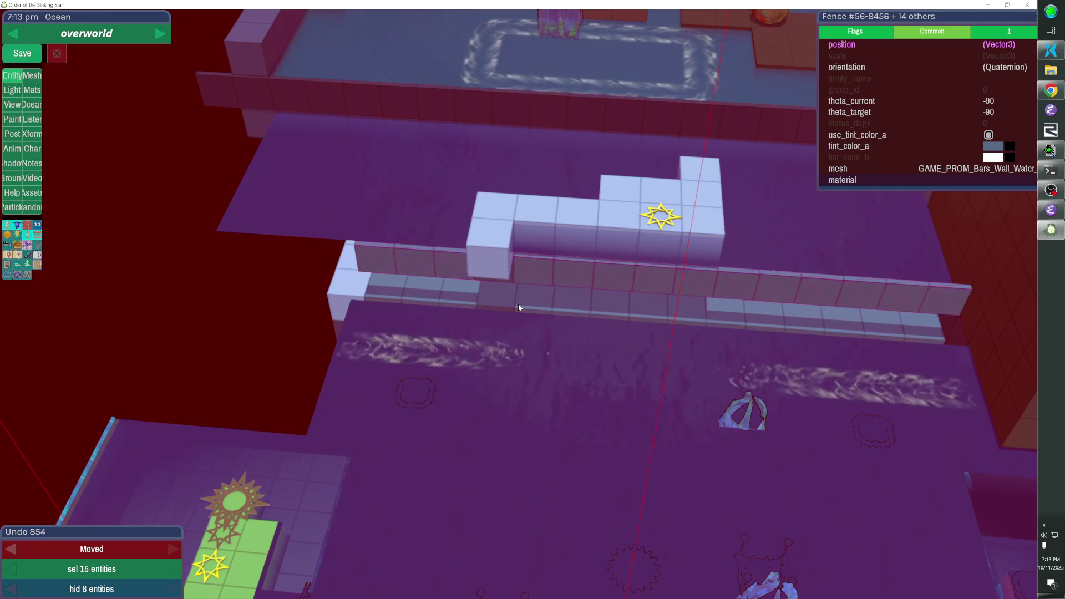
{"action": "key", "text": "Page_Down"}
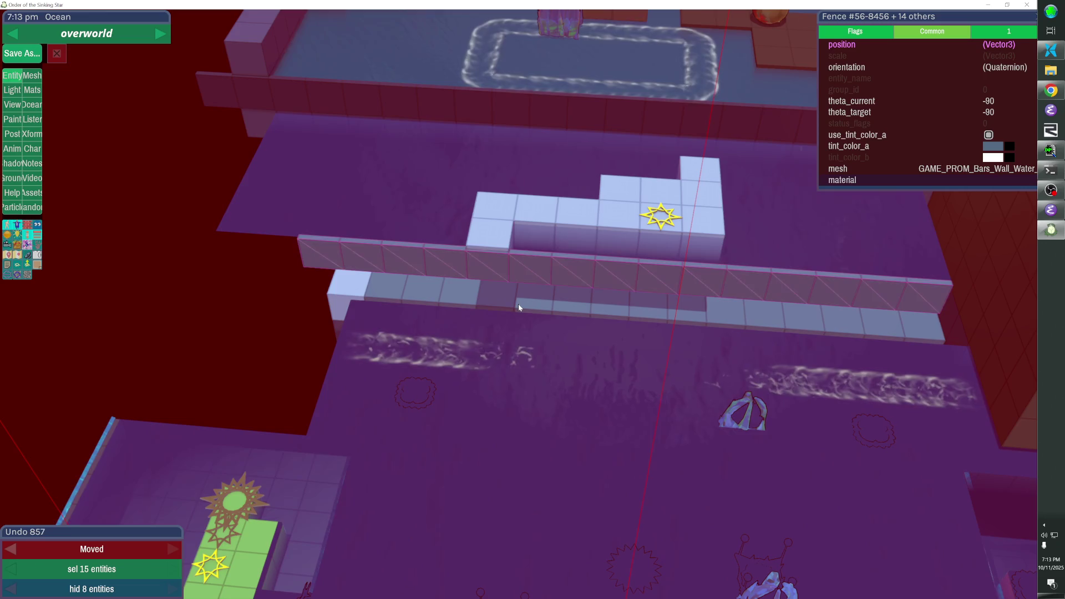
{"action": "left_click", "coordinate": [518, 304]}
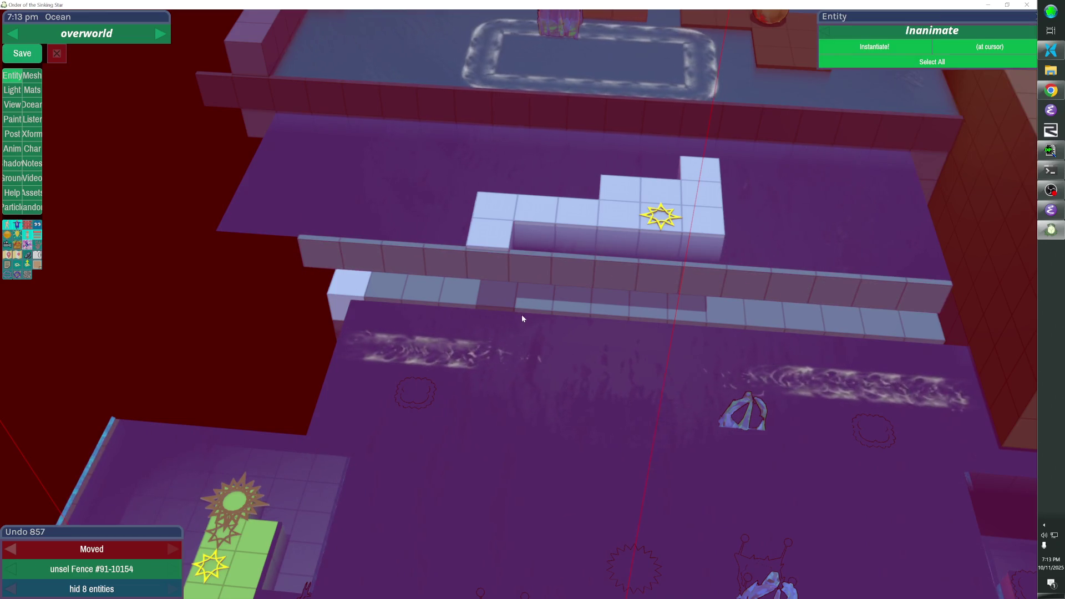
Show all hidden walls again
{"action": "key", "text": "alt+h"}
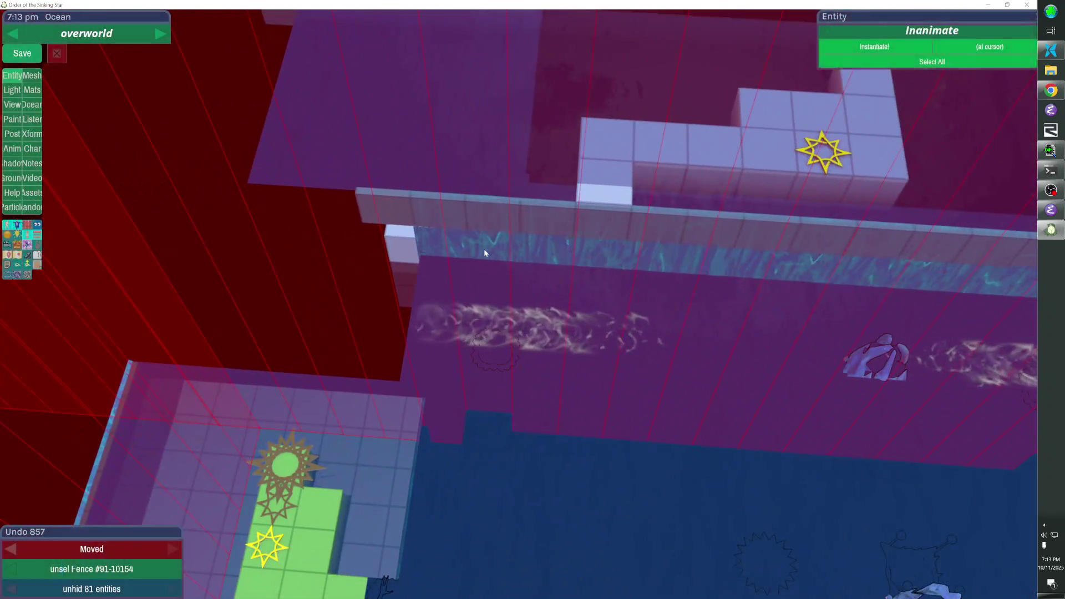
{"action": "left_click", "coordinate": [484, 250]}
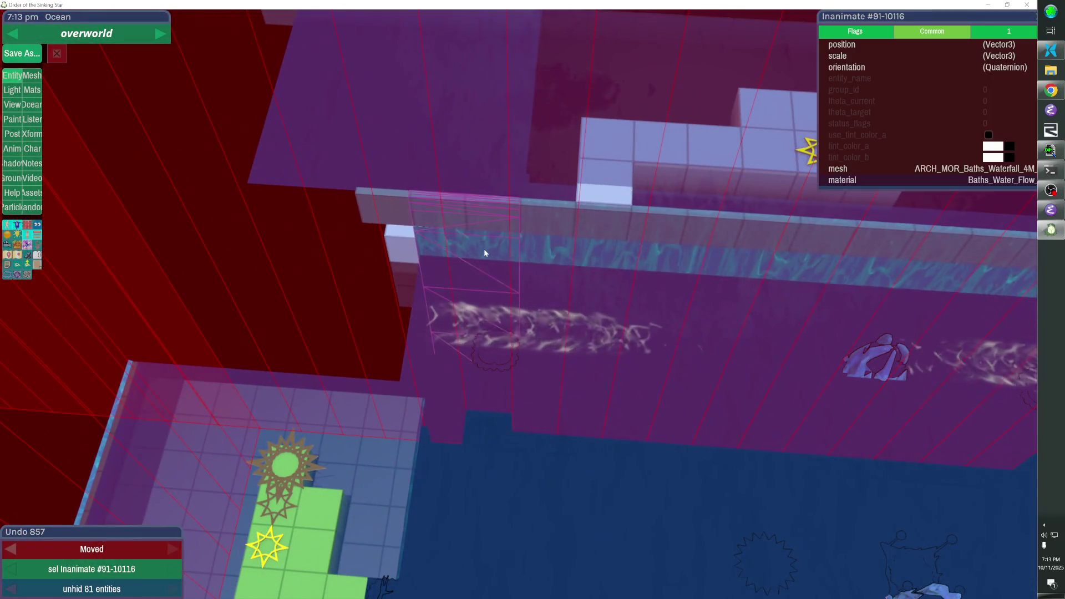
{"action": "left_click", "coordinate": [485, 253]}
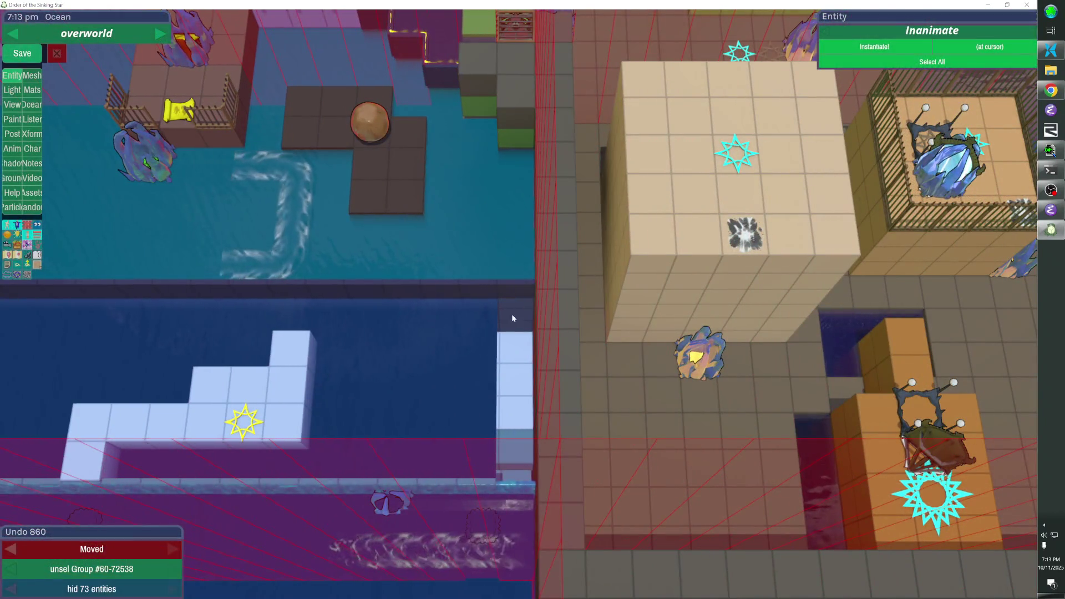
Paint four rightward current cells along the second ocean's upper-left edge
{"action": "left_click", "coordinate": [477, 358]}
{"action": "left_click", "coordinate": [38, 107]}
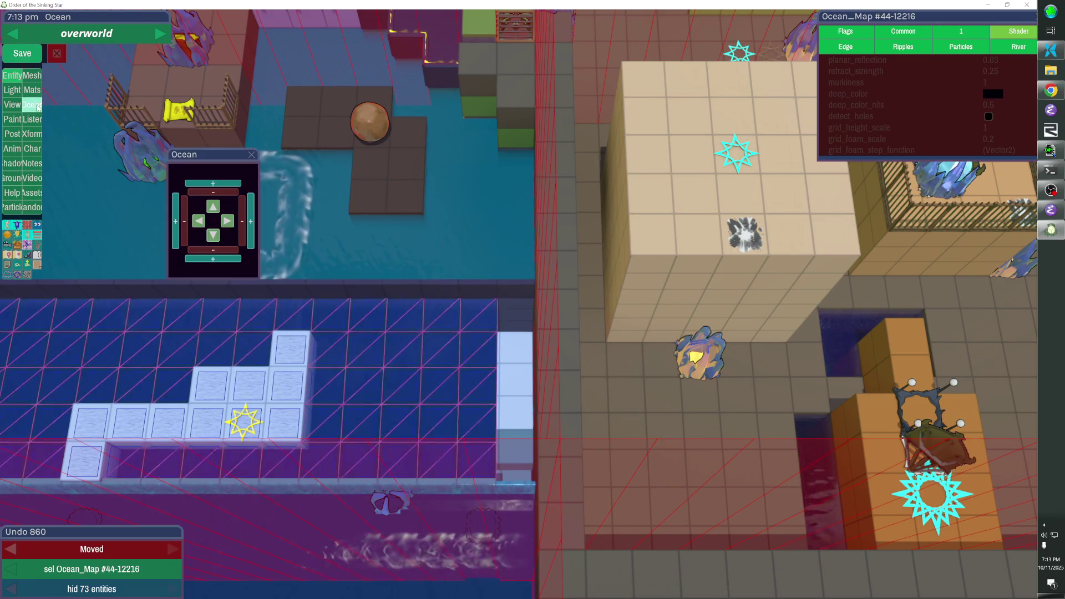
{"action": "key", "text": "Escape"}
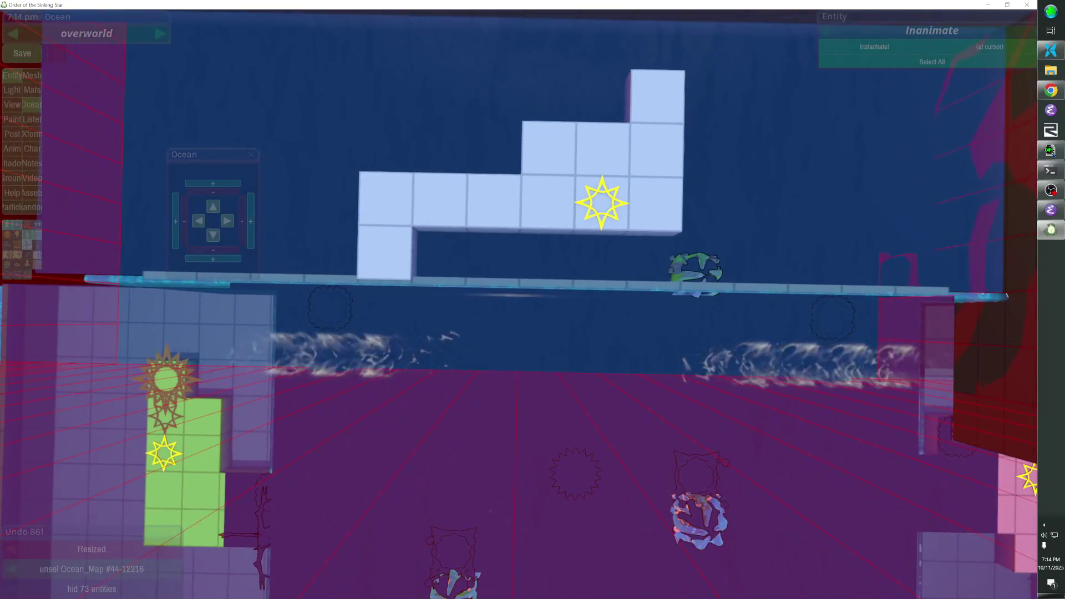
{"action": "left_click", "coordinate": [518, 304]}
{"action": "mouse_move", "coordinate": [286, 306]}
{"action": "left_mouse_down"}
{"action": "mouse_move", "coordinate": [257, 306]}
{"action": "mouse_move", "coordinate": [390, 306]}
{"action": "left_mouse_up"}
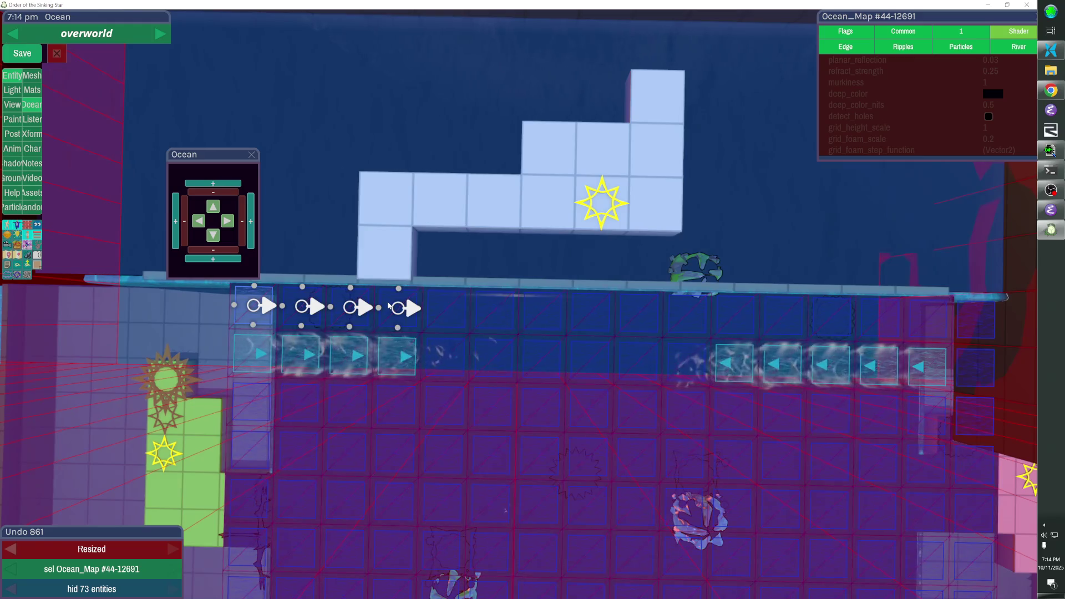
Commit the rightward flow and paint leftward flow across the upper-right water cells
{"action": "left_click", "coordinate": [390, 306]}
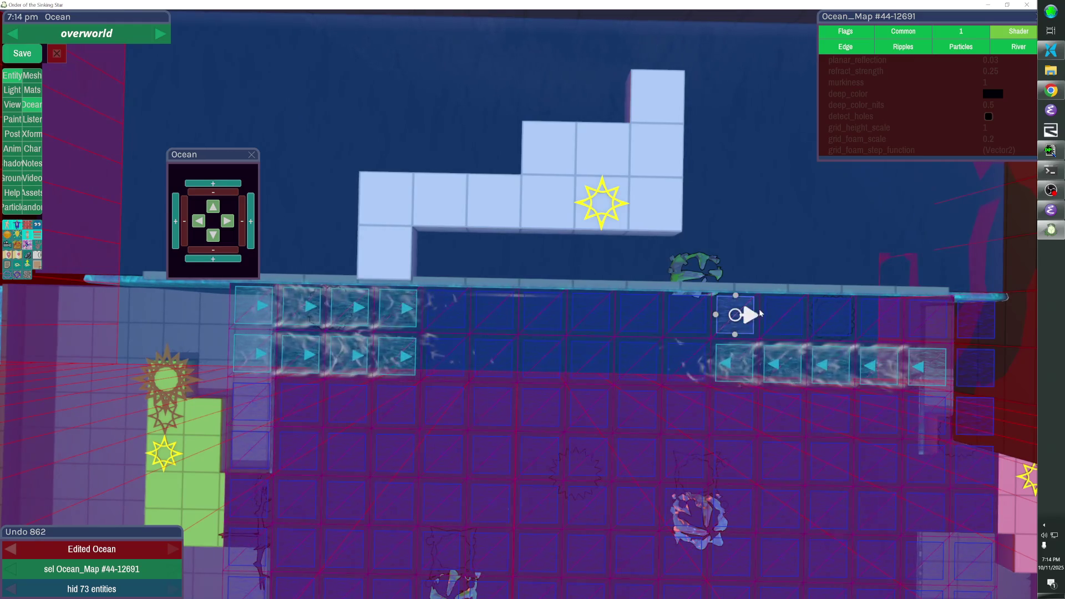
{"action": "left_click_drag", "start_coordinate": [918, 317], "coordinate": [794, 328]}
{"action": "left_click", "coordinate": [794, 328]}
{"action": "key", "text": "Escape"}
Trim the ice block's leftmost cubes and clear flow from the second-row water tiles
{"action": "left_click", "coordinate": [433, 233]}
{"action": "right_click", "coordinate": [418, 242]}
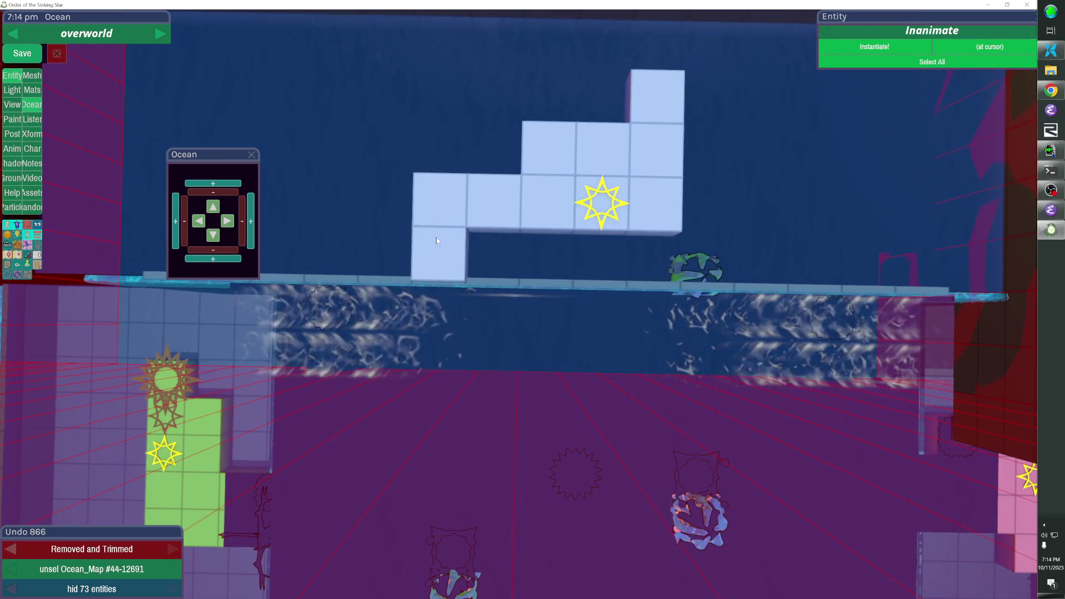
{"action": "left_click", "coordinate": [619, 325]}
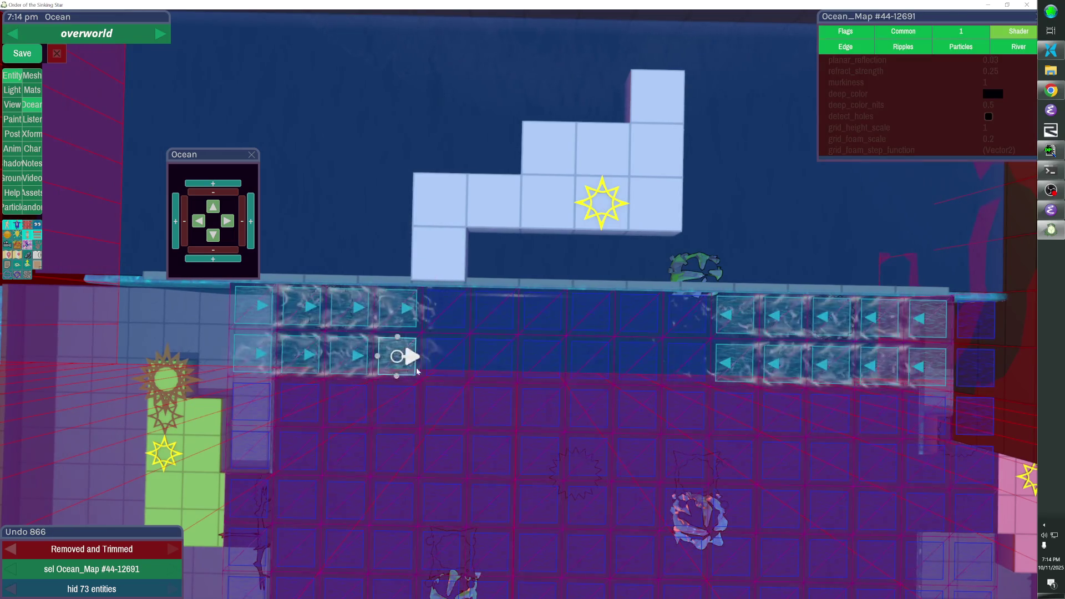
{"action": "left_click_drag", "start_coordinate": [397, 356], "coordinate": [250, 356]}
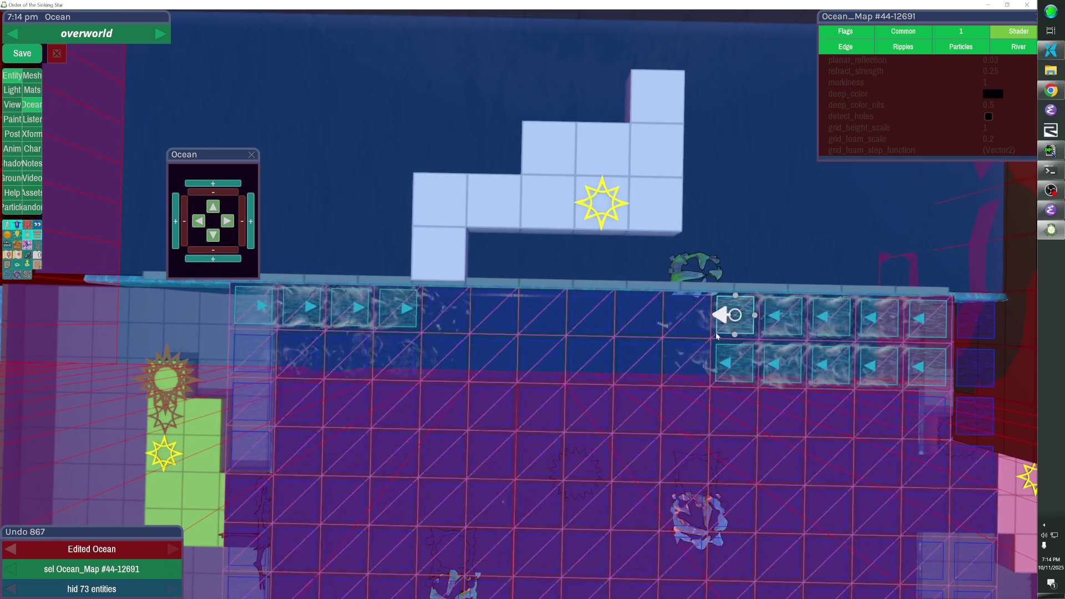
{"action": "left_click_drag", "start_coordinate": [734, 365], "coordinate": [925, 364]}
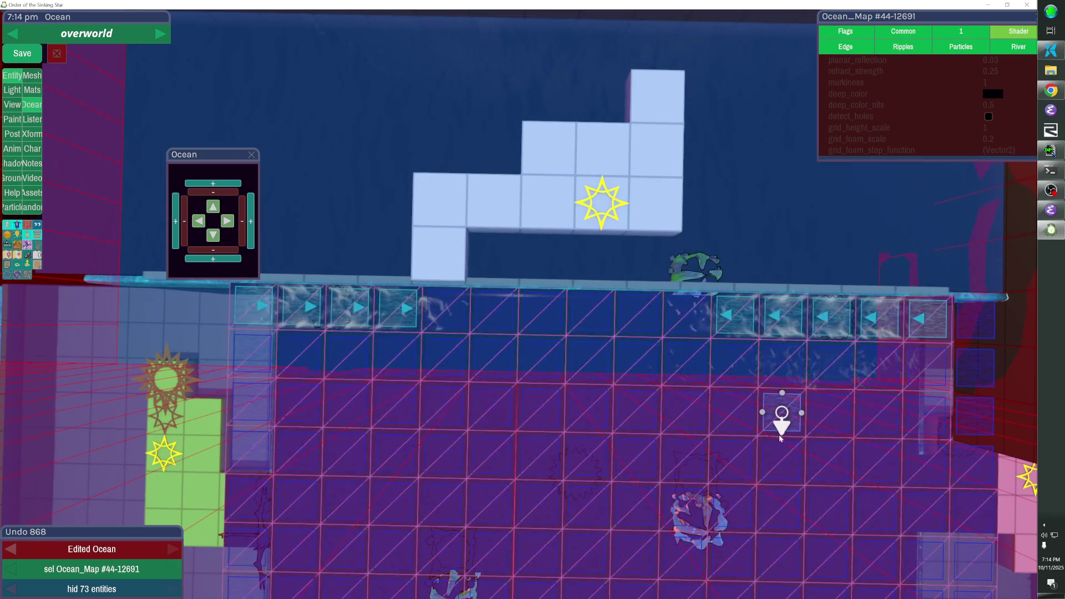
{"action": "key", "text": "Escape"}
Shift the Ocean_Map left, resize it to fit the room, and extend leftward flow rightward
{"action": "left_click", "coordinate": [636, 417]}
{"action": "left_click_drag", "start_coordinate": [636, 417], "coordinate": [728, 444]}
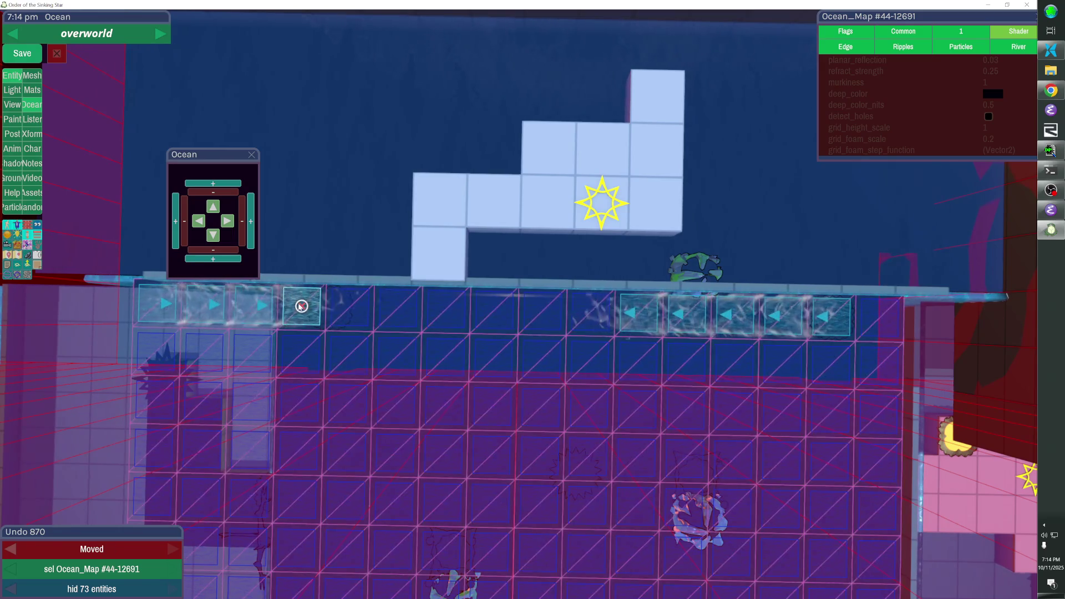
{"action": "left_click_drag", "start_coordinate": [867, 328], "coordinate": [859, 320]}
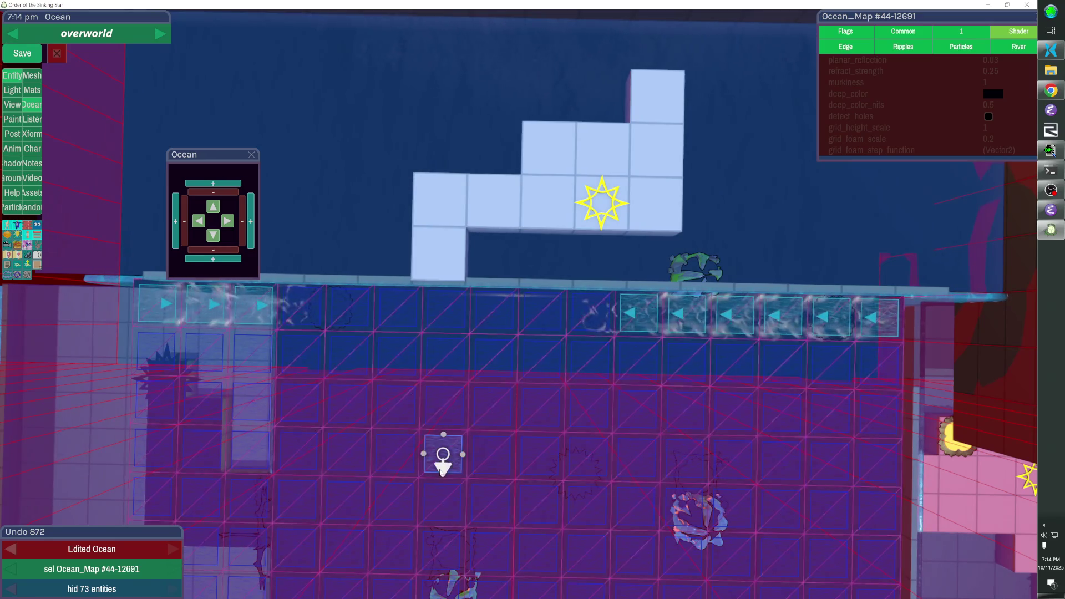
{"action": "scroll", "coordinate": [533, 299], "scroll_direction": "down", "scroll_amount": 5}
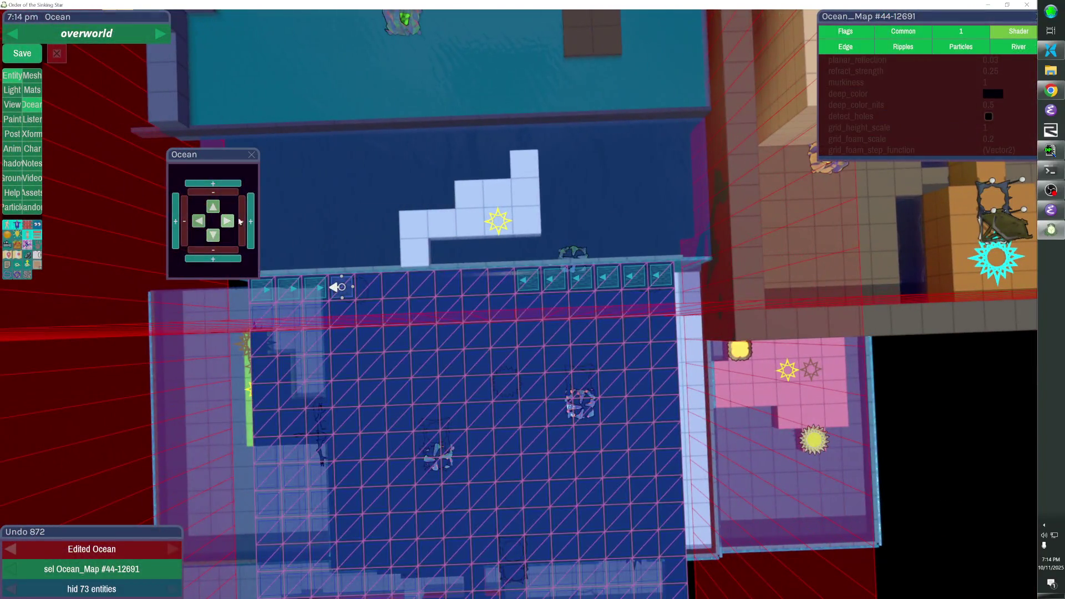
{"action": "left_click", "coordinate": [241, 221]}
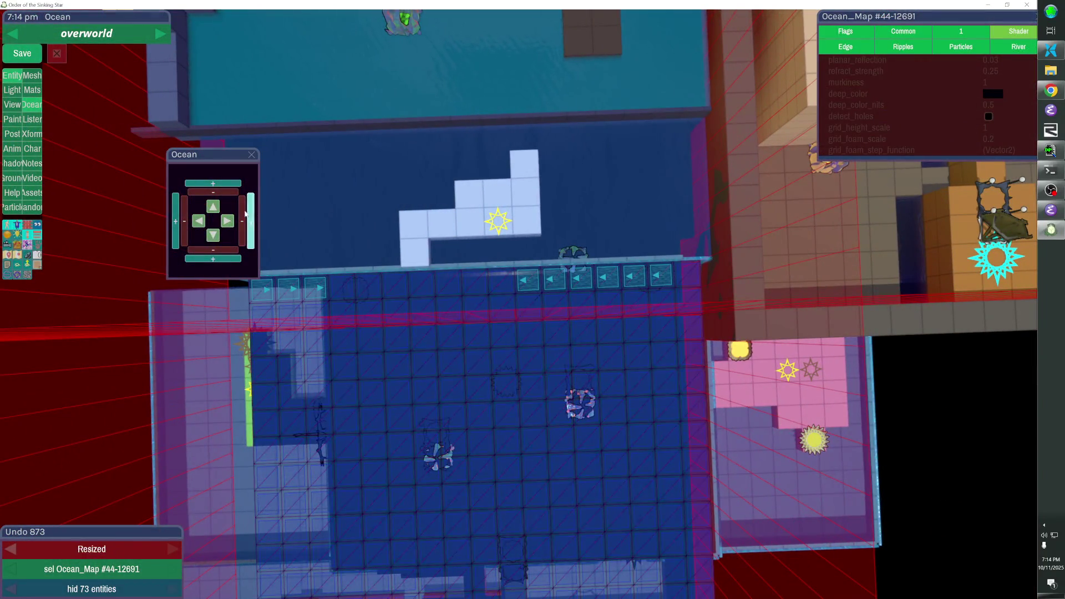
{"action": "left_click", "coordinate": [195, 279]}
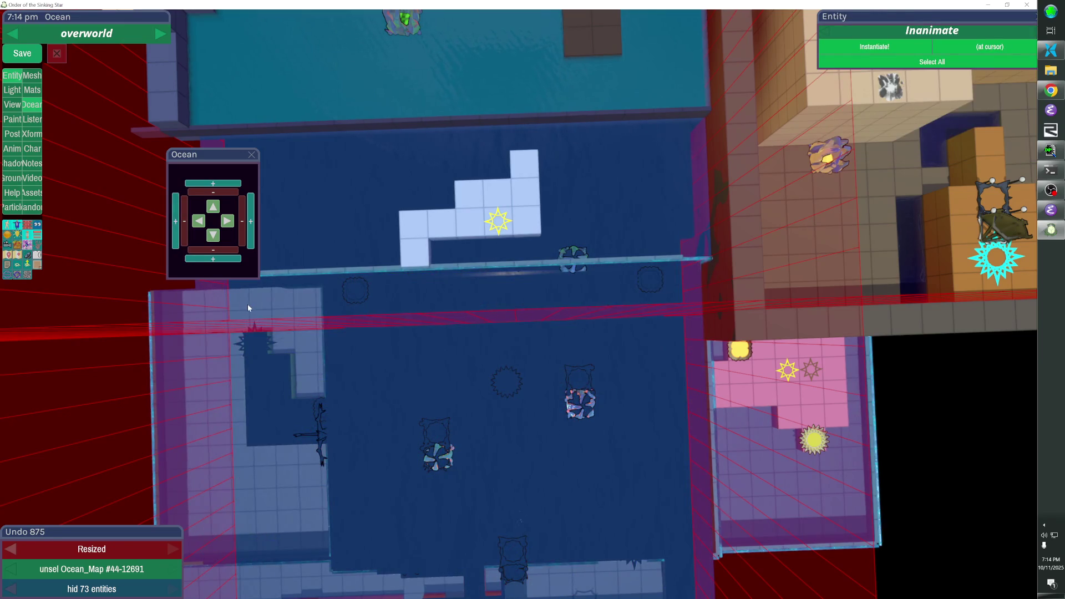
{"action": "left_click", "coordinate": [247, 308]}
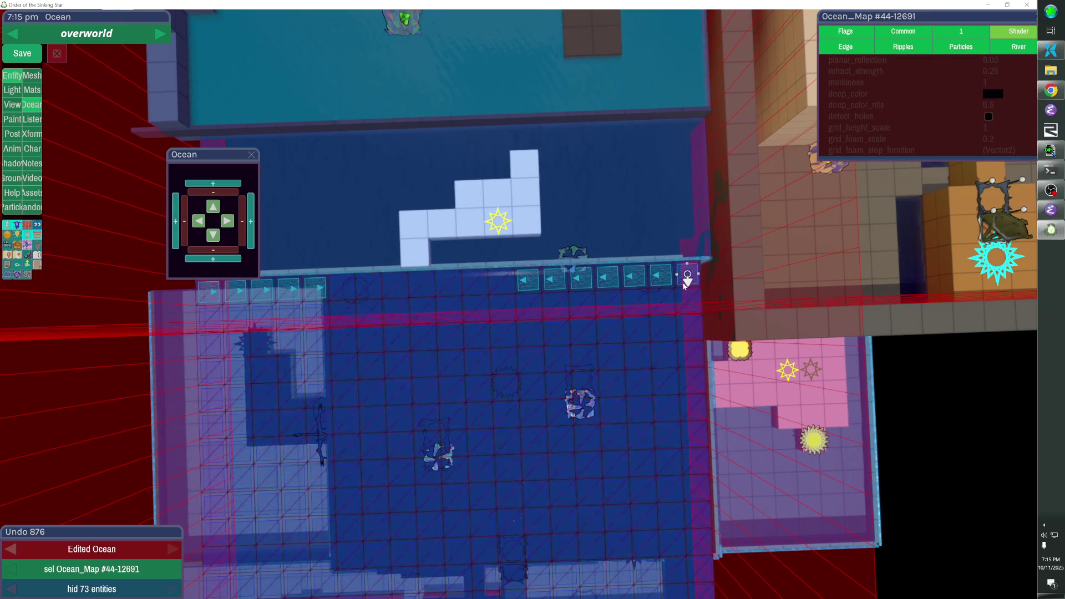
{"action": "key", "text": "ctrl+z"}
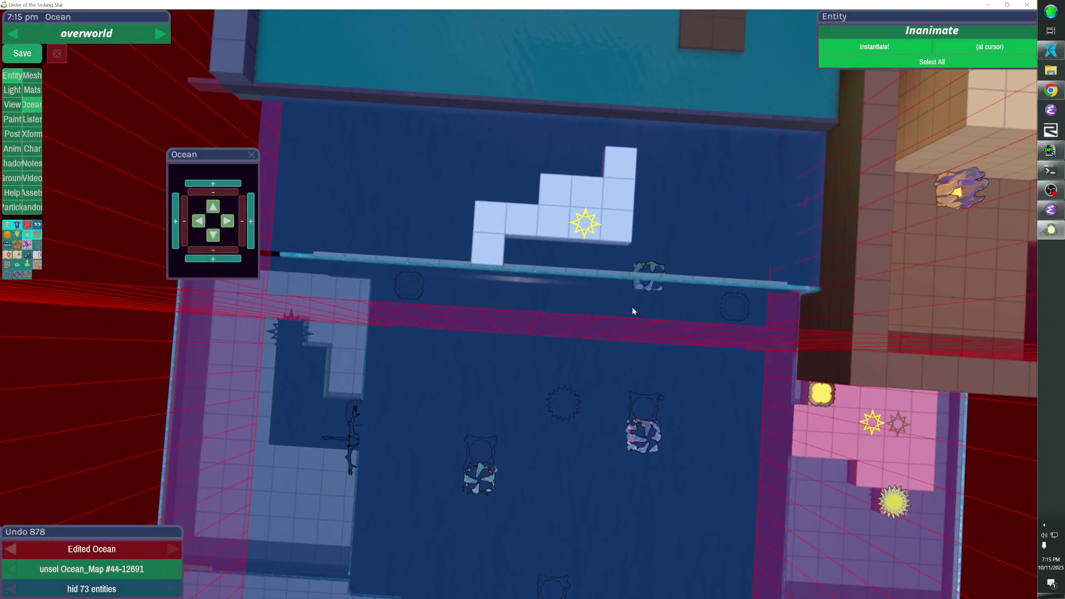
Copy a lily pad from another ocean area, paste it at the top channel's left end and nudge it into place
{"action": "key", "text": "h"}
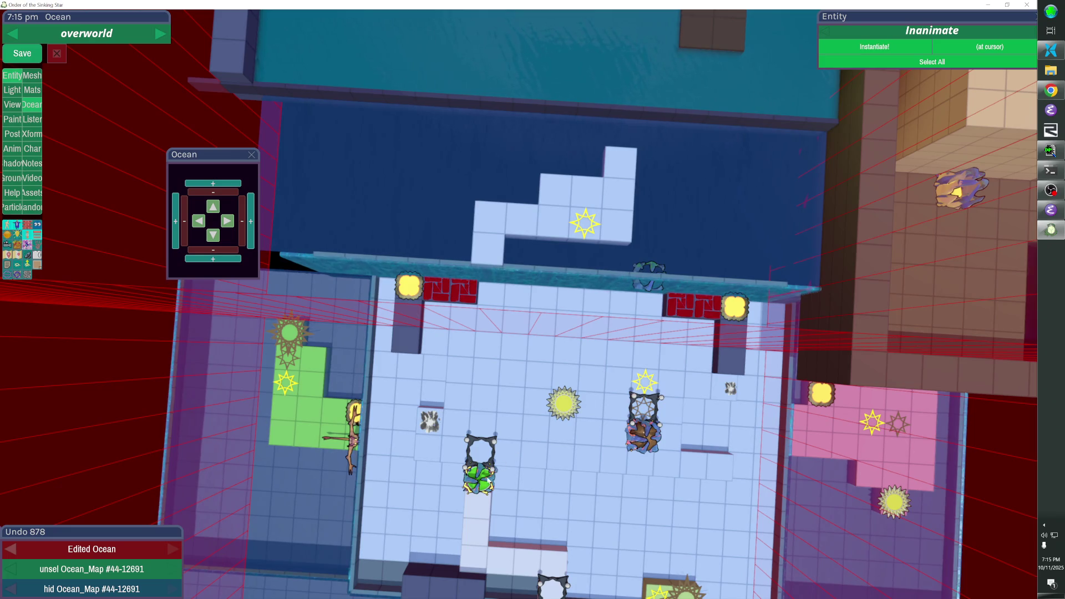
{"action": "key", "text": "alt+h"}
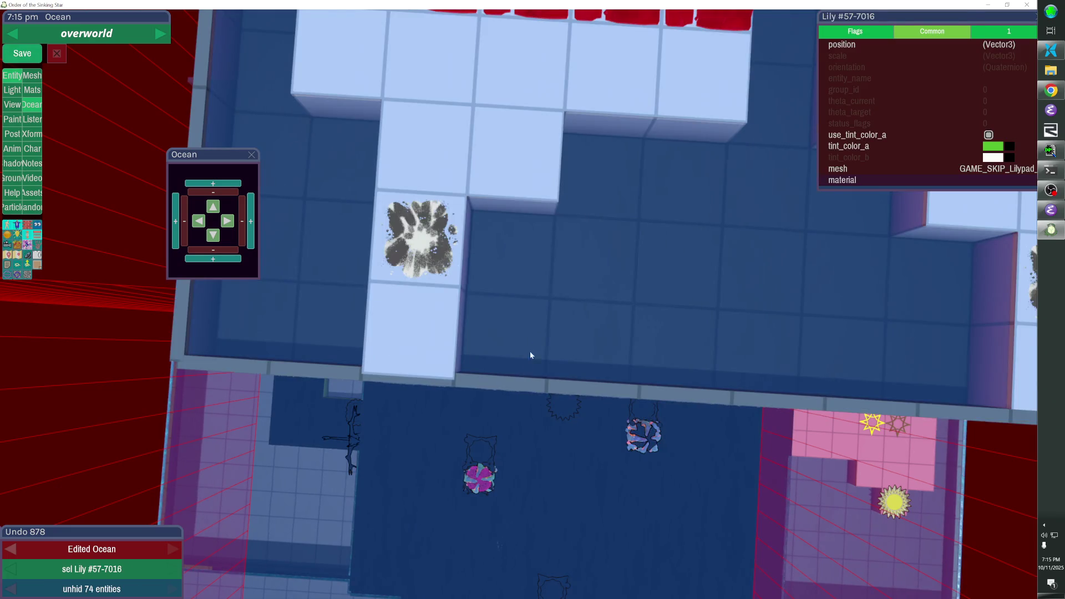
{"action": "left_click", "coordinate": [524, 359]}
{"action": "key", "text": "h"}
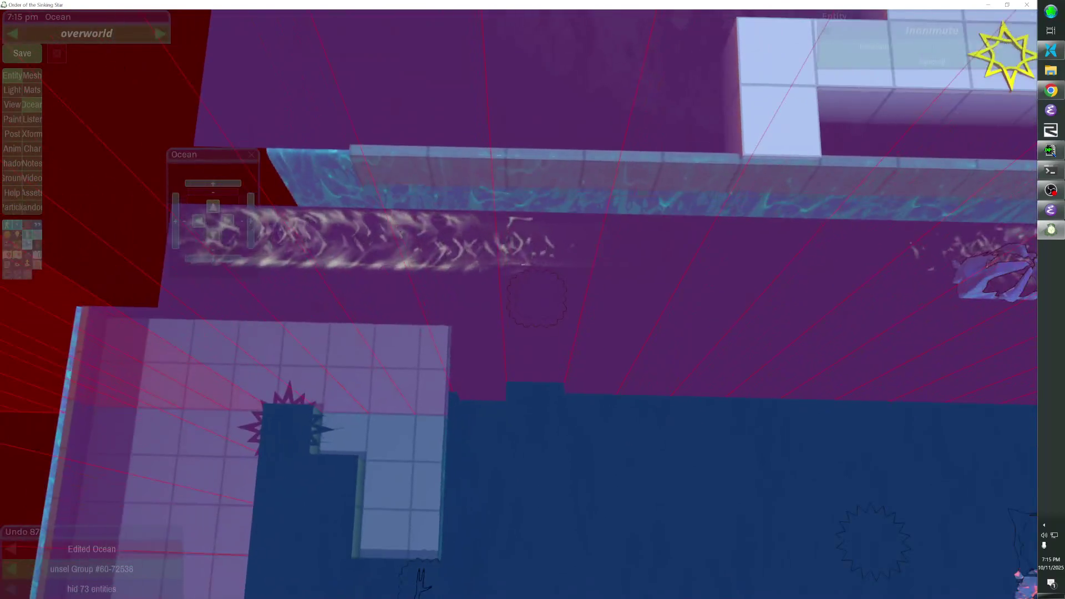
{"action": "key", "text": "ctrl+v"}
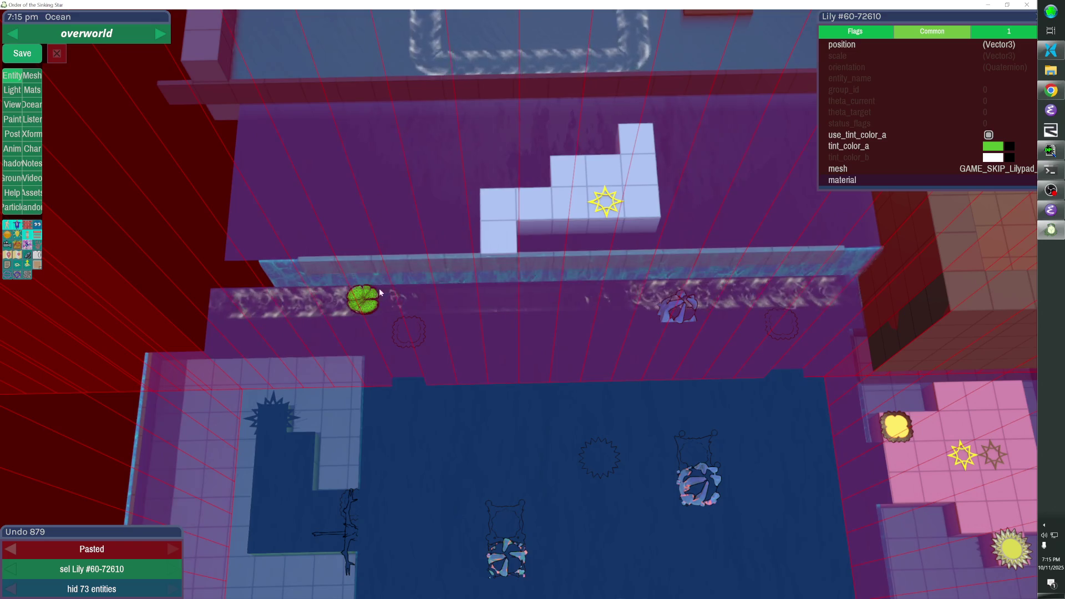
{"action": "key", "text": "ctrl"}
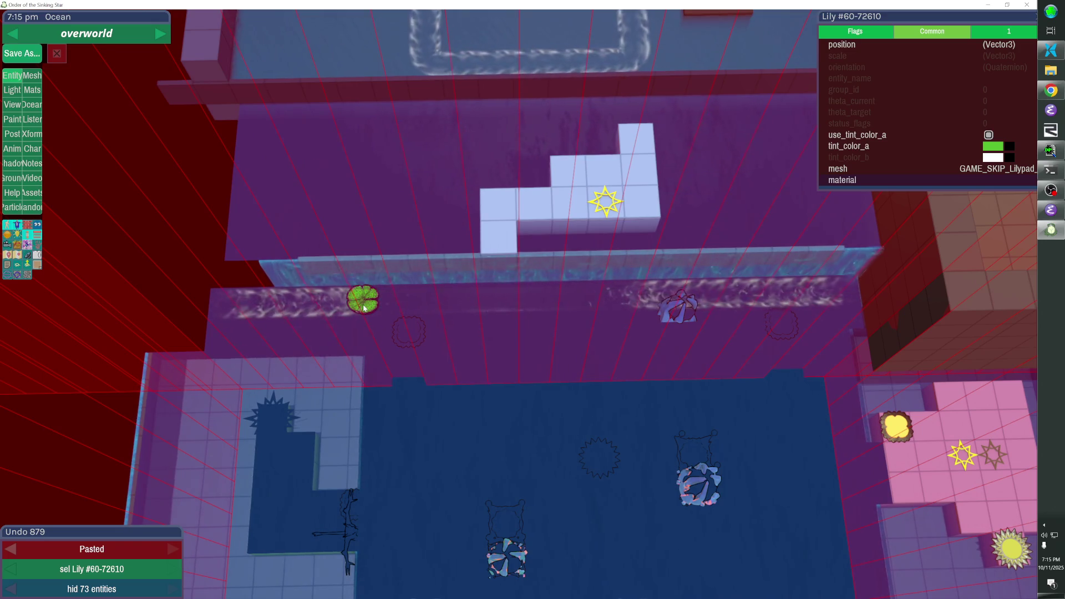
{"action": "key", "text": "ctrl+y"}
{"action": "key", "text": "ctrl+y"}
{"action": "key", "text": "ctrl+y"}
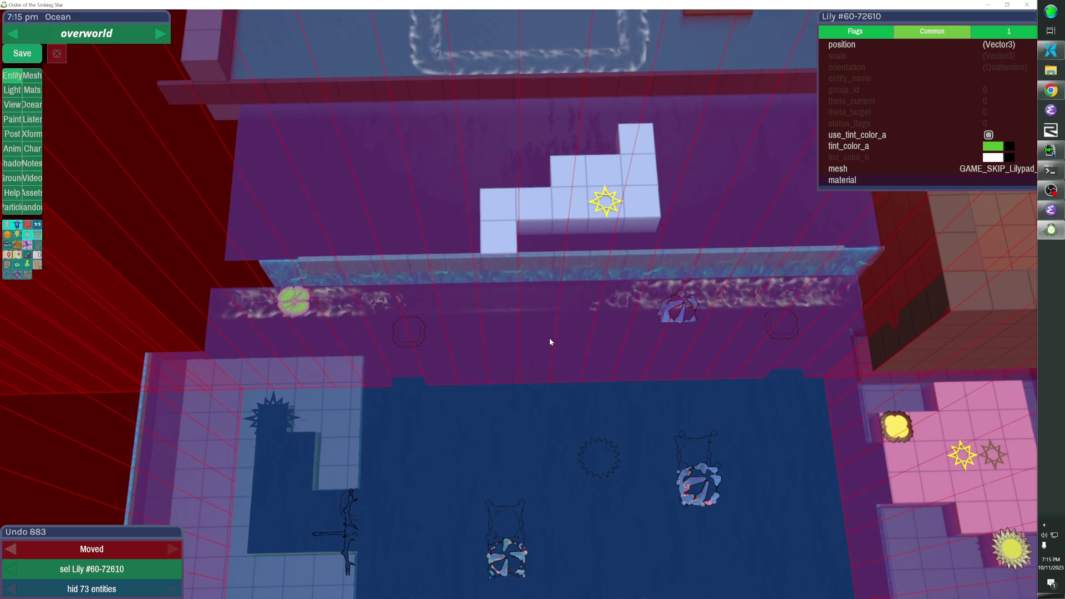
Copy a Freezer and paste it onto the new lily pad
{"action": "key", "text": "h"}
{"action": "left_click", "coordinate": [667, 309]}
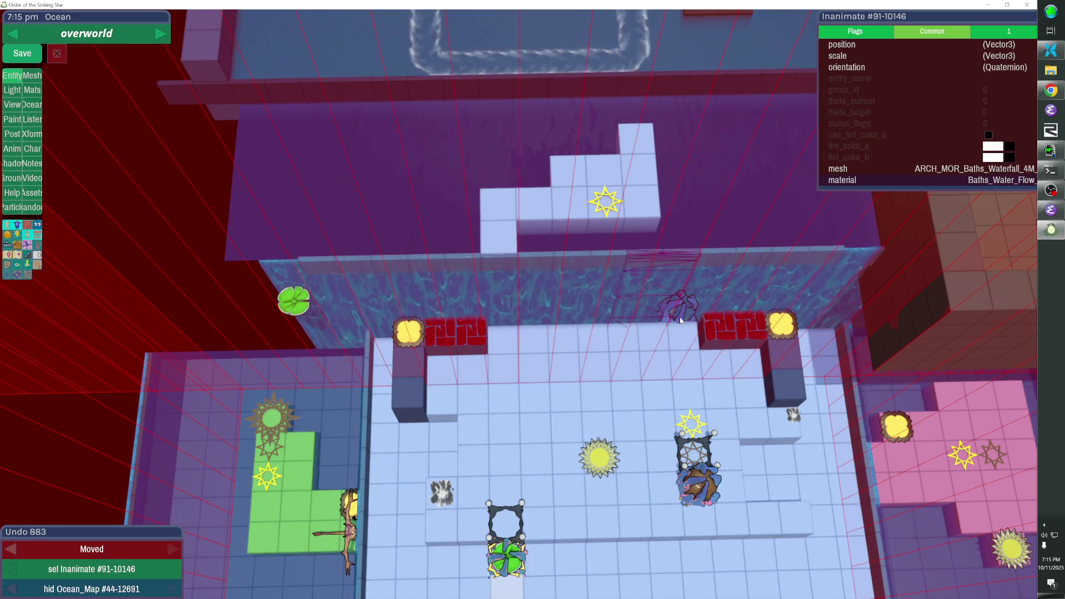
{"action": "left_click", "coordinate": [676, 312]}
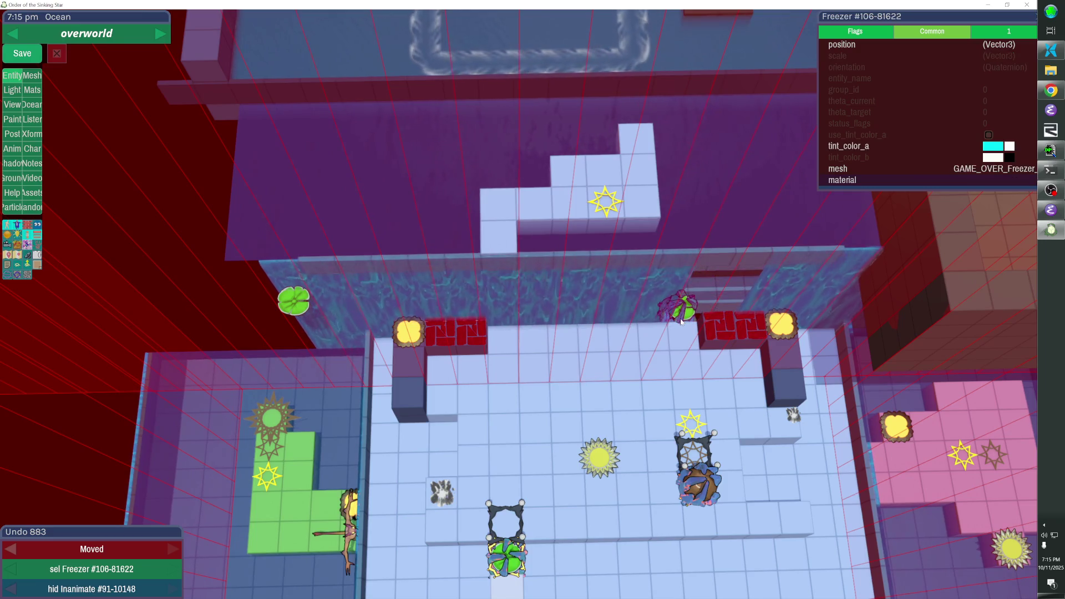
{"action": "key", "text": "shift+h"}
{"action": "key", "text": "ctrl+v"}
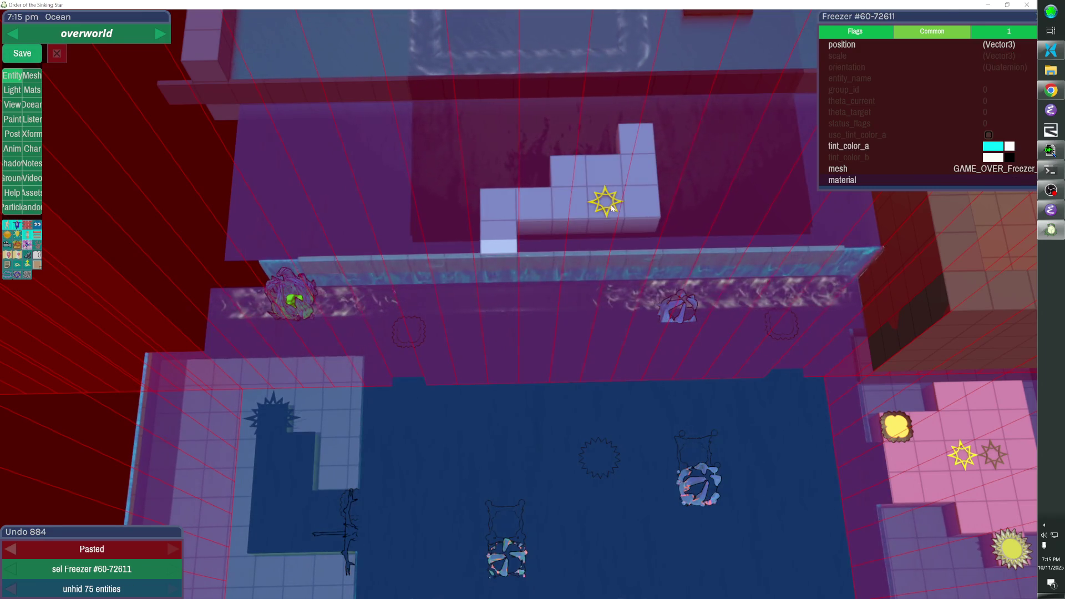
Set the pasted Freezer's unlocked_by_id to the level entry id 44-12402
{"action": "left_click", "coordinate": [876, 15]}
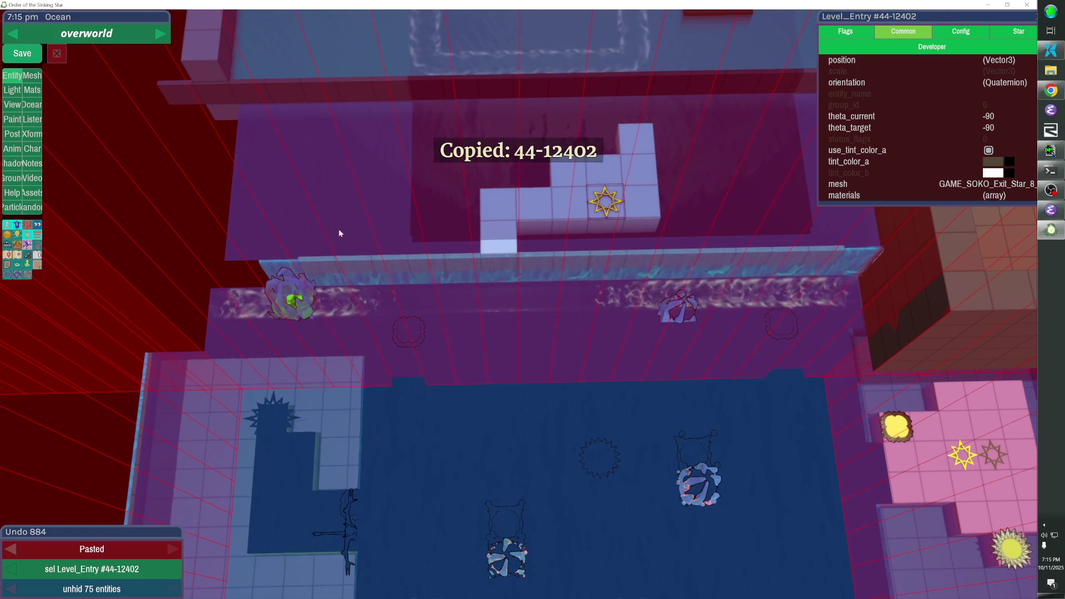
{"action": "left_click", "coordinate": [300, 285]}
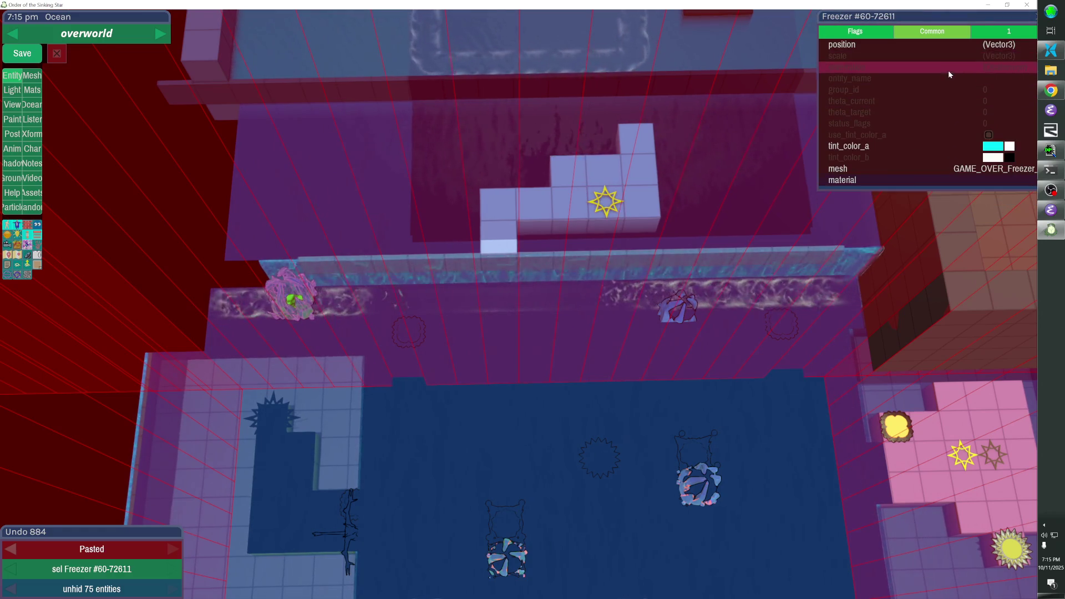
{"action": "left_click", "coordinate": [985, 26]}
{"action": "left_click", "coordinate": [962, 78]}
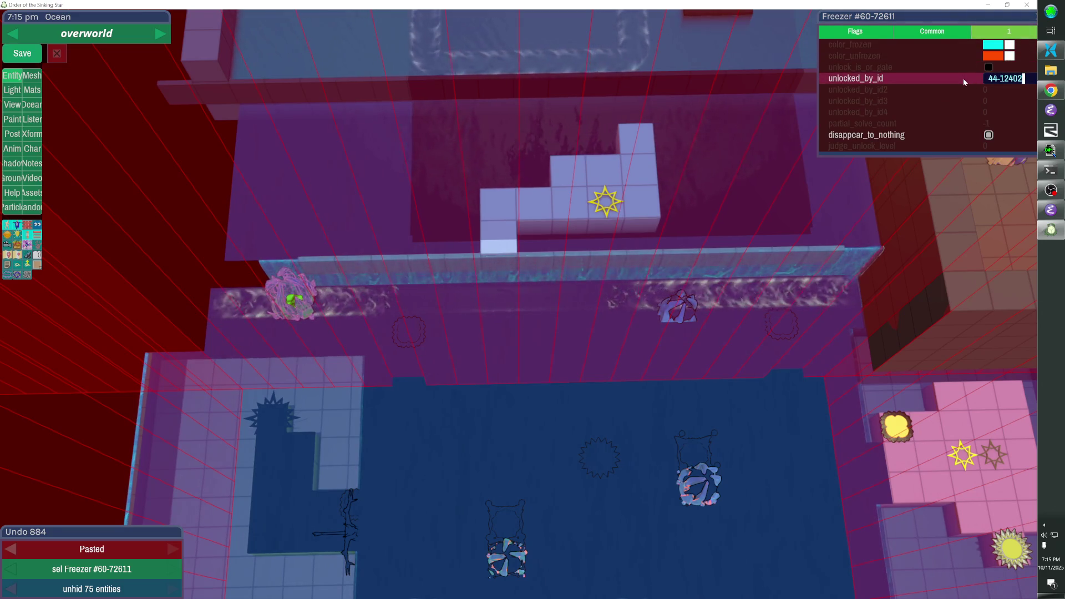
{"action": "key", "text": "Return"}
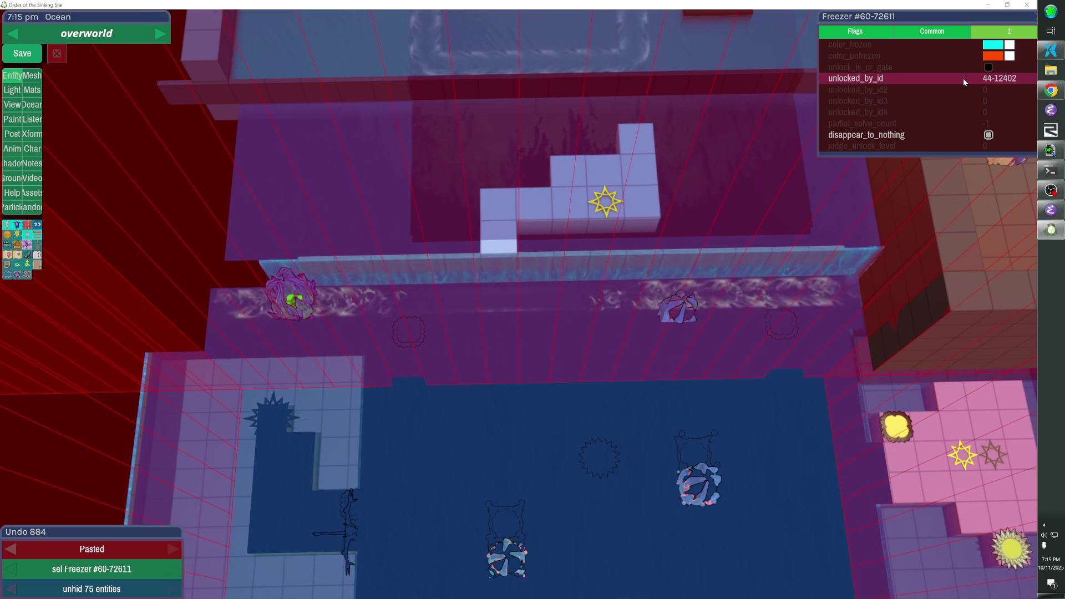
{"action": "left_click", "coordinate": [533, 201]}
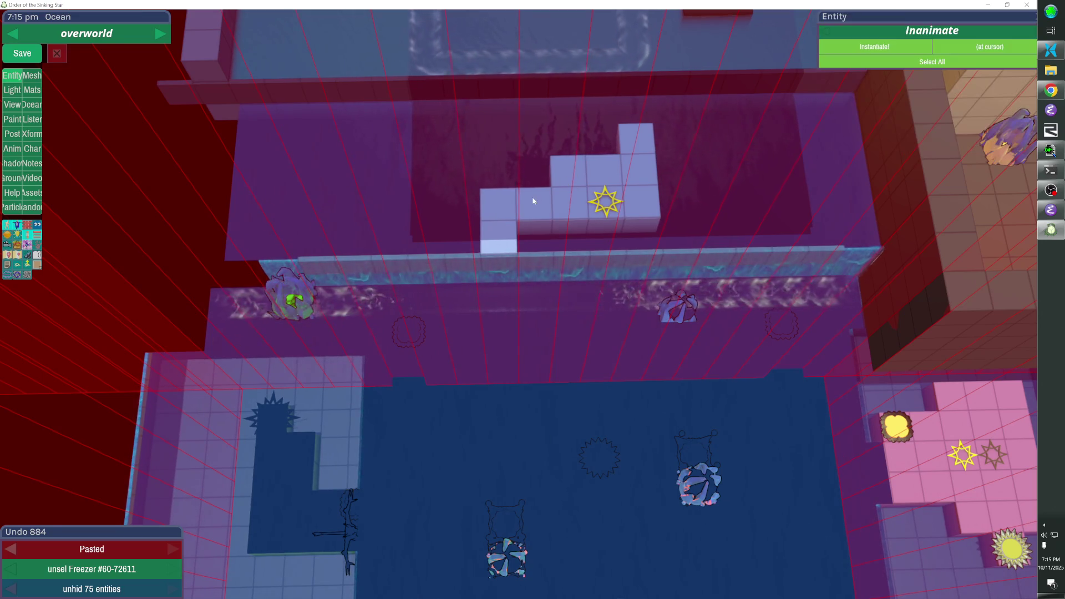
Box-select the pasted room with its contents and move it to the right
{"action": "key", "text": "w"}
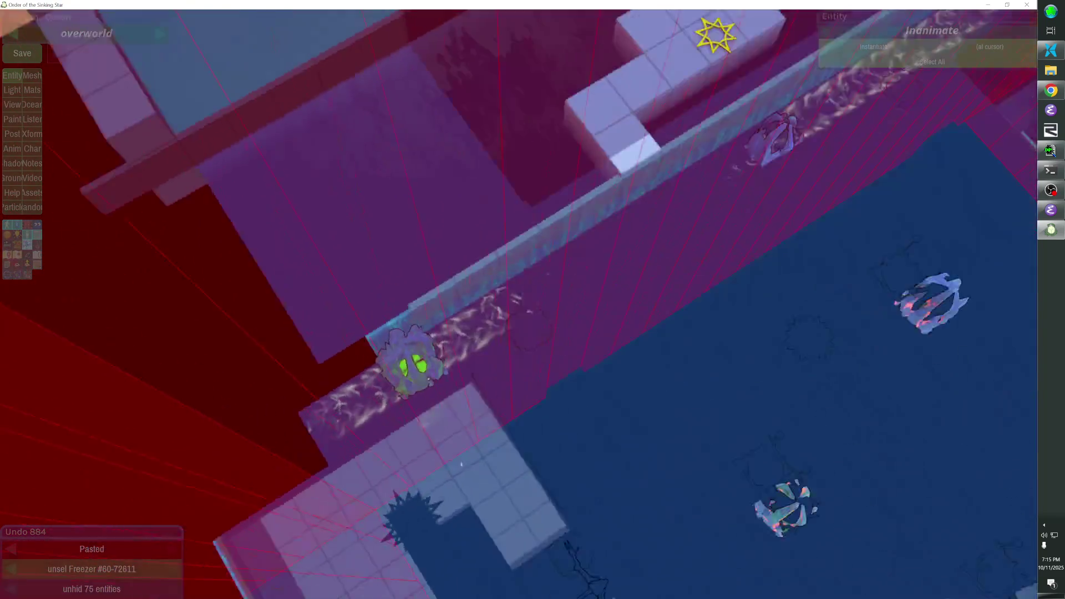
{"action": "scroll", "coordinate": [532, 299], "scroll_direction": "down", "scroll_amount": 5}
{"action": "scroll", "coordinate": [533, 299], "scroll_direction": "up", "scroll_amount": 3}
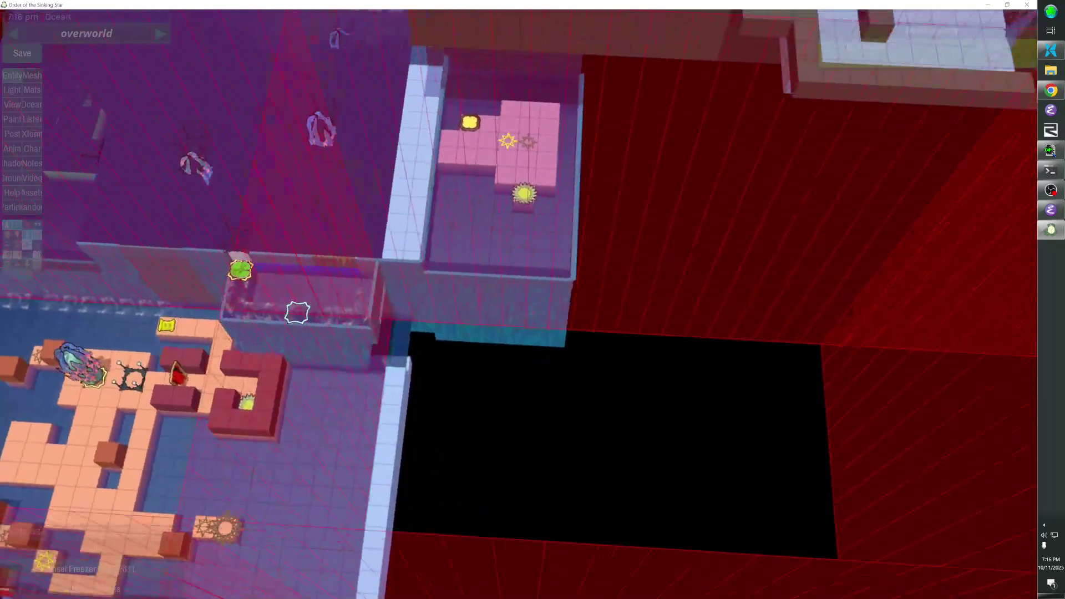
{"action": "mouse_move", "coordinate": [616, 105]}
{"action": "left_mouse_down"}
{"action": "mouse_move", "coordinate": [471, 198]}
{"action": "mouse_move", "coordinate": [458, 317]}
{"action": "left_mouse_up"}
{"action": "mouse_move", "coordinate": [539, 252]}
{"action": "left_mouse_down"}
{"action": "mouse_move", "coordinate": [670, 258]}
{"action": "mouse_move", "coordinate": [696, 242]}
{"action": "left_mouse_up"}
{"action": "key", "text": "Escape"}
{"action": "key", "text": "m"}
{"action": "key", "text": "m"}
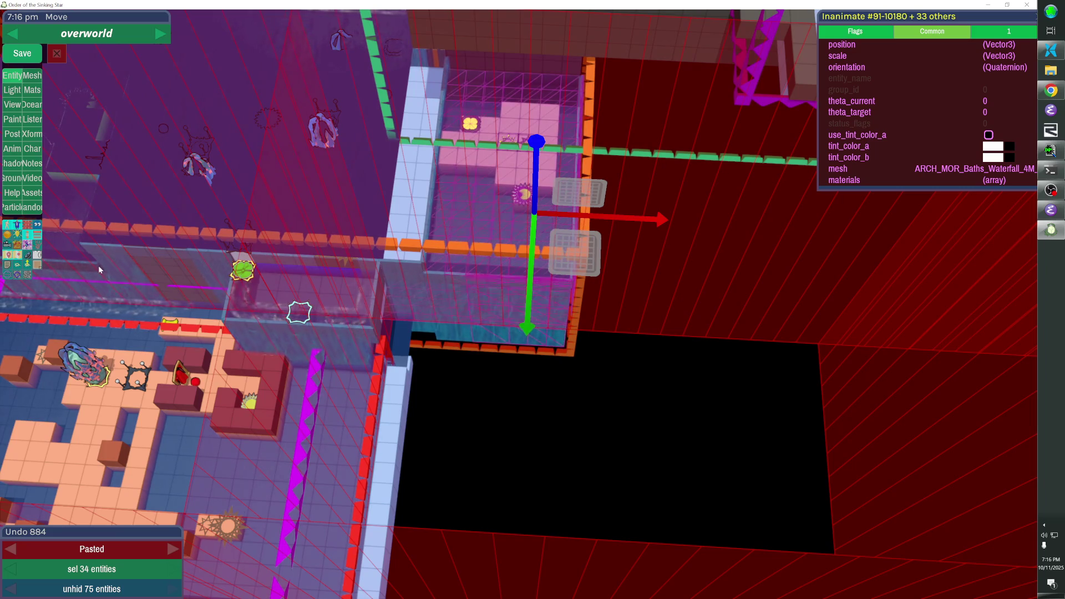
{"action": "key", "text": "m"}
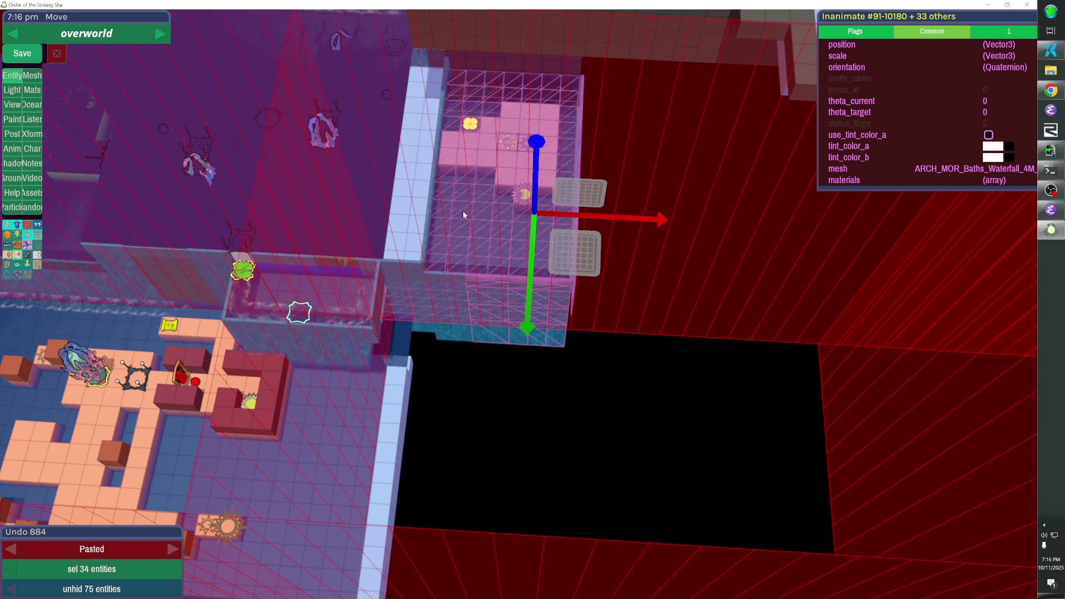
{"action": "left_click", "coordinate": [657, 111]}
{"action": "mouse_move", "coordinate": [641, 99]}
{"action": "left_mouse_down"}
{"action": "mouse_move", "coordinate": [502, 222]}
{"action": "mouse_move", "coordinate": [442, 333]}
{"action": "left_mouse_up"}
{"action": "mouse_move", "coordinate": [557, 242]}
{"action": "left_mouse_down"}
{"action": "mouse_move", "coordinate": [807, 288]}
{"action": "mouse_move", "coordinate": [713, 251]}
{"action": "left_mouse_up"}
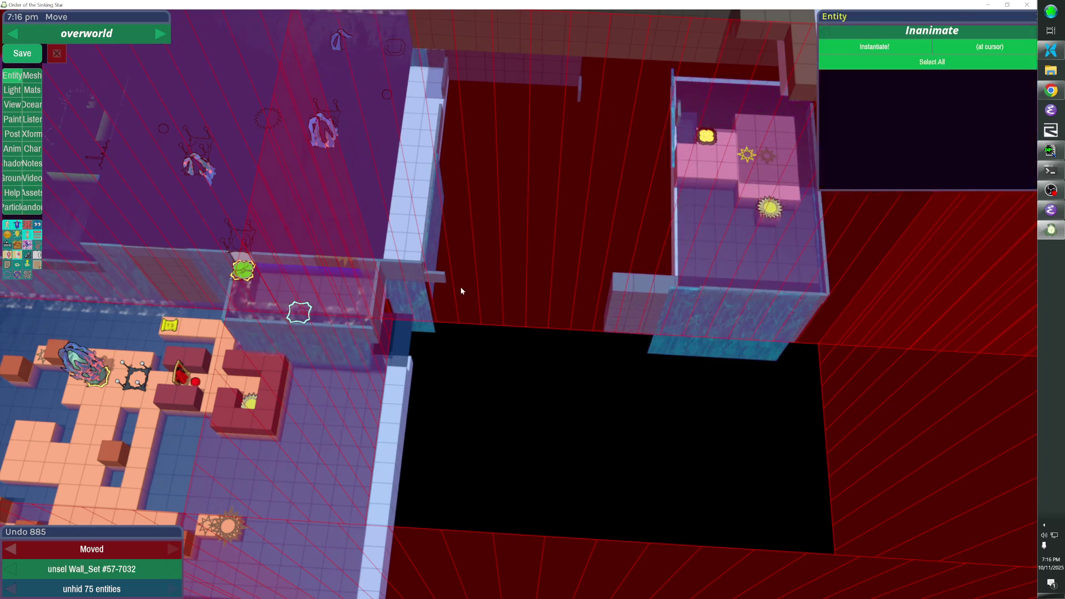
{"action": "left_click", "coordinate": [460, 287]}
With the ocean hidden, box-select the other room's 34 pieces and move it to the left
{"action": "key", "text": "a"}
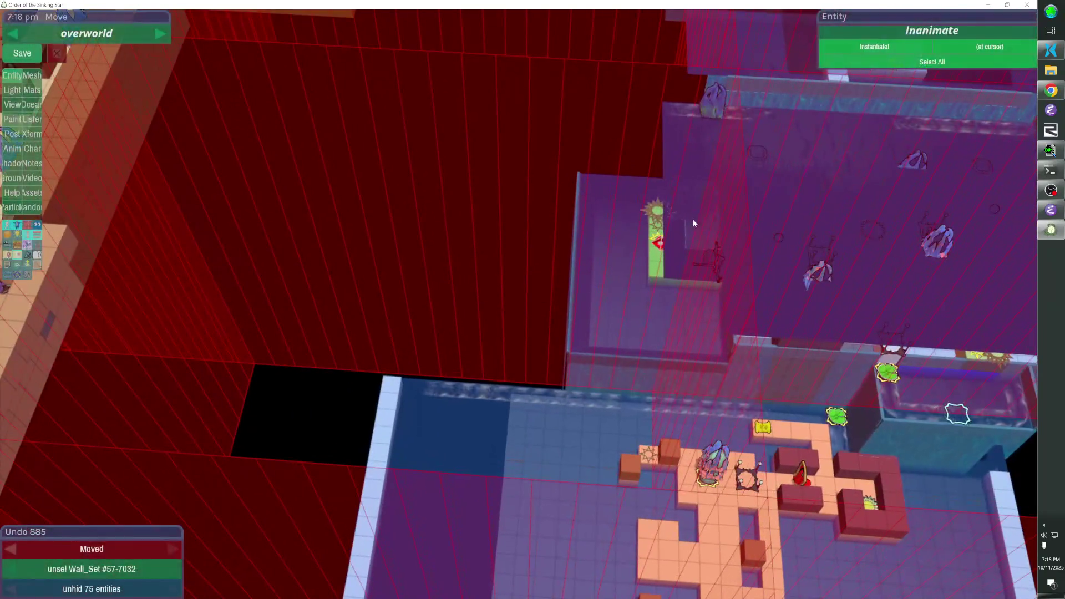
{"action": "key", "text": "h"}
{"action": "mouse_move", "coordinate": [668, 279]}
{"action": "left_mouse_down"}
{"action": "mouse_move", "coordinate": [700, 366]}
{"action": "mouse_move", "coordinate": [714, 371]}
{"action": "left_mouse_up"}
{"action": "left_click_drag", "start_coordinate": [544, 310], "coordinate": [286, 278]}
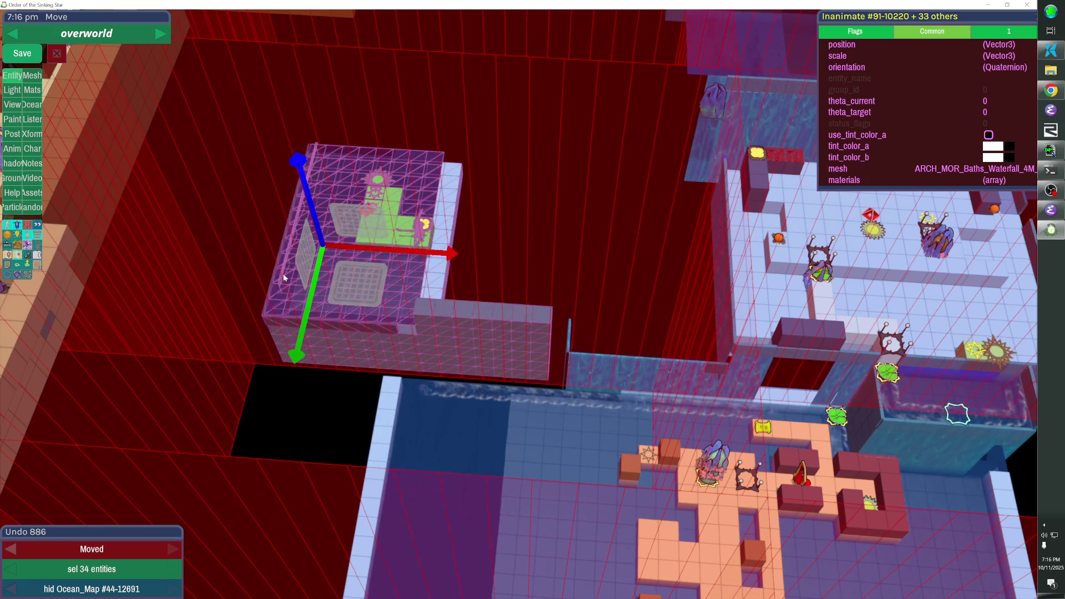
{"action": "key", "text": "Escape"}
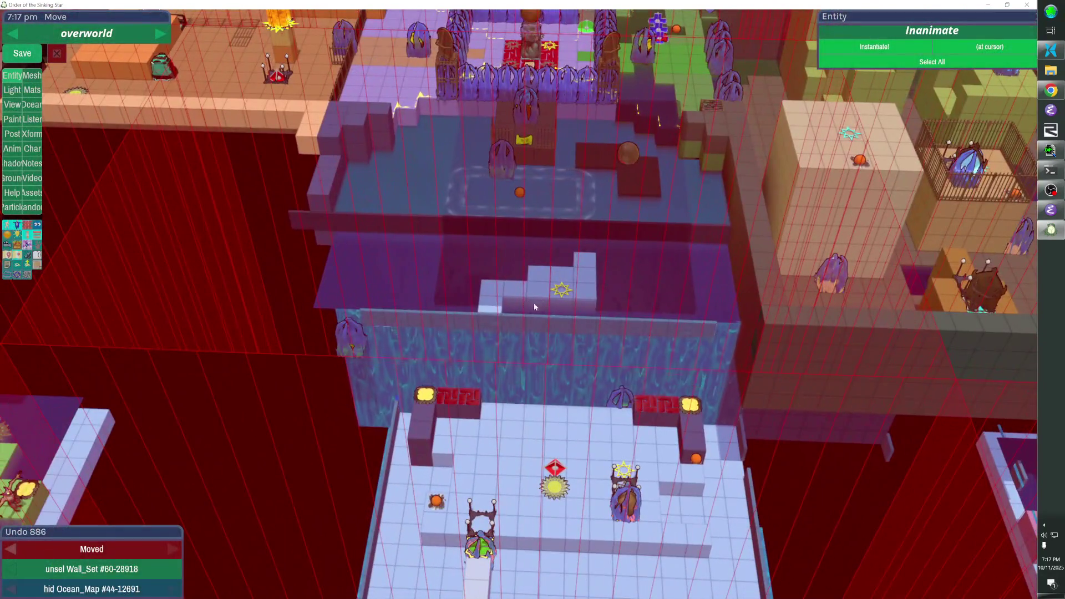
Set the Wall_Set platform's tint_color_a to the brown swatch
{"action": "left_click", "coordinate": [538, 280]}
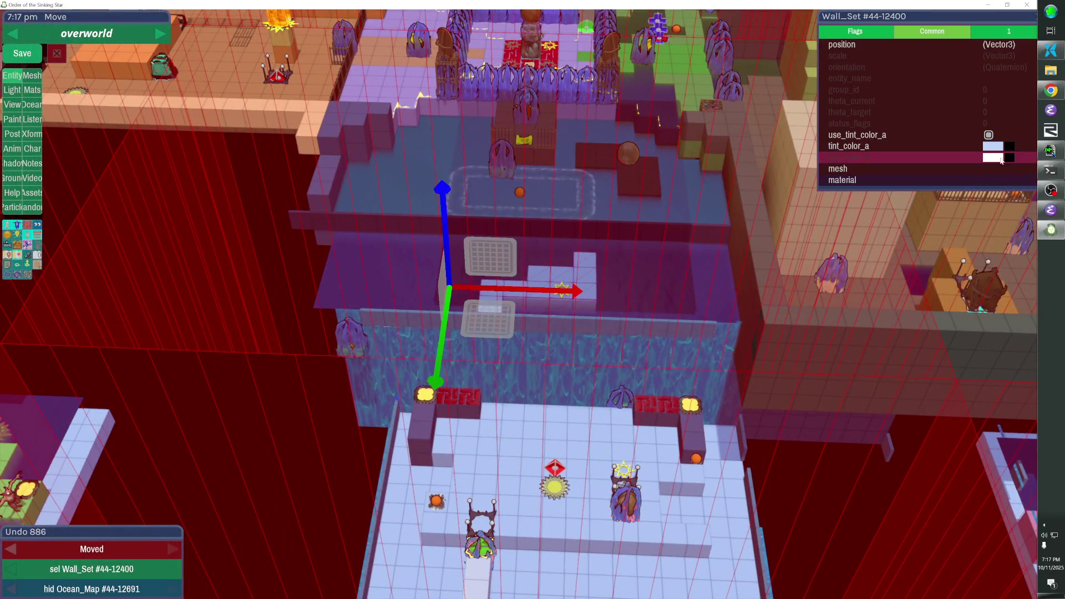
{"action": "left_click", "coordinate": [992, 146]}
{"action": "left_click", "coordinate": [749, 299]}
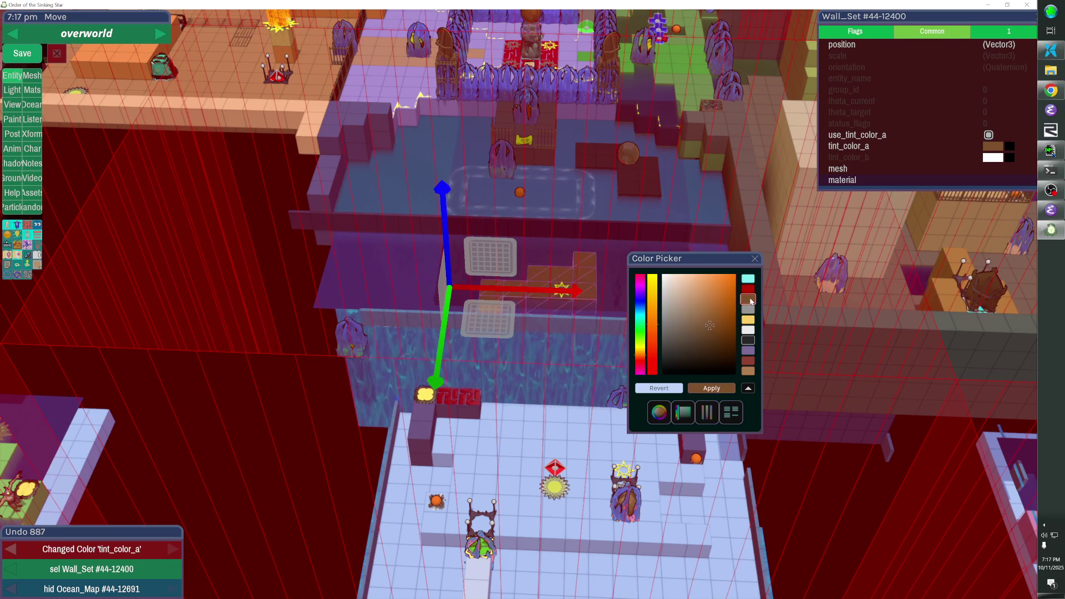
{"action": "key", "text": "Escape"}
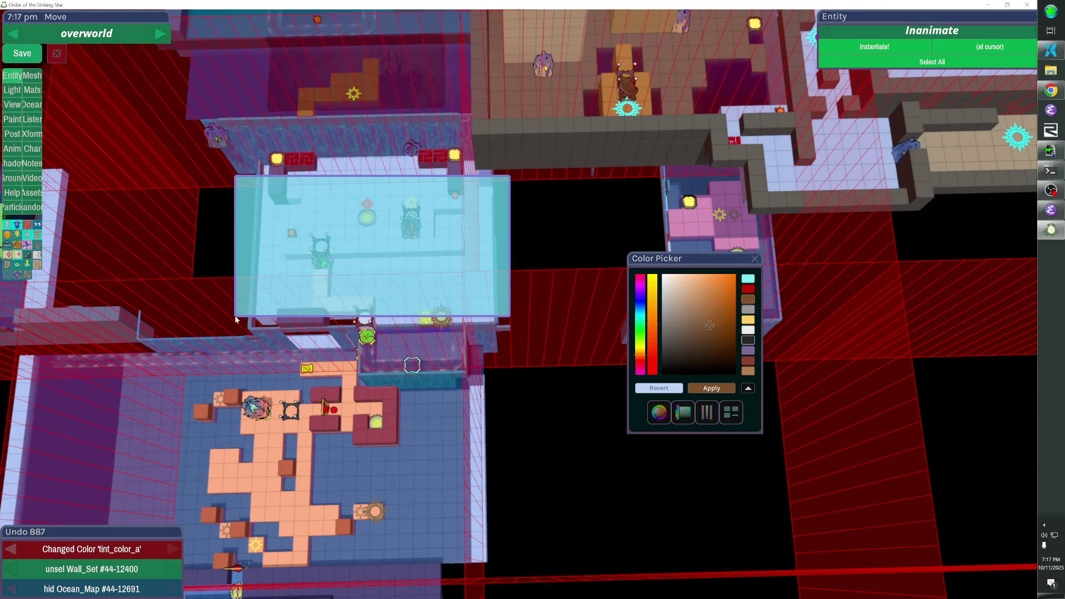
Box-select the light-blue room's 61 entities and move them down and to the right
{"action": "left_click_drag", "start_coordinate": [227, 322], "coordinate": [229, 318]}
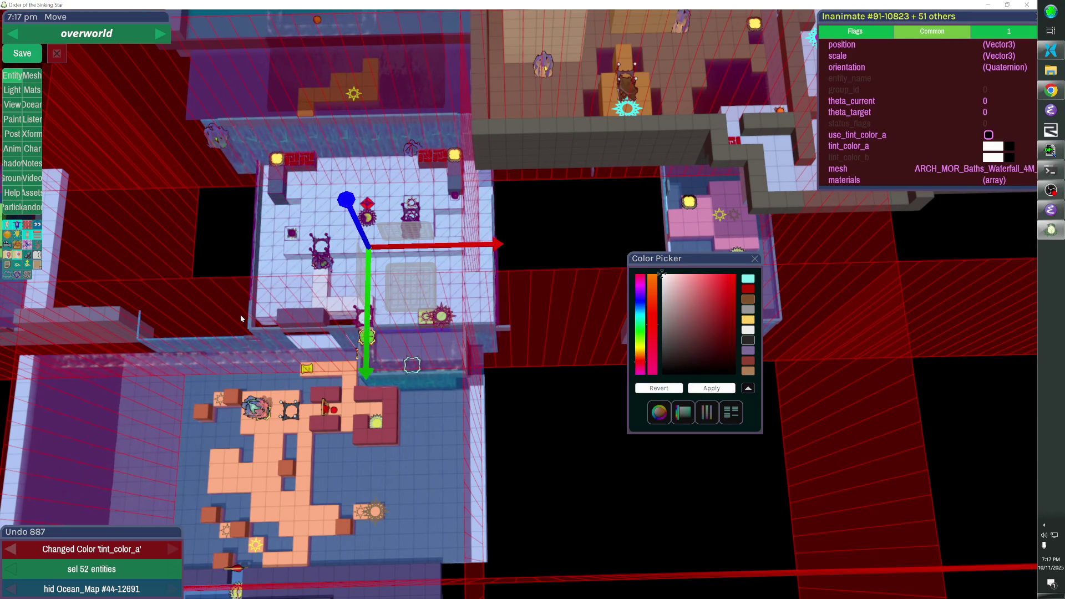
{"action": "left_click_drag", "start_coordinate": [271, 158], "coordinate": [387, 192]}
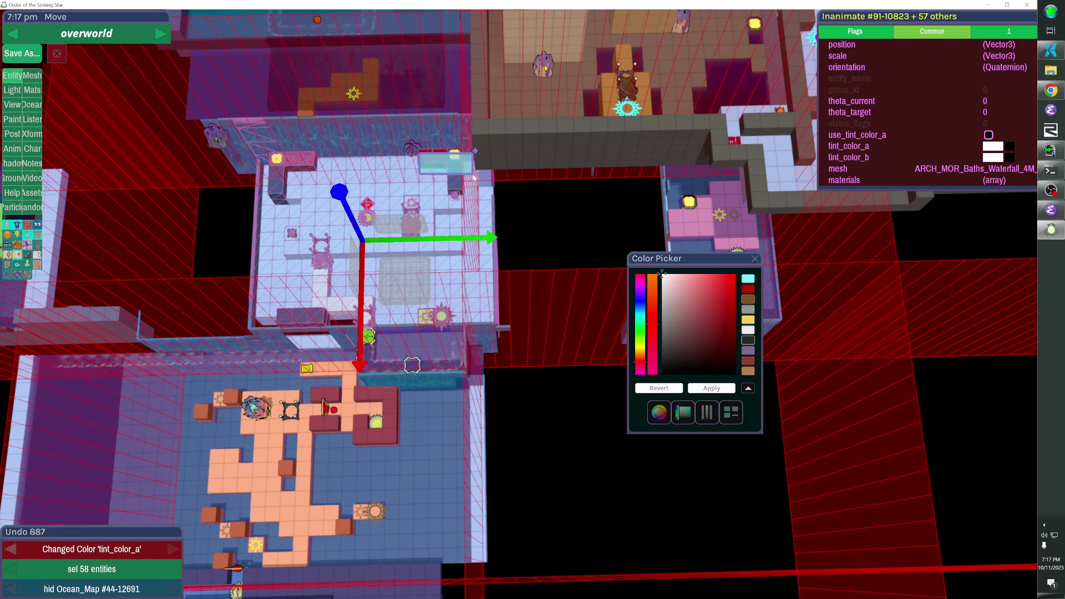
{"action": "mouse_move", "coordinate": [419, 258]}
{"action": "left_mouse_down"}
{"action": "mouse_move", "coordinate": [615, 324]}
{"action": "mouse_move", "coordinate": [654, 388]}
{"action": "mouse_move", "coordinate": [787, 400]}
{"action": "mouse_move", "coordinate": [665, 409]}
{"action": "left_mouse_up"}
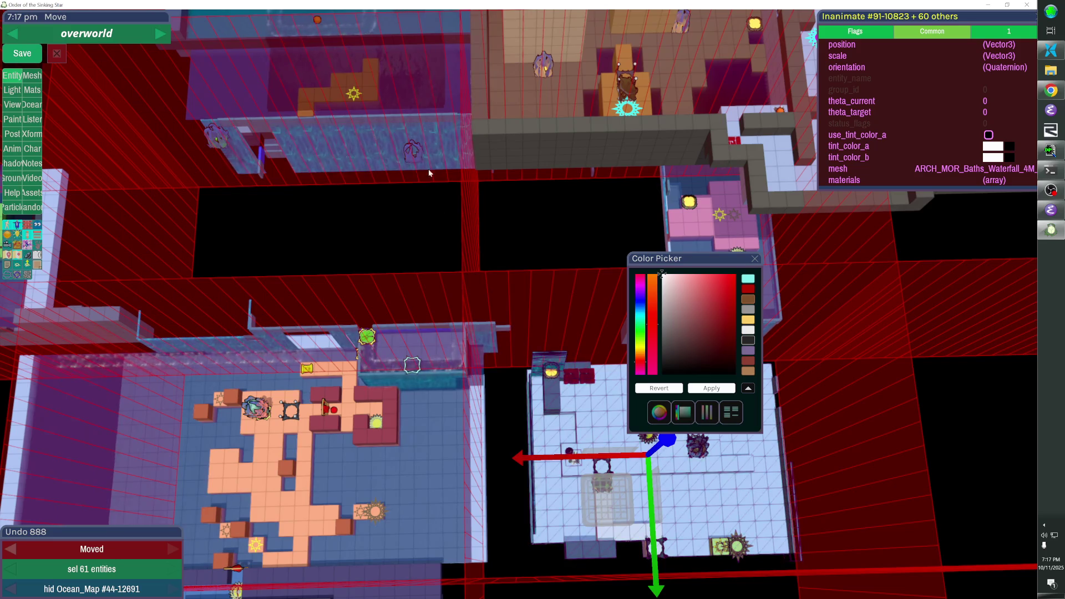
Delete the lily pads from the water
{"action": "left_click", "coordinate": [415, 155]}
{"action": "key", "text": "l"}
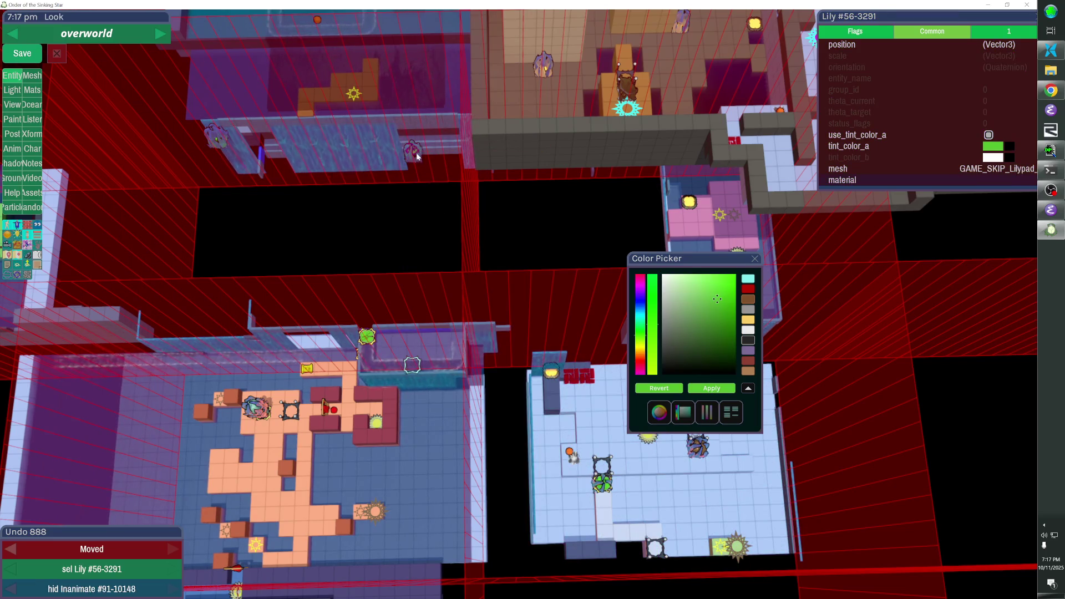
{"action": "key", "text": "Delete"}
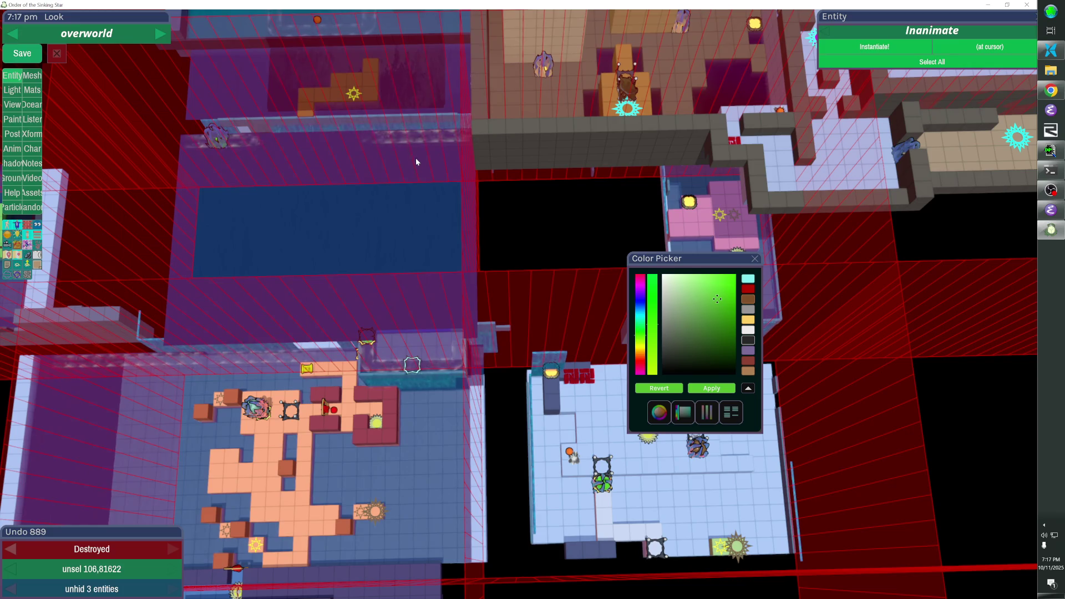
{"action": "key", "text": "Escape"}
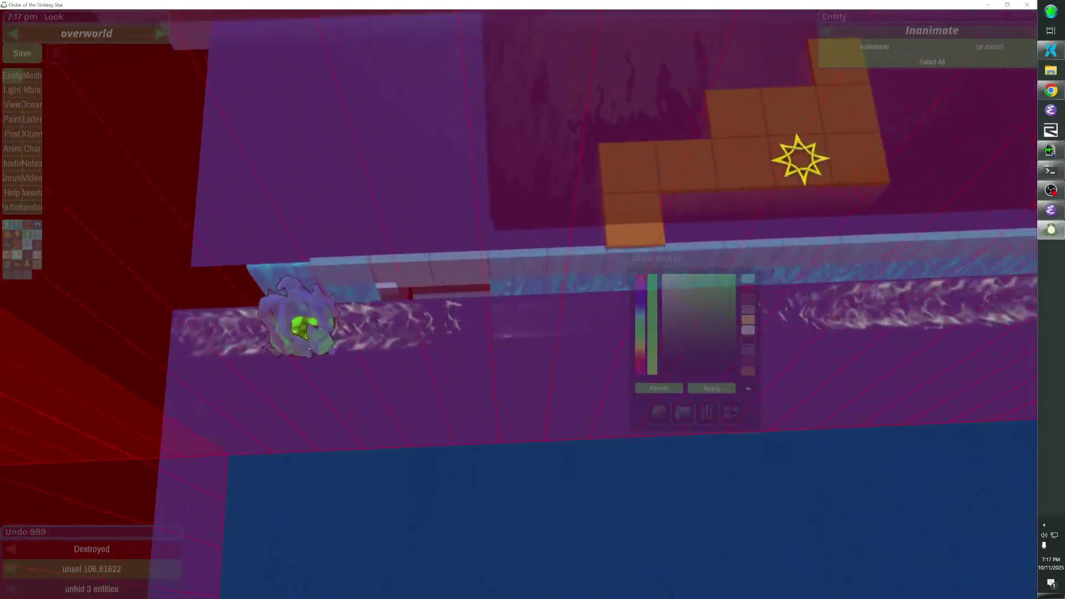
Paste a copy of the brown wall platform and shift it down into the pool below
{"action": "key", "text": "Escape"}
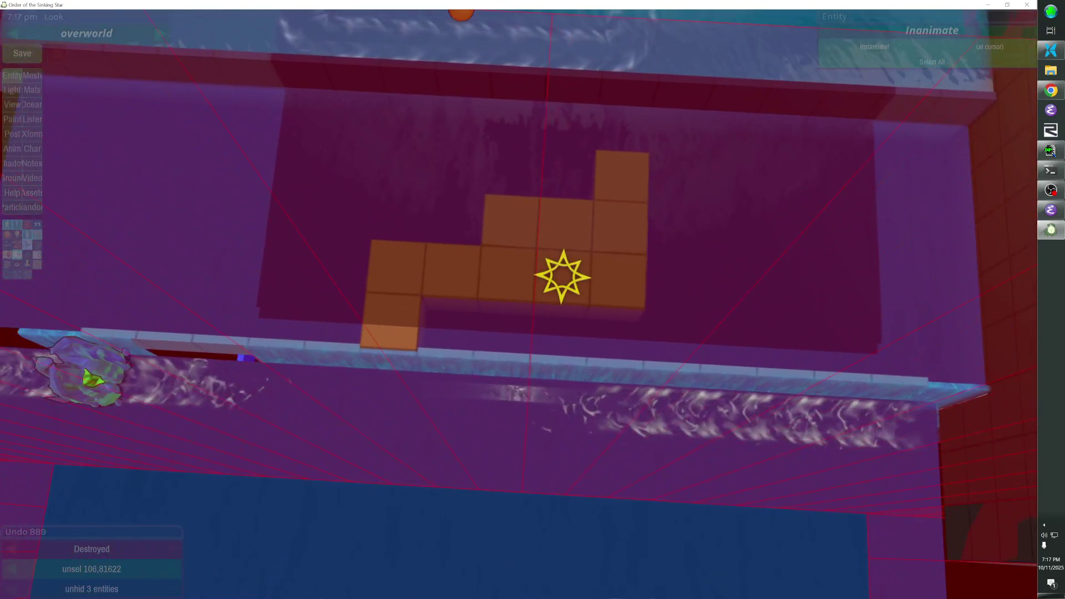
{"action": "left_click", "coordinate": [500, 287]}
{"action": "key", "text": "ctrl+c"}
{"action": "key", "text": "ctrl+v"}
{"action": "key", "text": "Down"}
{"action": "key", "text": "Down"}
{"action": "key", "text": "Down"}
{"action": "key", "text": "Down"}
{"action": "key", "text": "Down"}
{"action": "key", "text": "Down"}
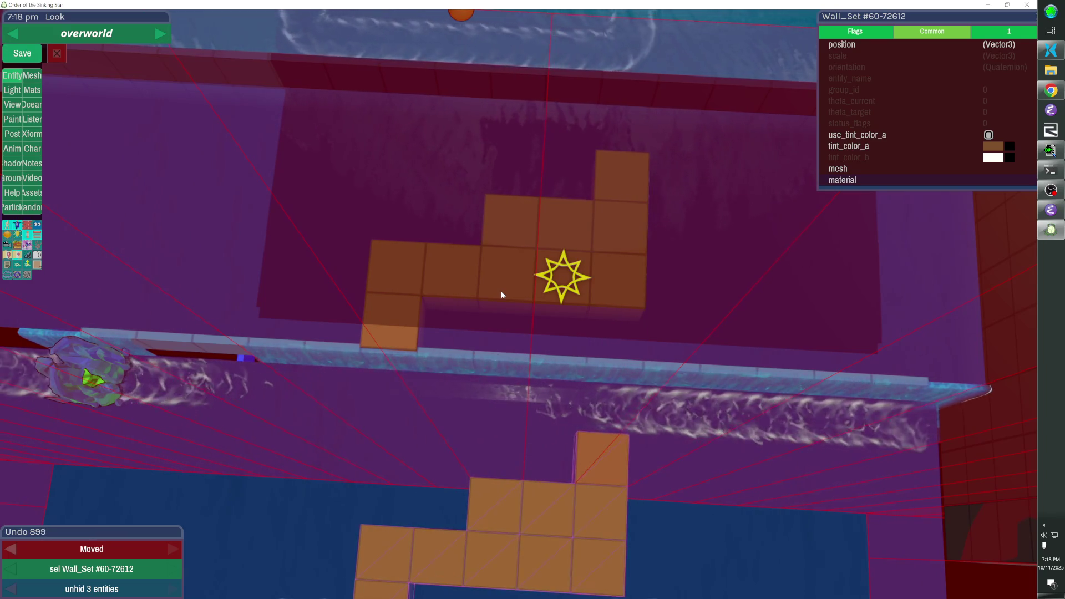
In Ocean mode, remove one ocean cube and mark out a new block of cells
{"action": "left_click", "coordinate": [482, 417]}
{"action": "left_click", "coordinate": [33, 107]}
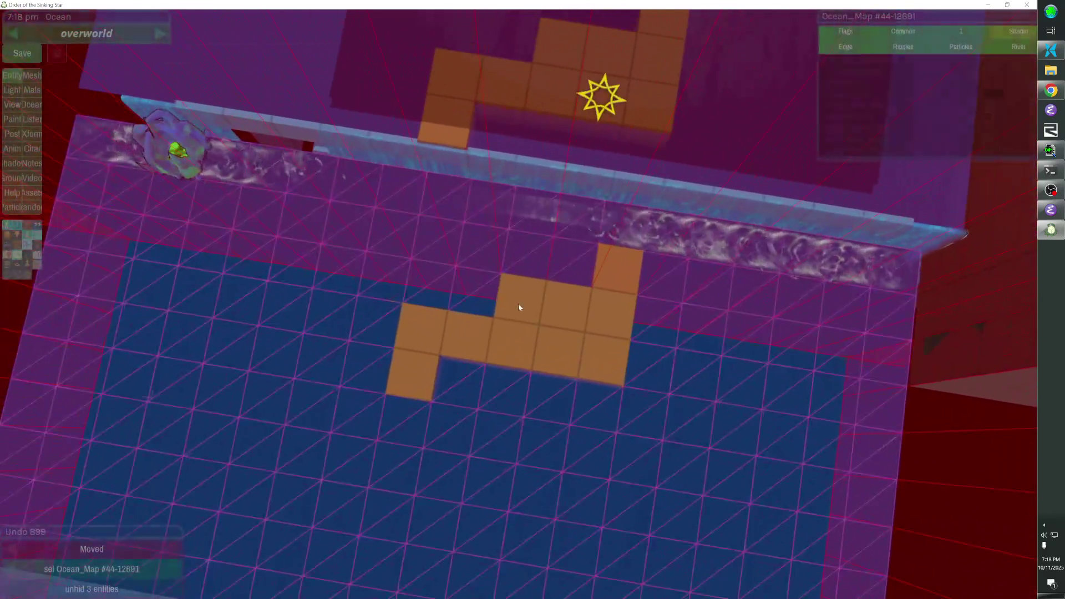
{"action": "left_click", "coordinate": [519, 305]}
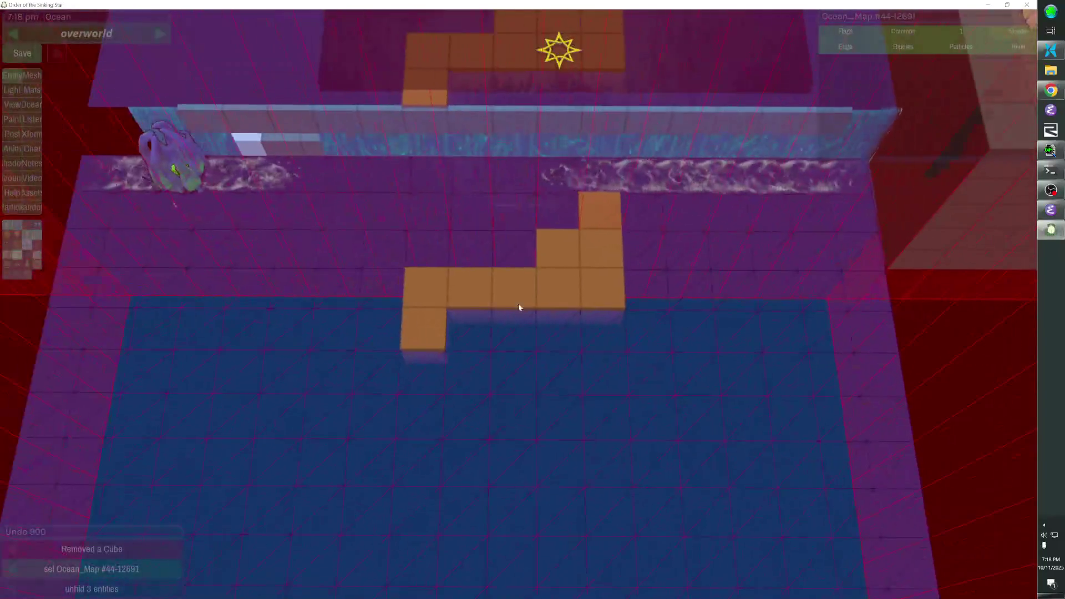
{"action": "mouse_move", "coordinate": [526, 309]}
{"action": "left_mouse_down"}
{"action": "mouse_move", "coordinate": [270, 433]}
{"action": "mouse_move", "coordinate": [309, 494]}
{"action": "left_mouse_up"}
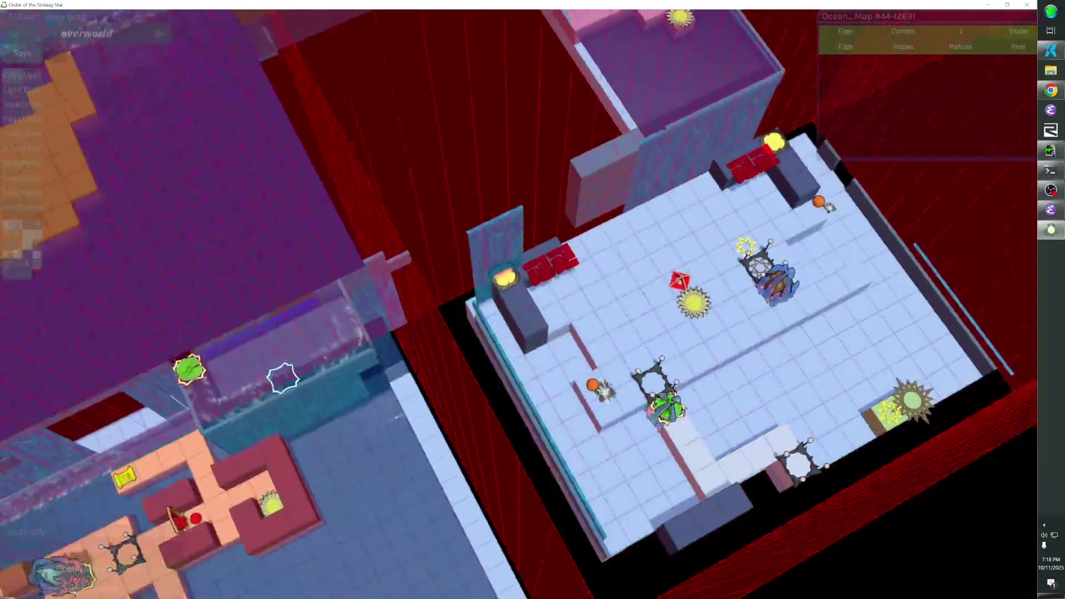
{"action": "key", "text": "alt+h"}
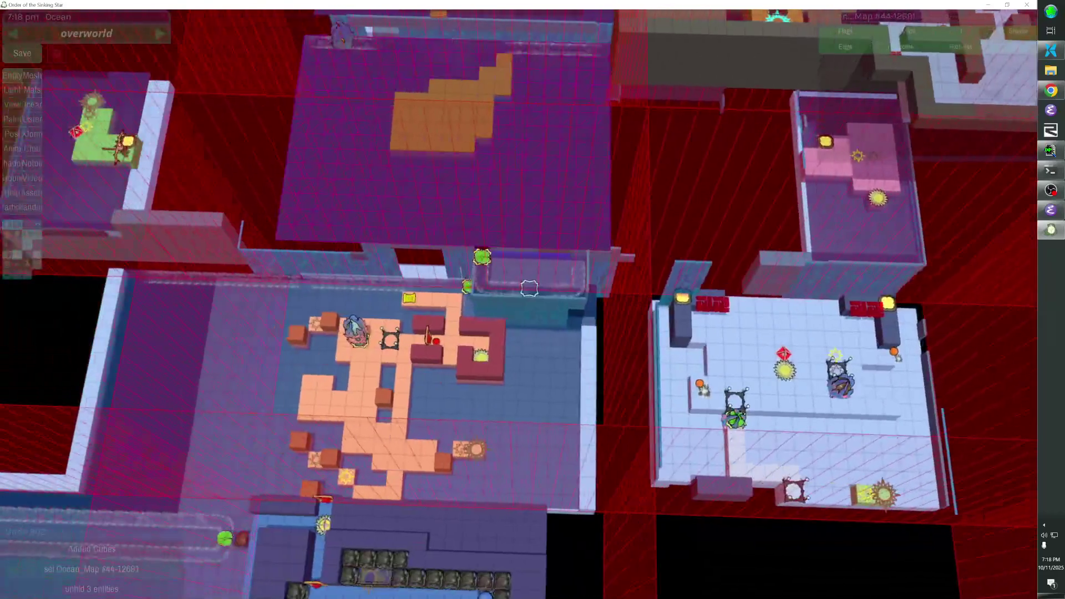
{"action": "left_click", "coordinate": [515, 304]}
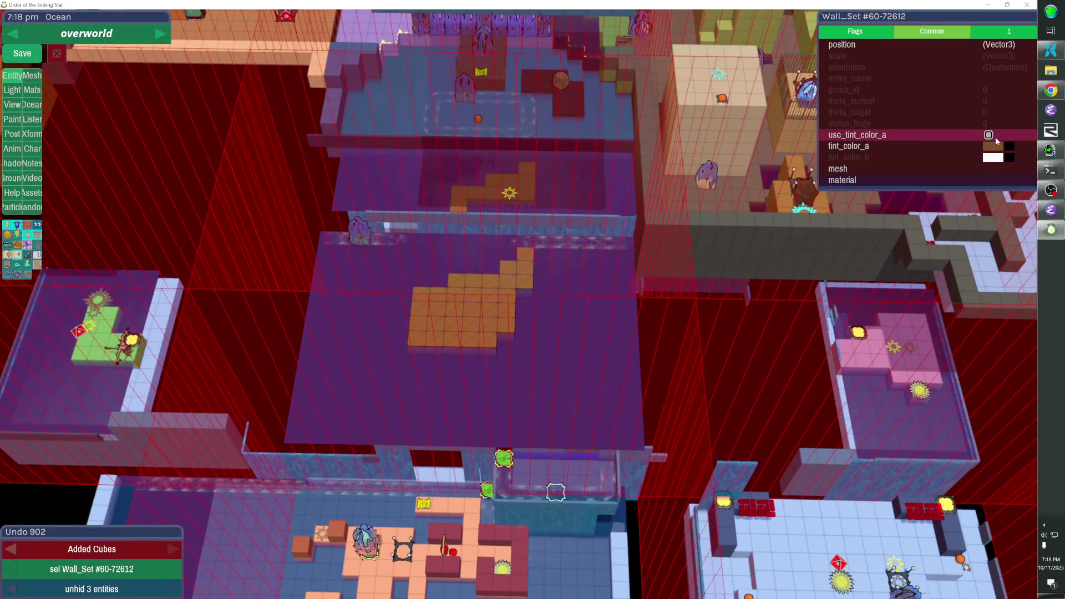
Darken the copied platform's tint_color_a to greyish brown and fill its outlined blocks with cubes
{"action": "left_click", "coordinate": [993, 146]}
{"action": "left_click_drag", "start_coordinate": [673, 329], "coordinate": [679, 345]}
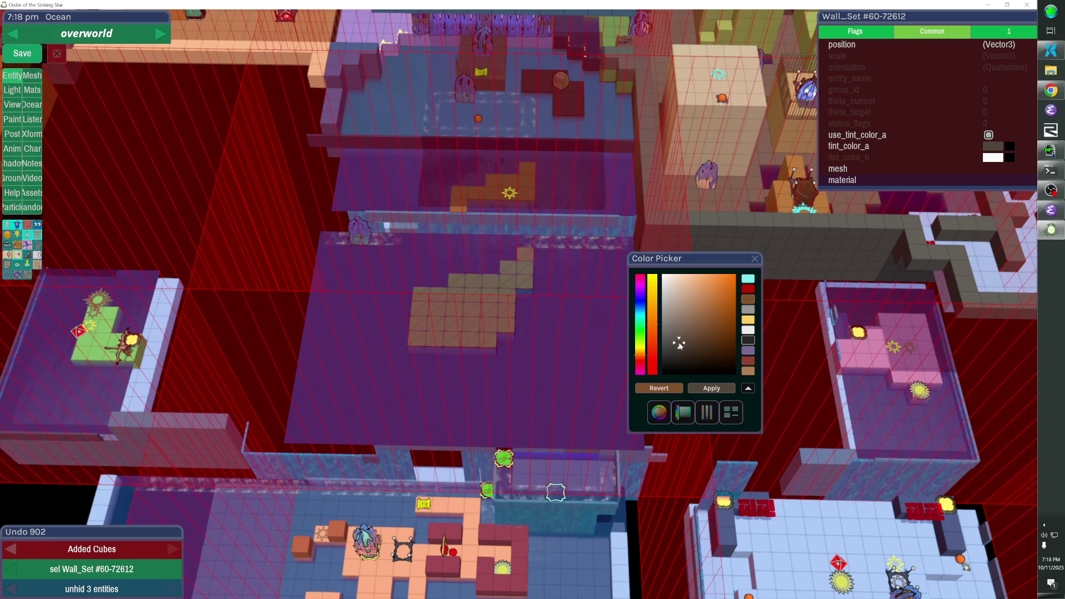
{"action": "left_click", "coordinate": [755, 258]}
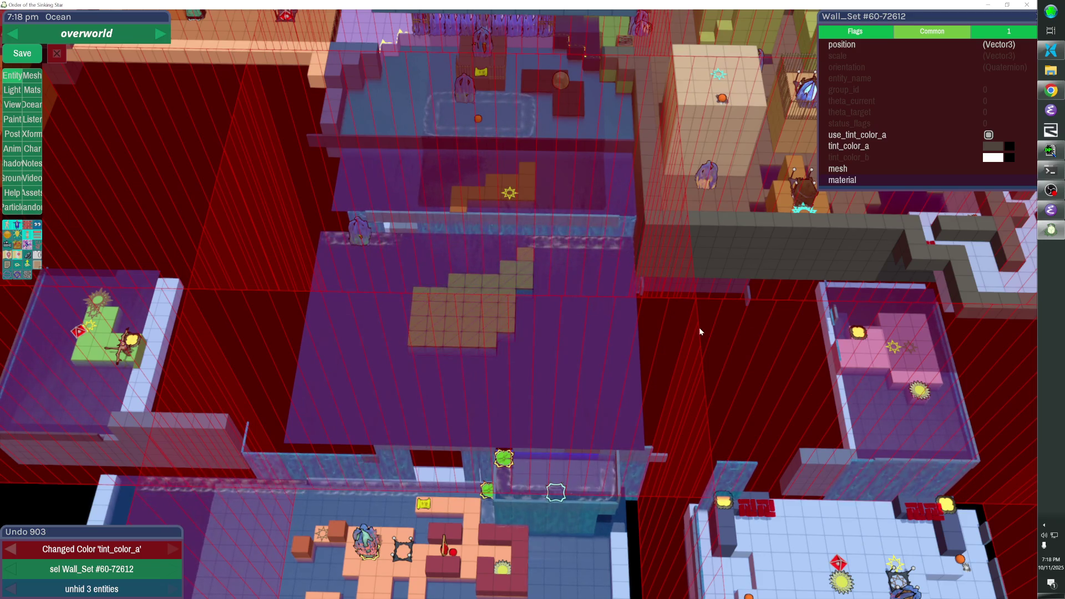
{"action": "left_click", "coordinate": [485, 359]}
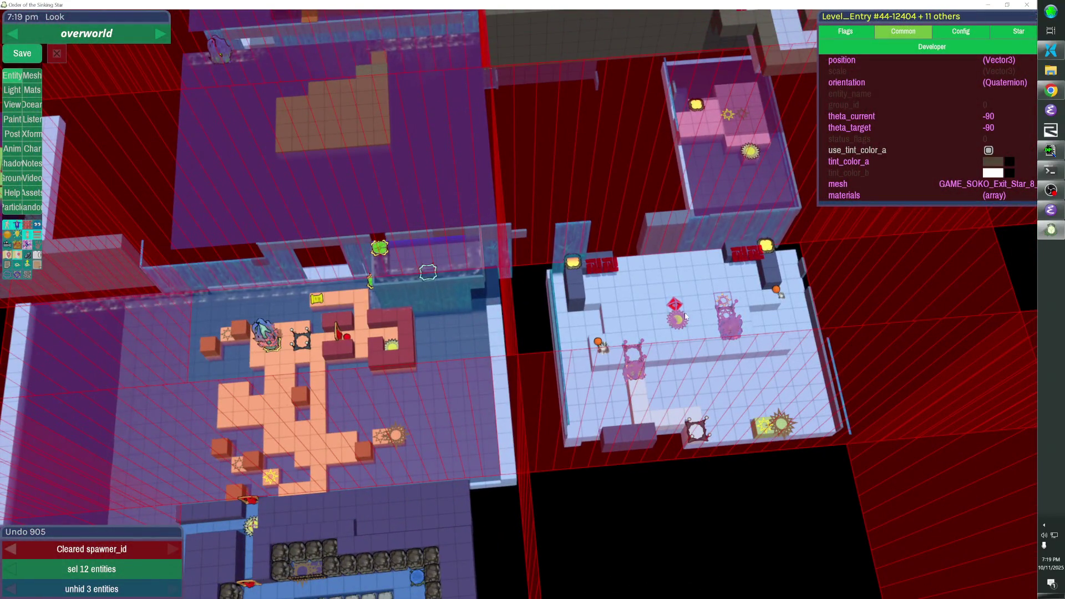
Move the level entries onto the brown platform in the upper room
{"action": "left_click_drag", "start_coordinate": [677, 311], "coordinate": [685, 316]}
{"action": "key", "text": "Left"}
{"action": "key", "text": "Left"}
{"action": "key", "text": "Left"}
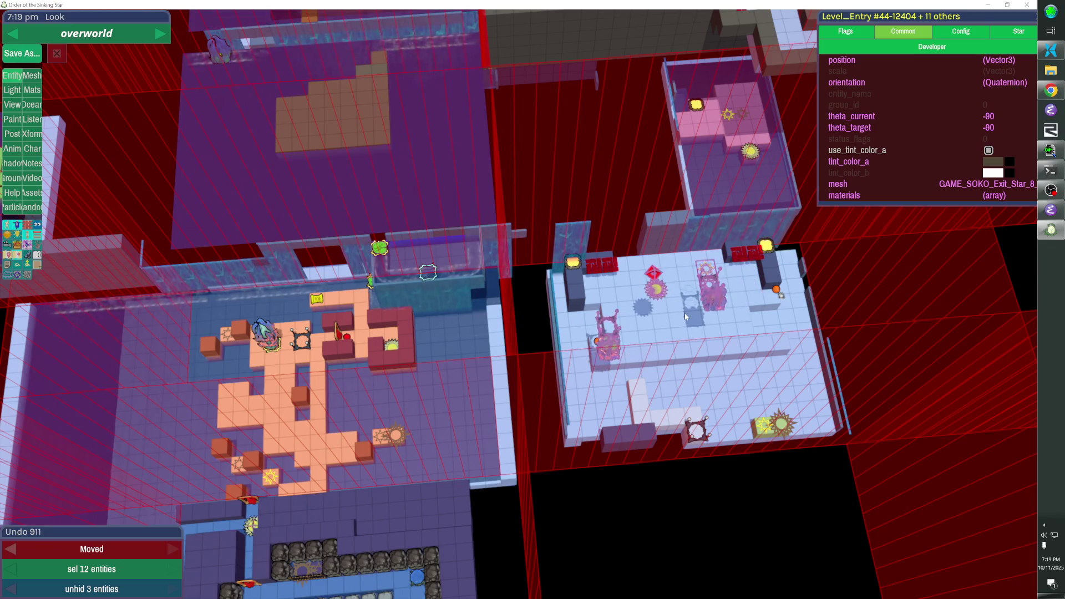
{"action": "key", "text": "Up"}
{"action": "key", "text": "Up"}
{"action": "key", "text": "Up"}
{"action": "key", "text": "Left"}
{"action": "key", "text": "Left"}
{"action": "key", "text": "Left"}
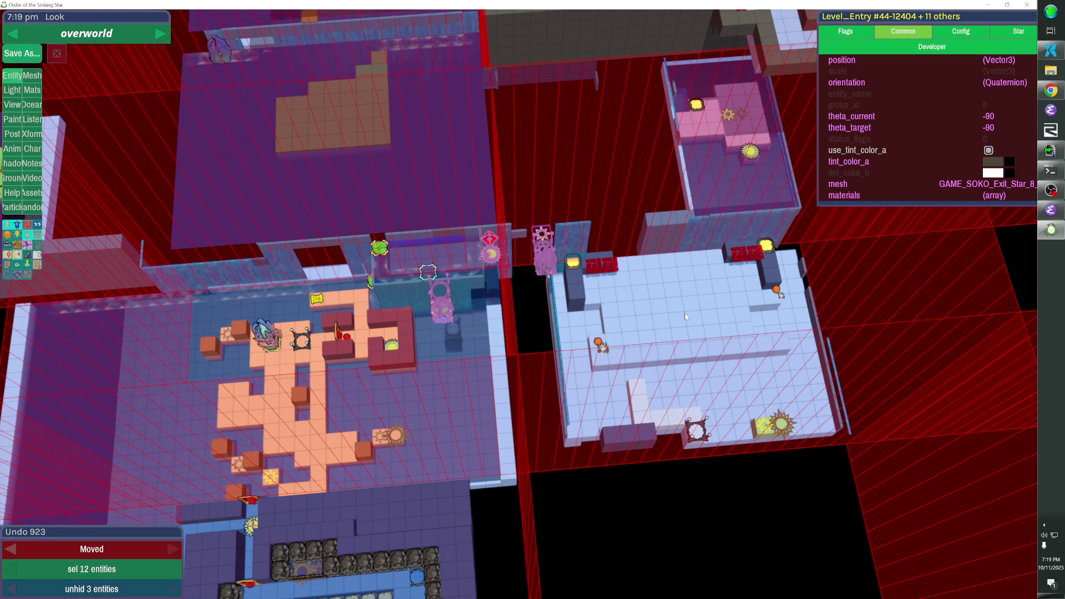
{"action": "key", "text": "Left"}
{"action": "key", "text": "Left"}
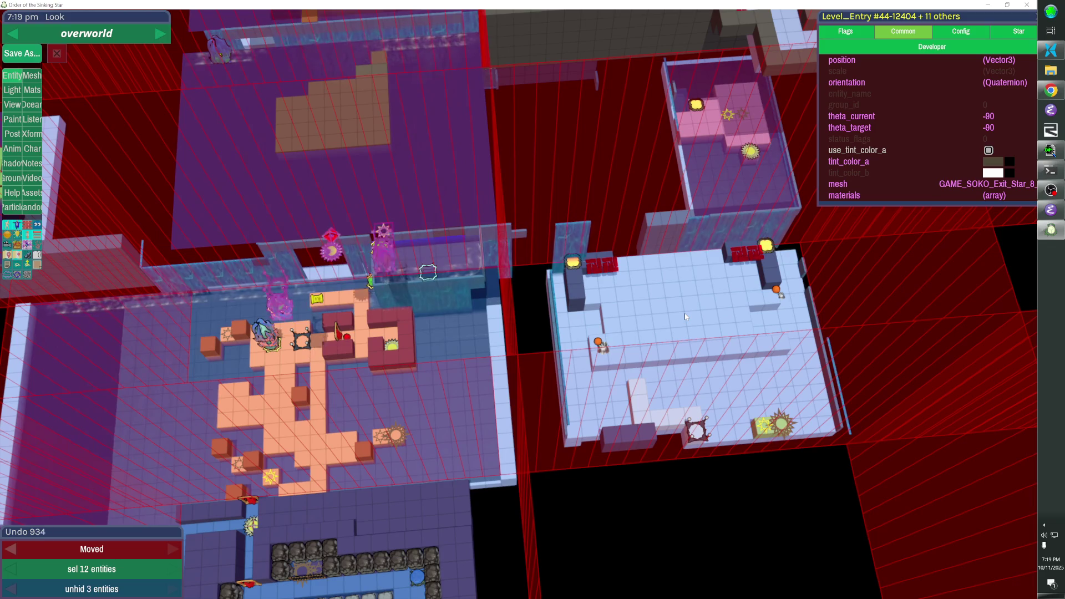
{"action": "key", "text": "Up"}
{"action": "key", "text": "Up"}
{"action": "key", "text": "Up"}
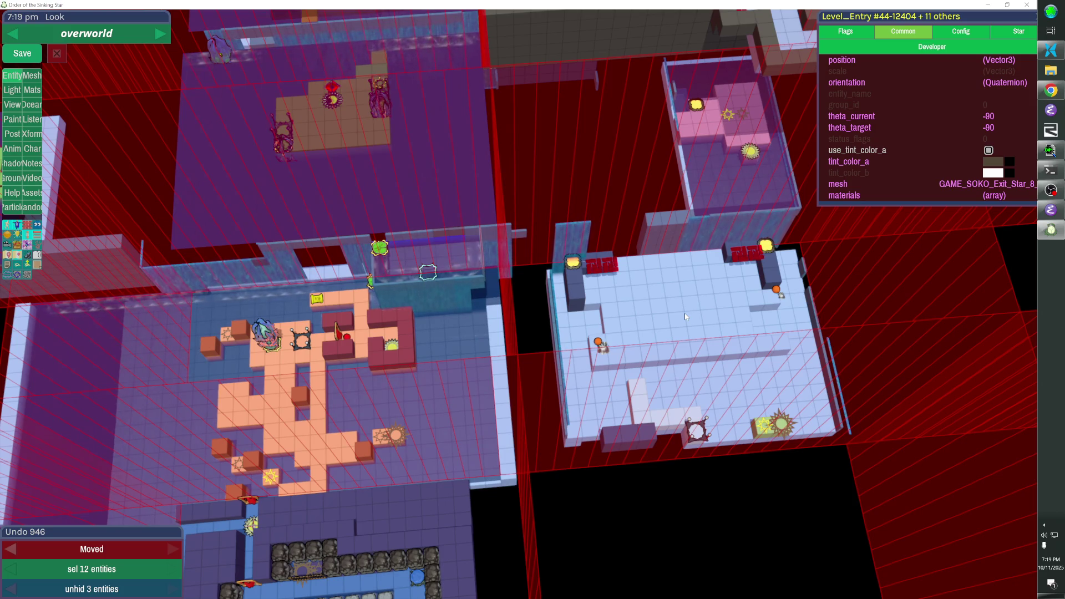
{"action": "key", "text": "shift+Down"}
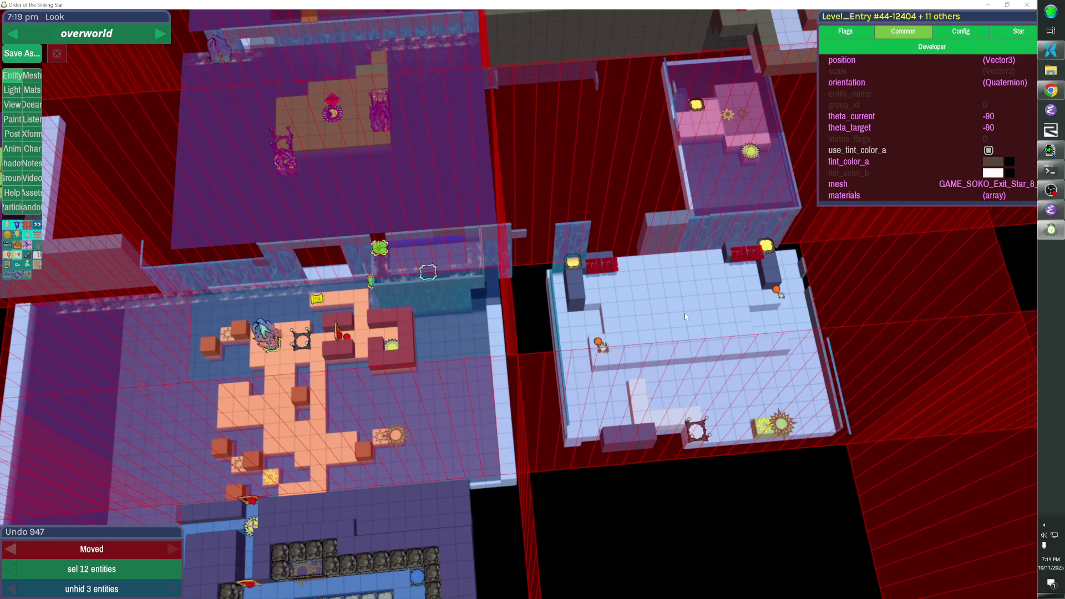
{"action": "left_click", "coordinate": [685, 317]}
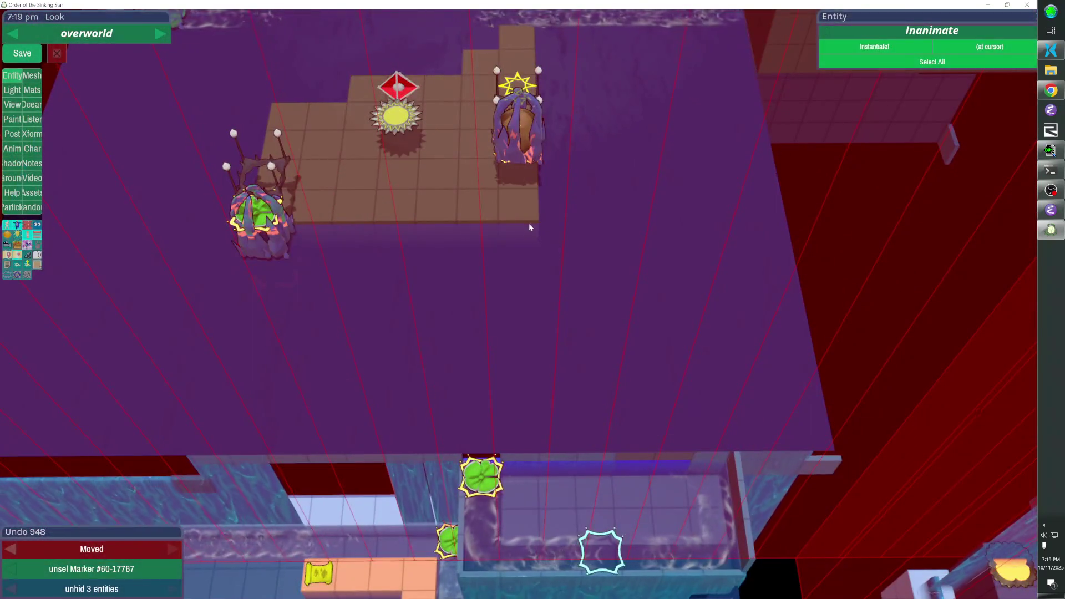
Add a row of solid floor cubes under the statues and shift it into place
{"action": "left_click_drag", "start_coordinate": [528, 223], "coordinate": [217, 259]}
{"action": "key", "text": "Return"}
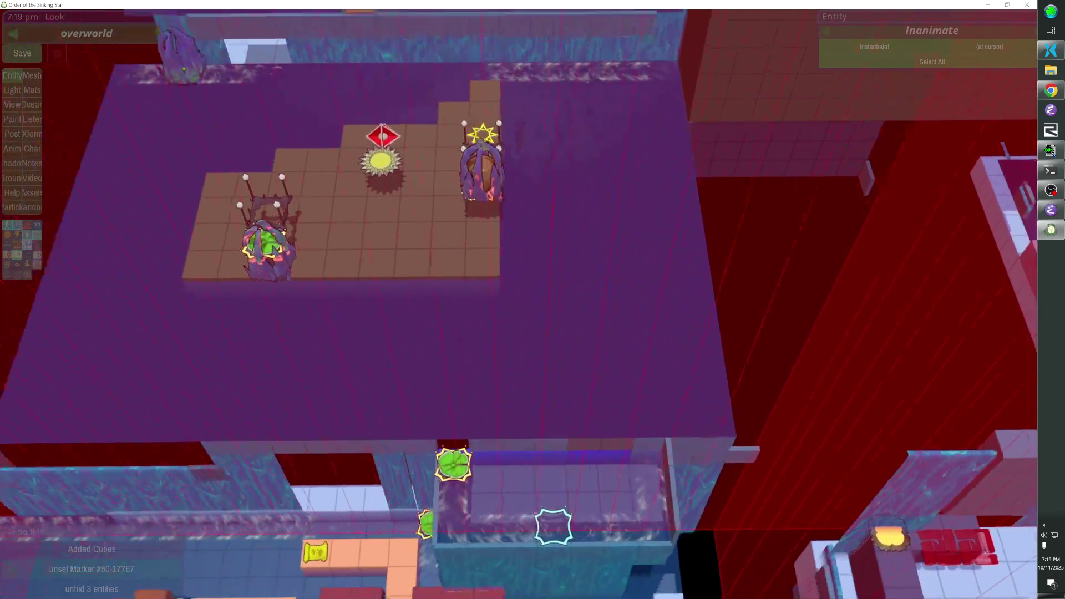
{"action": "key", "text": "Up"}
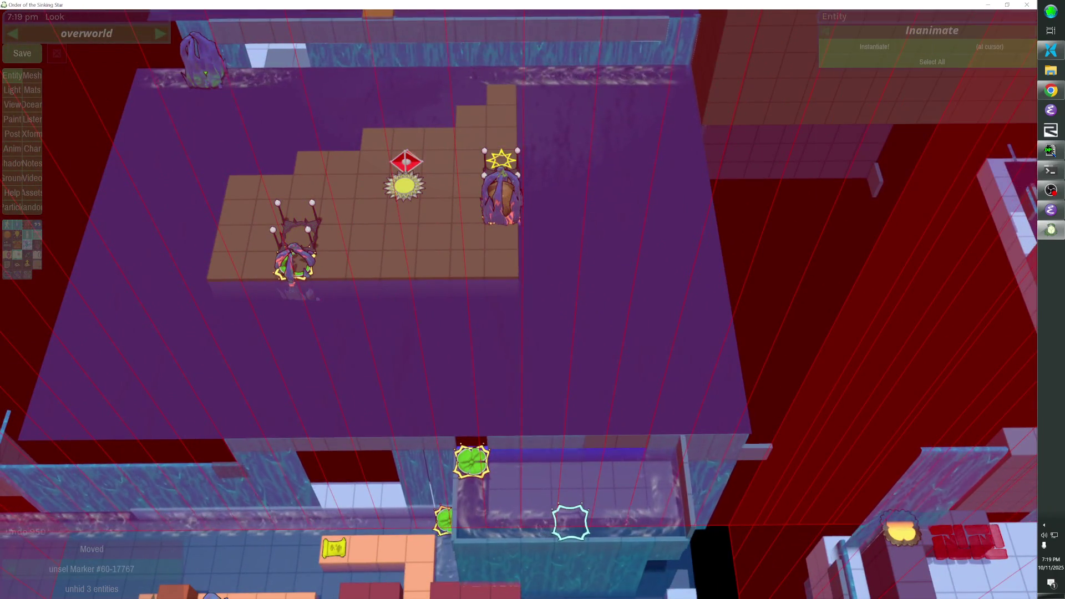
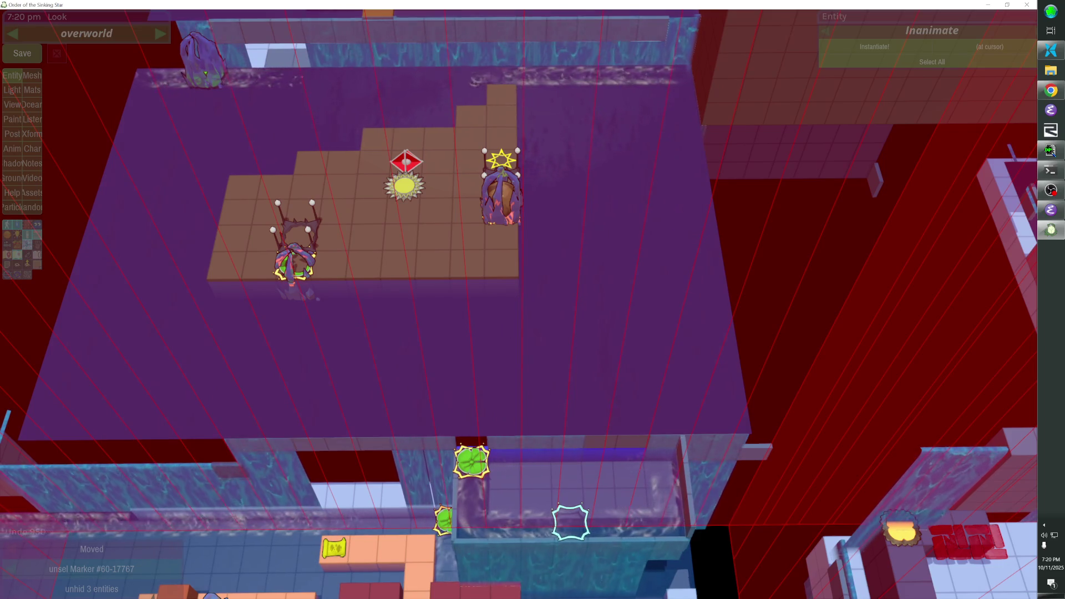
Remove a stray floor cube and add a row of floor cubes along the island's bottom edge
{"action": "scroll", "coordinate": [517, 304], "scroll_direction": "up", "scroll_amount": 5}
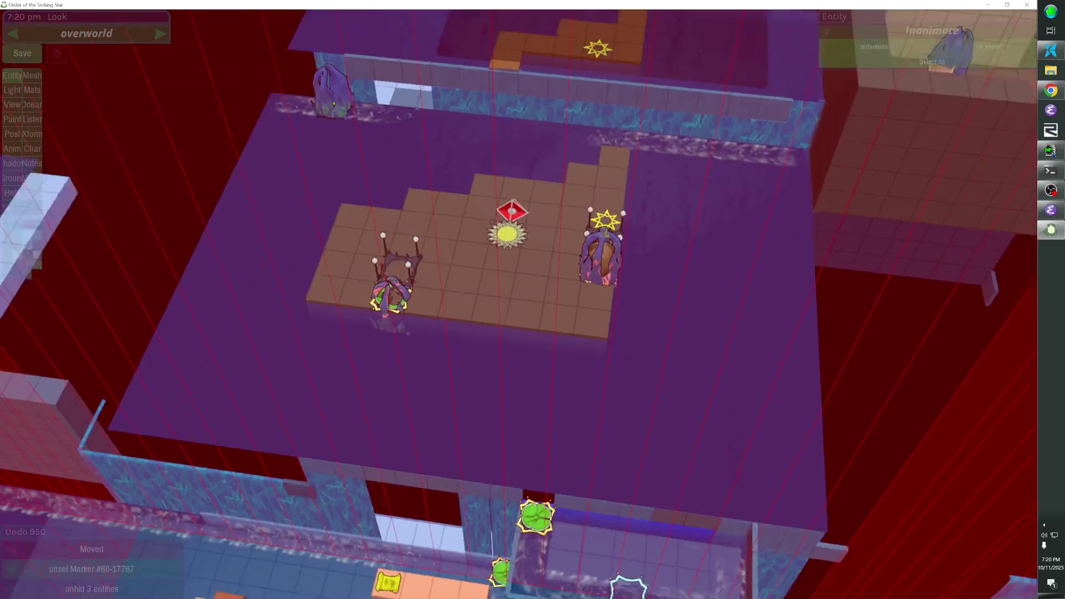
{"action": "scroll", "coordinate": [519, 299], "scroll_direction": "down", "scroll_amount": 8}
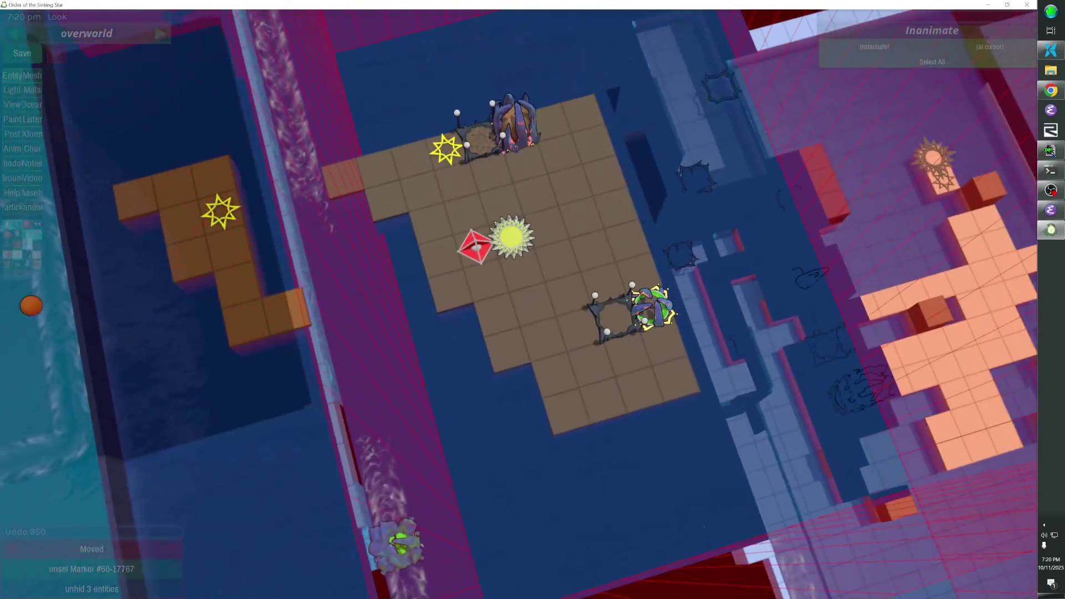
{"action": "left_click", "coordinate": [434, 262]}
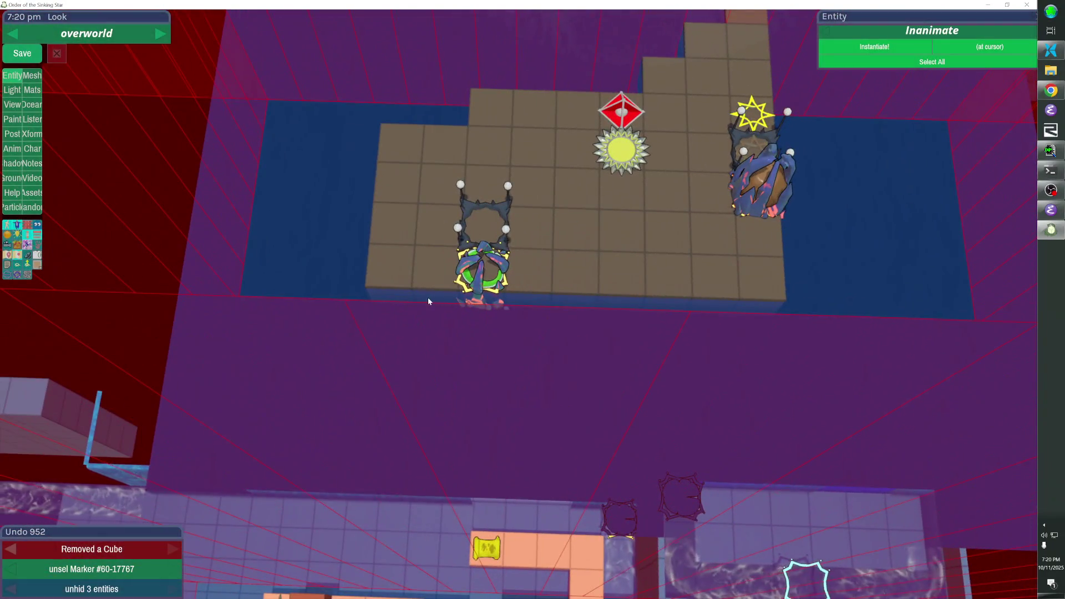
{"action": "left_click_drag", "start_coordinate": [427, 299], "coordinate": [590, 316]}
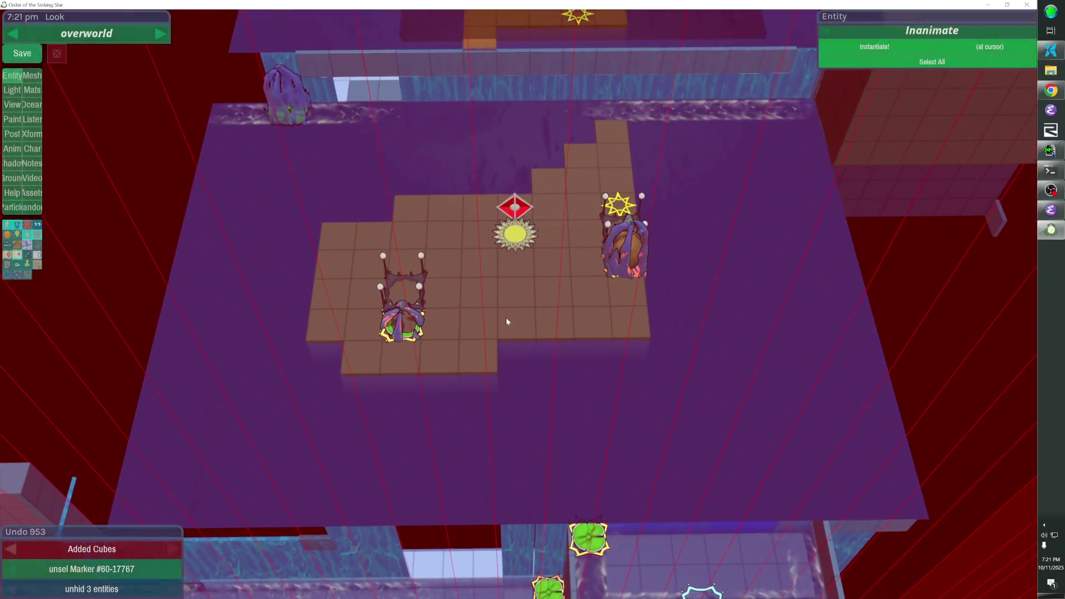
Remove two floor cubes and extend the floor downward as a narrow one-tile column
{"action": "left_click", "coordinate": [481, 325]}
{"action": "left_click", "coordinate": [477, 356]}
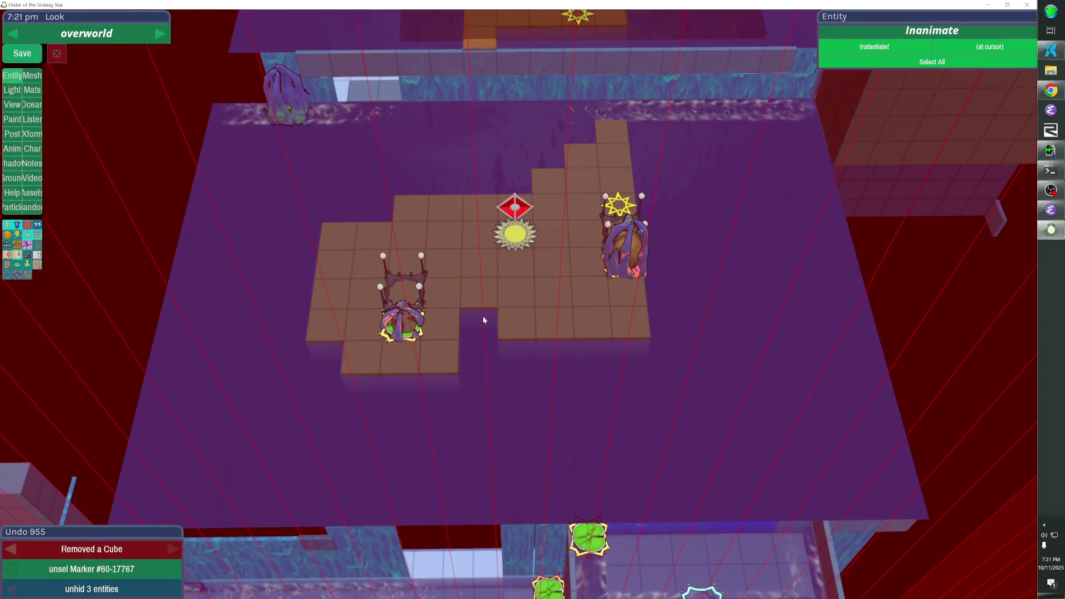
{"action": "left_click_drag", "start_coordinate": [475, 468], "coordinate": [475, 467]}
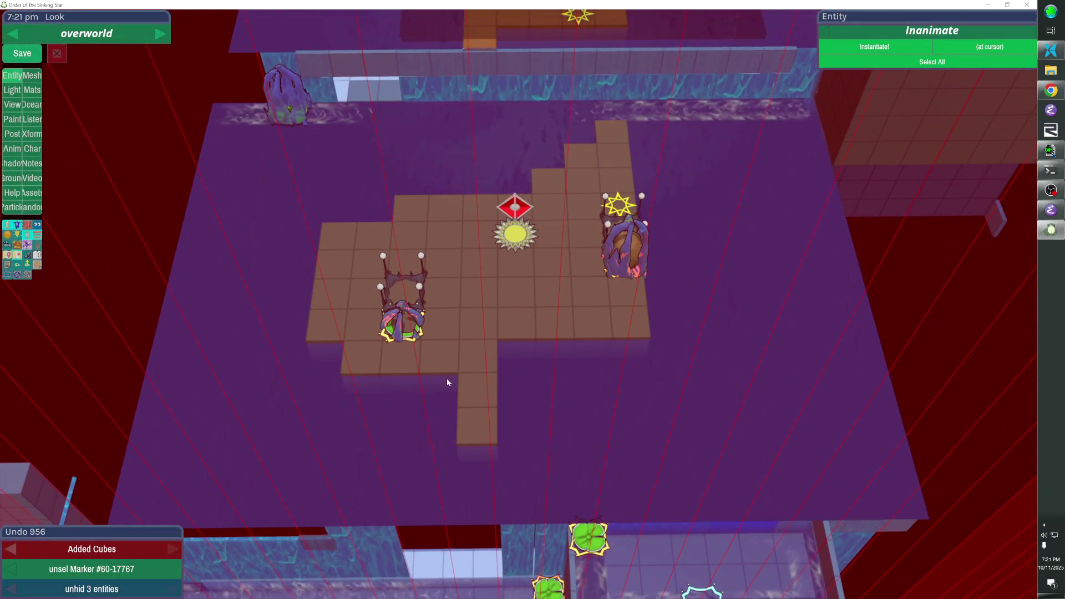
Delete the Freezer entity and remove a row of five floor cubes
{"action": "left_click", "coordinate": [412, 336]}
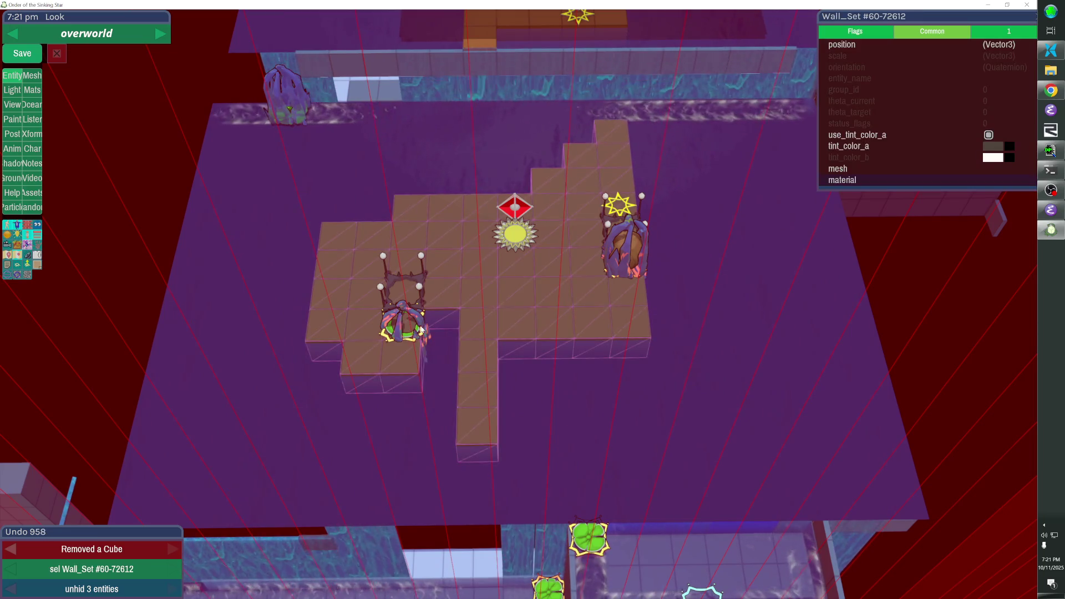
{"action": "left_click", "coordinate": [420, 328]}
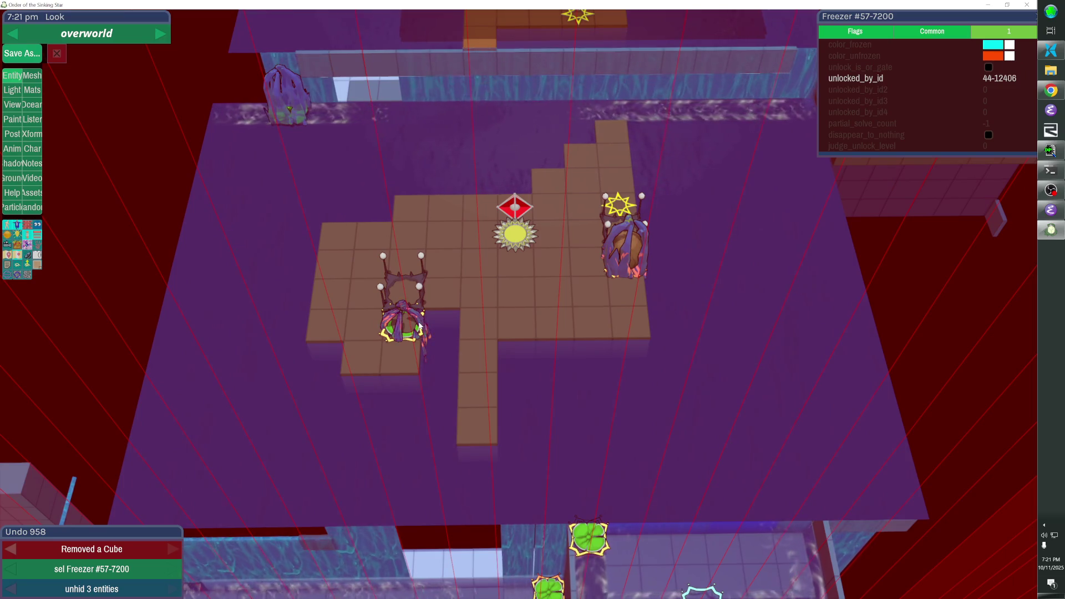
{"action": "key", "text": "Delete"}
{"action": "left_click_drag", "start_coordinate": [465, 329], "coordinate": [603, 331]}
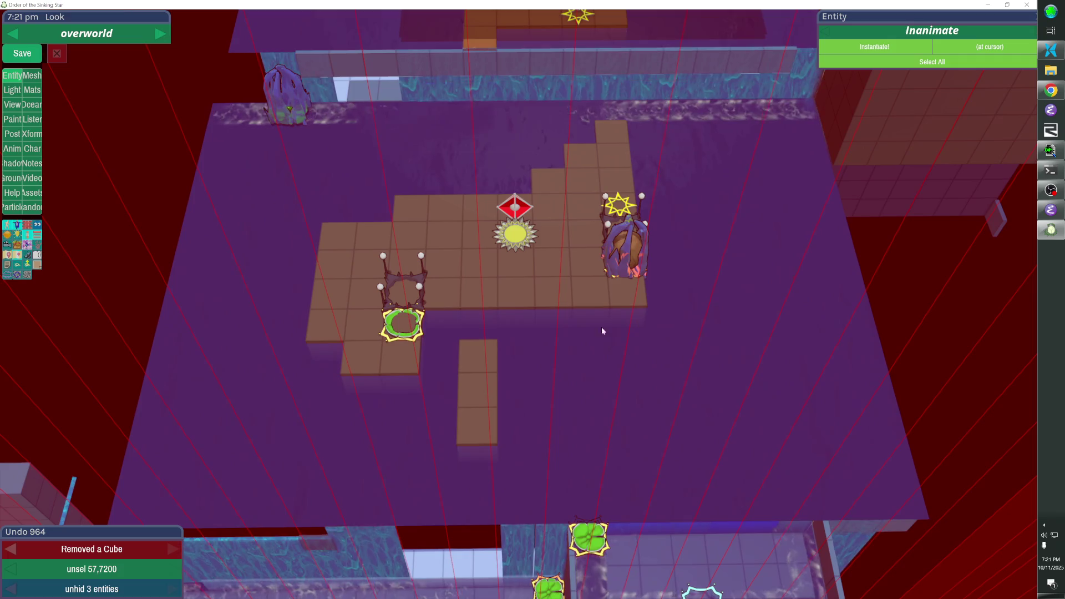
Move the lily pad two tiles right and nudge the activator up one tile
{"action": "left_click", "coordinate": [416, 321]}
{"action": "left_click", "coordinate": [421, 319], "text": "shift"}
{"action": "key", "text": "Right"}
{"action": "key", "text": "Right"}
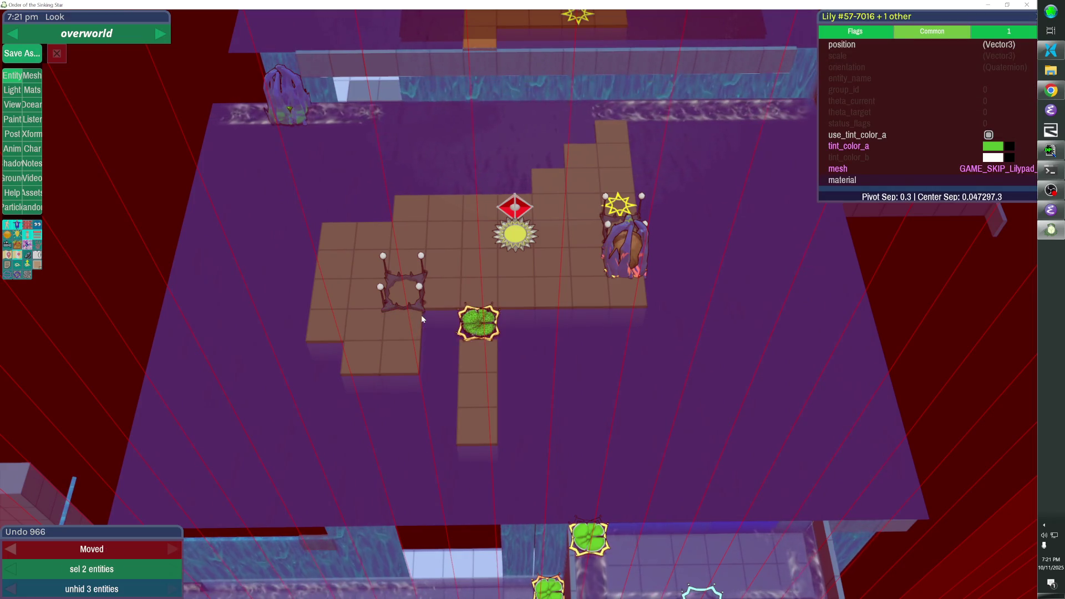
{"action": "left_click", "coordinate": [418, 275]}
{"action": "key", "text": "Up"}
{"action": "key", "text": "Right"}
{"action": "key", "text": "Right"}
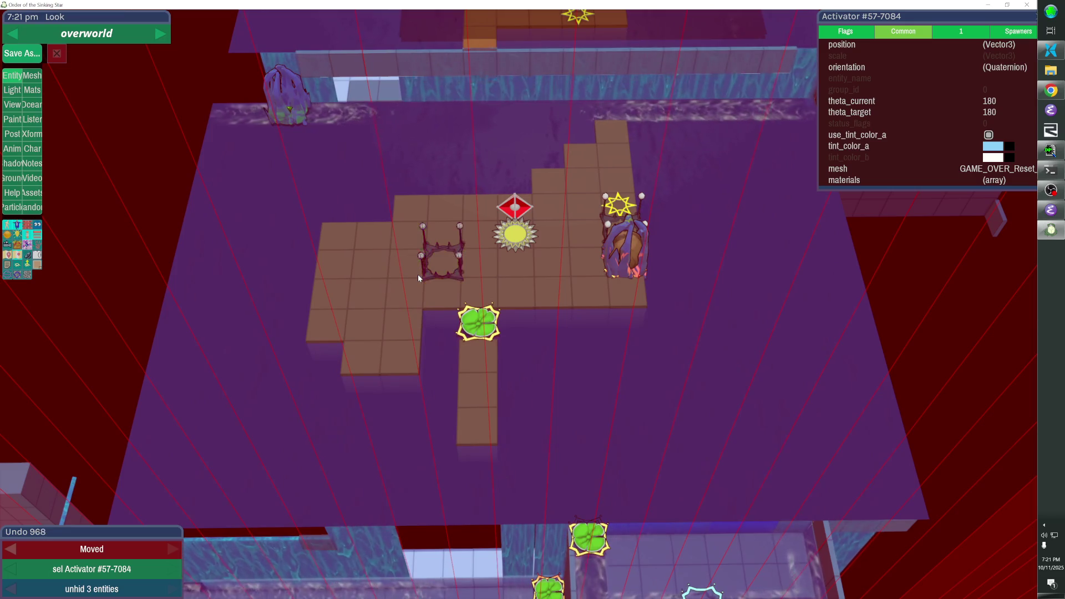
{"action": "key", "text": "Left"}
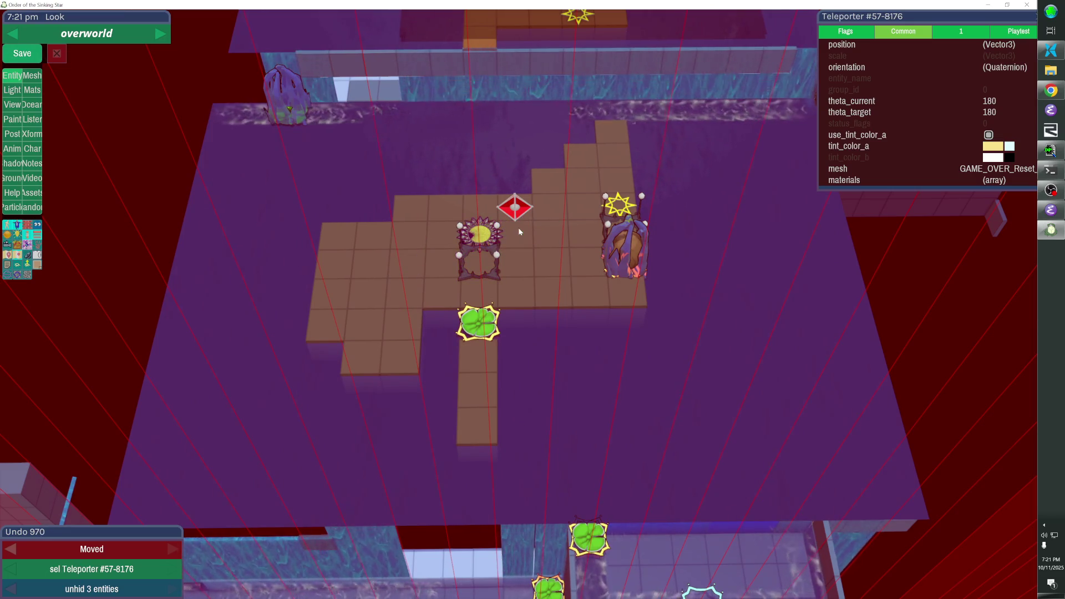
Reshape the island's left side: remove lower-left tiles, fill the notch, add a left-edge strip
{"action": "left_click", "coordinate": [519, 212]}
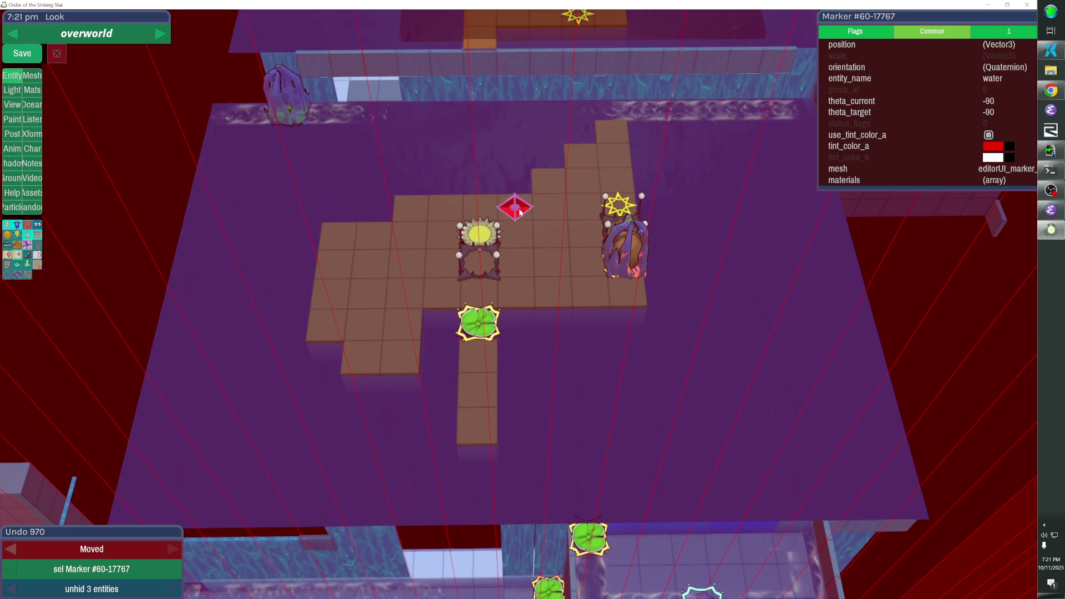
{"action": "left_click", "coordinate": [406, 350]}
{"action": "left_click", "coordinate": [403, 331]}
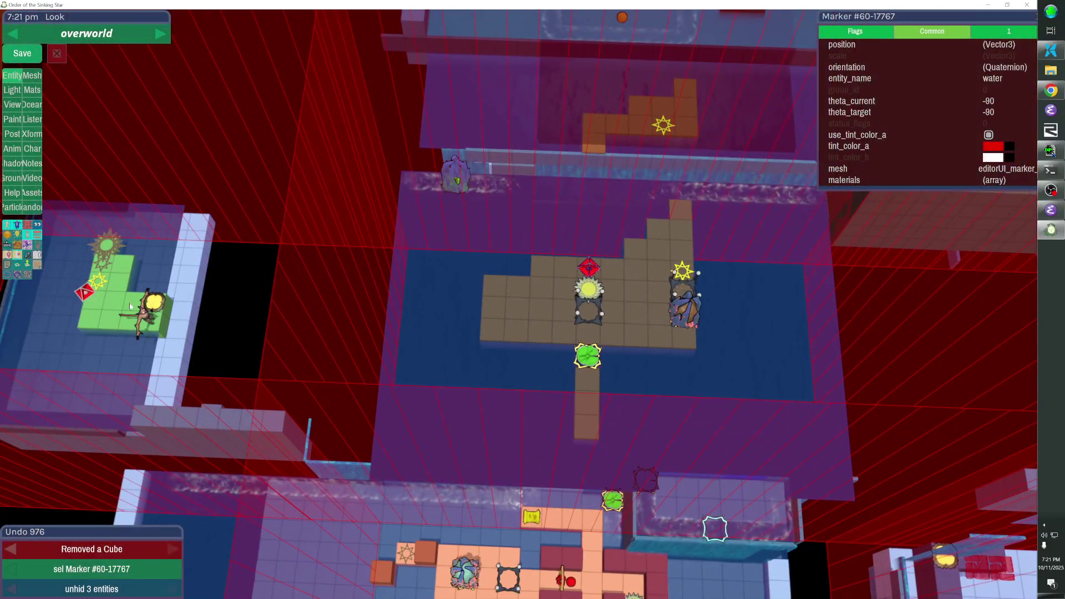
{"action": "left_click_drag", "start_coordinate": [518, 308], "coordinate": [402, 311]}
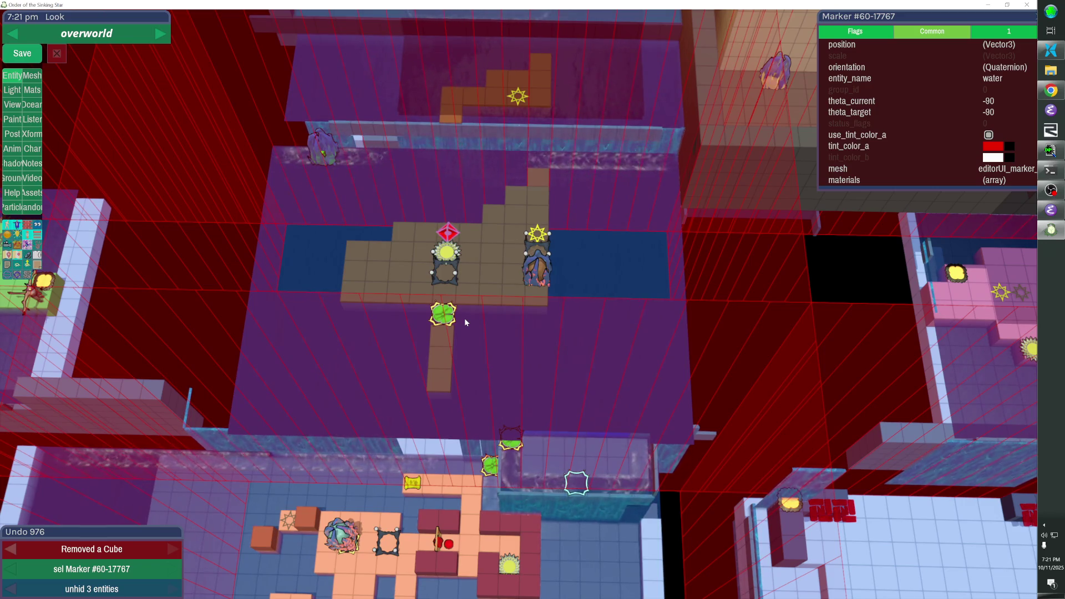
{"action": "key", "text": "w"}
{"action": "key", "text": "a"}
{"action": "key", "text": "s"}
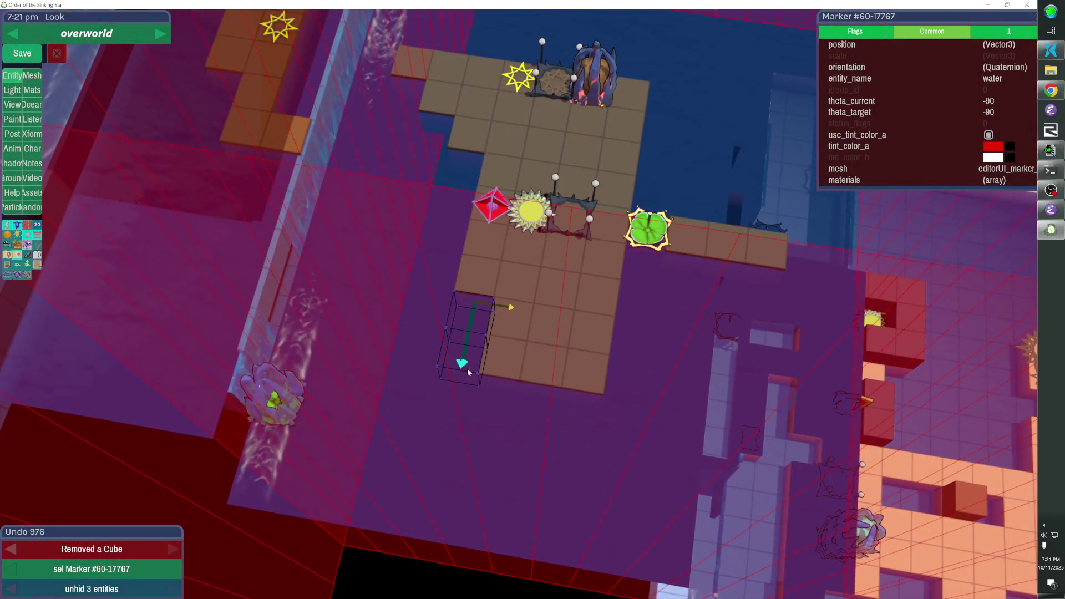
{"action": "left_click", "coordinate": [463, 361]}
{"action": "key", "text": "w"}
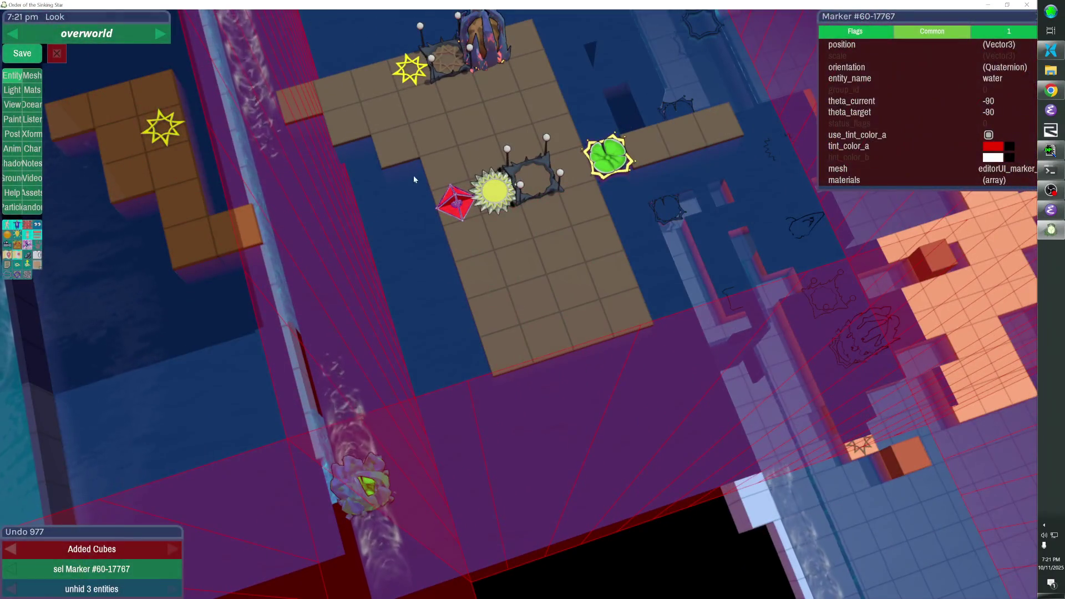
{"action": "left_click", "coordinate": [416, 225]}
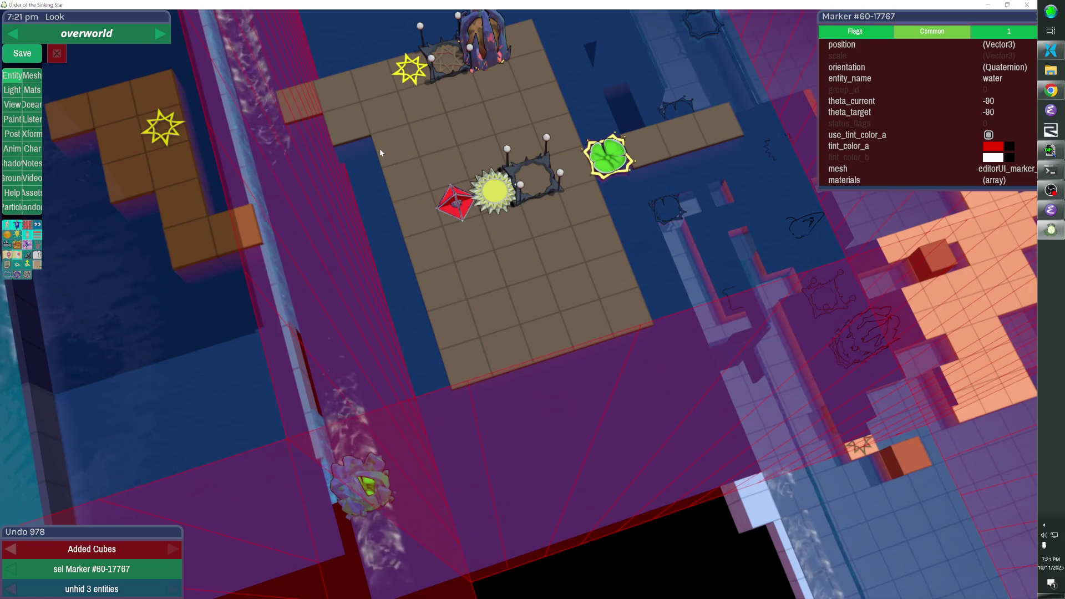
{"action": "key", "text": "q"}
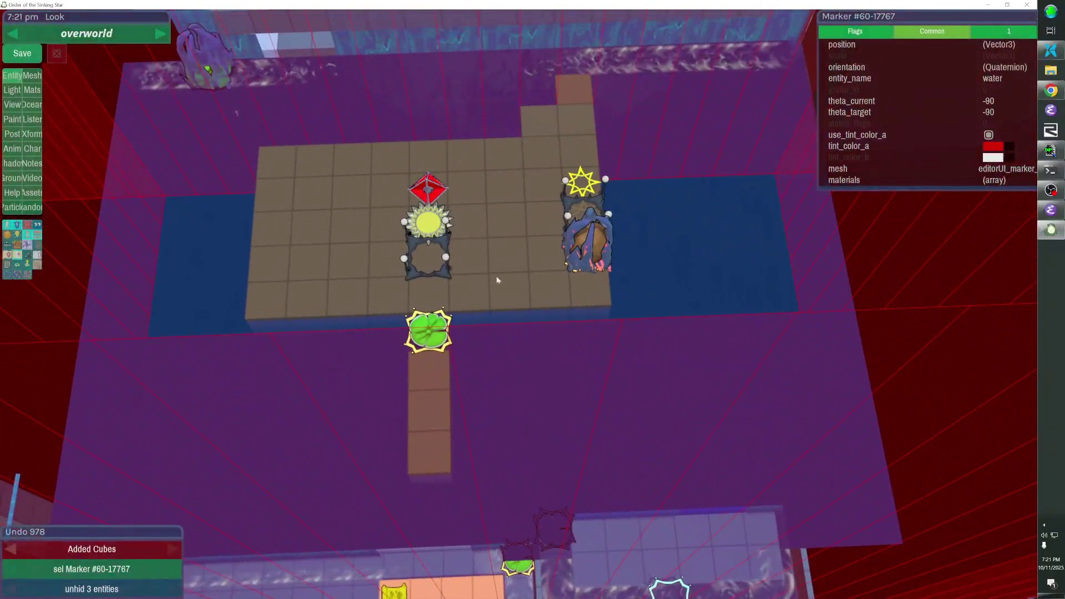
Move the activator, sun and red diamond up one tile
{"action": "left_click", "coordinate": [446, 244]}
{"action": "left_click", "coordinate": [428, 222], "text": "shift"}
{"action": "left_click", "coordinate": [427, 188], "text": "shift"}
{"action": "left_click_drag", "start_coordinate": [431, 223], "coordinate": [430, 190]}
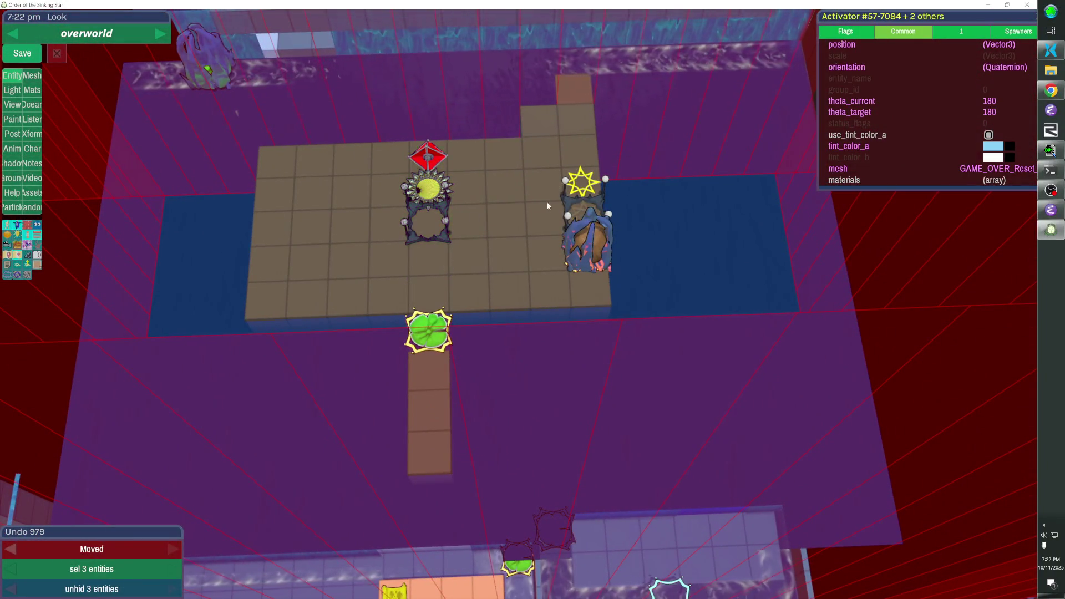
Shift the star level entrance and its stacked objects two tiles left
{"action": "left_click", "coordinate": [582, 185]}
{"action": "left_click", "coordinate": [572, 205], "text": "shift"}
{"action": "left_click", "coordinate": [588, 244], "text": "shift"}
{"action": "left_click", "coordinate": [579, 272], "text": "shift"}
{"action": "left_click", "coordinate": [574, 270], "text": "shift"}
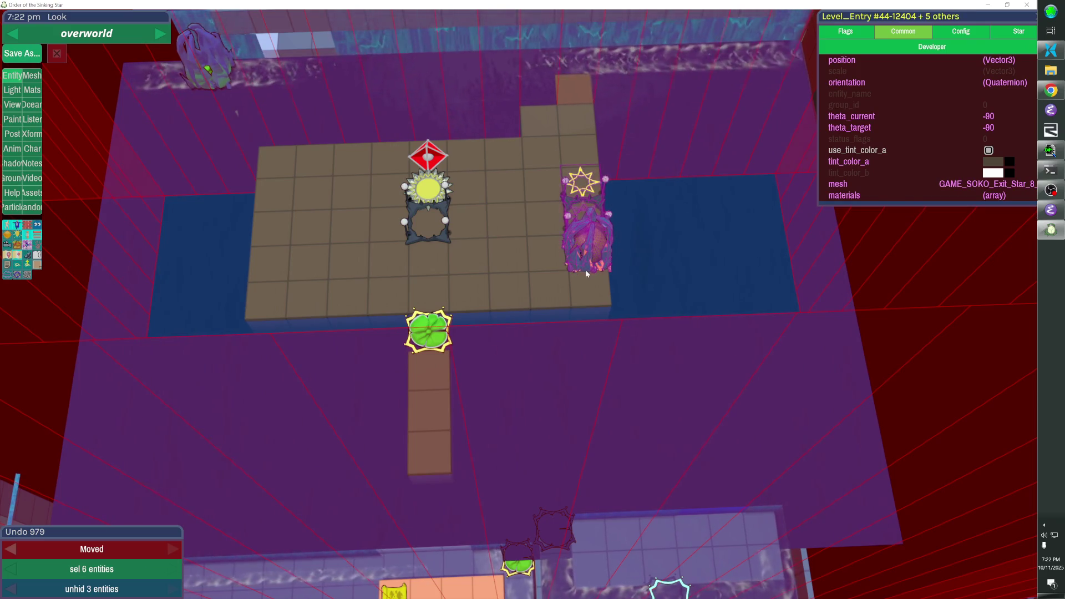
{"action": "key", "text": "Left"}
{"action": "key", "text": "Left"}
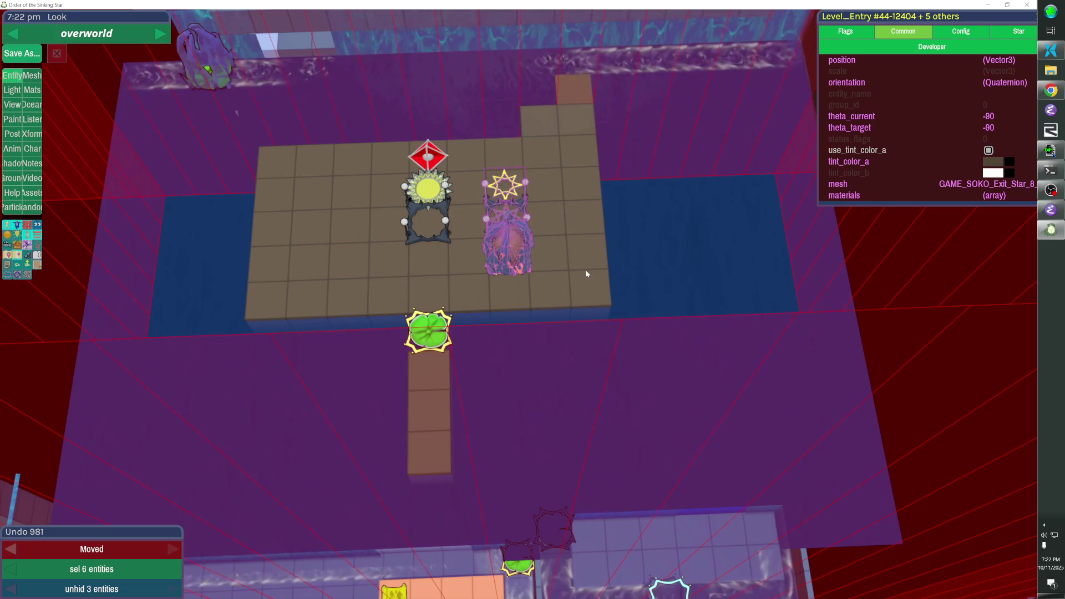
{"action": "key", "text": "Left"}
{"action": "key", "text": "Left"}
{"action": "key", "text": "Left"}
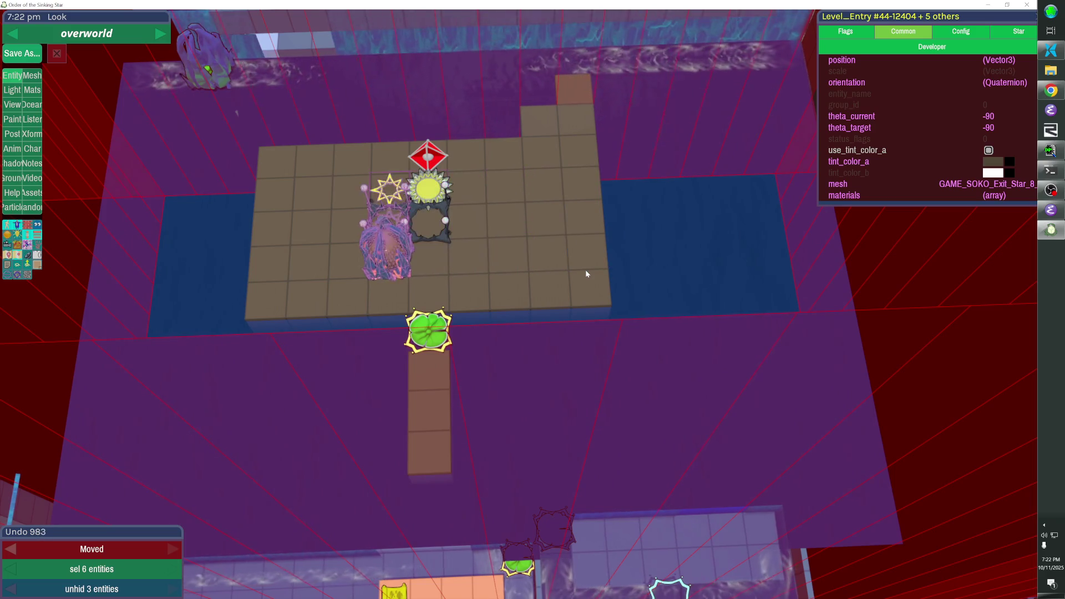
{"action": "left_click", "coordinate": [562, 292]}
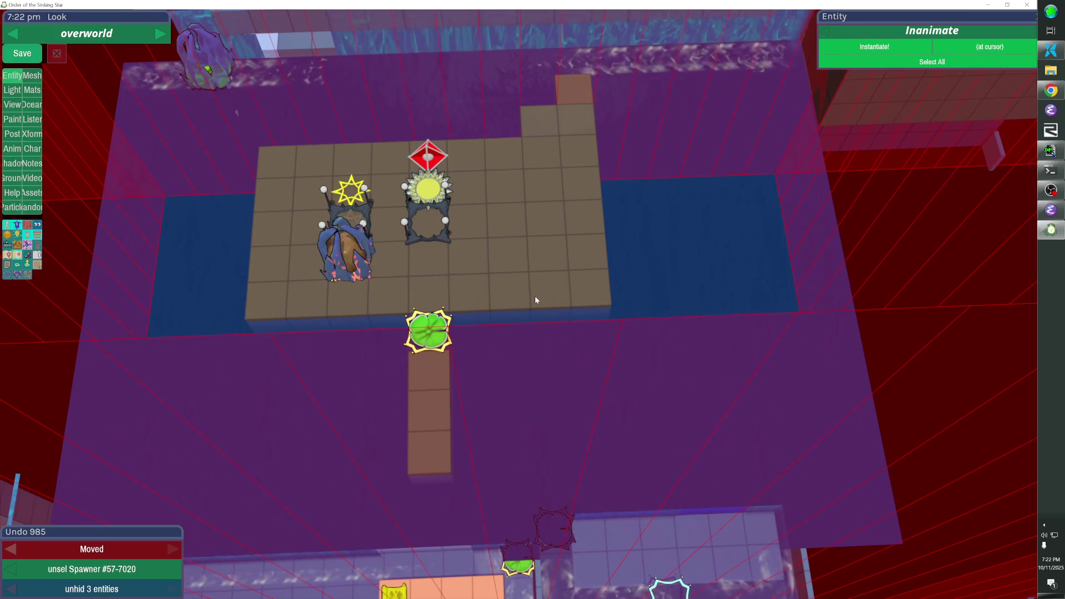
Remove three floor cubes on the right side and move the star stack up one tile
{"action": "left_click", "coordinate": [544, 286]}
{"action": "left_click", "coordinate": [490, 270]}
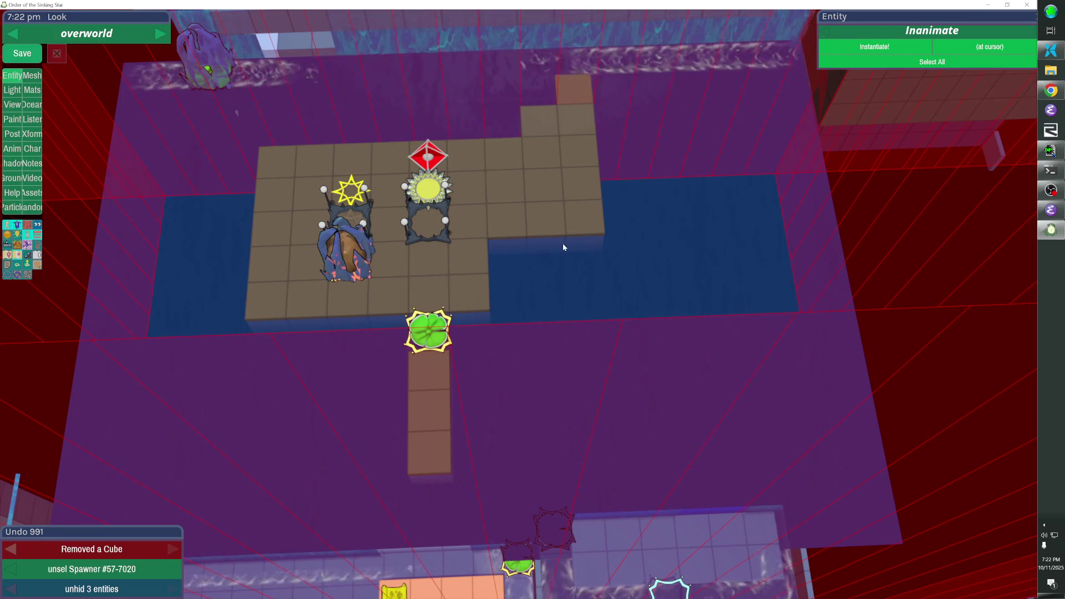
{"action": "left_click", "coordinate": [471, 266]}
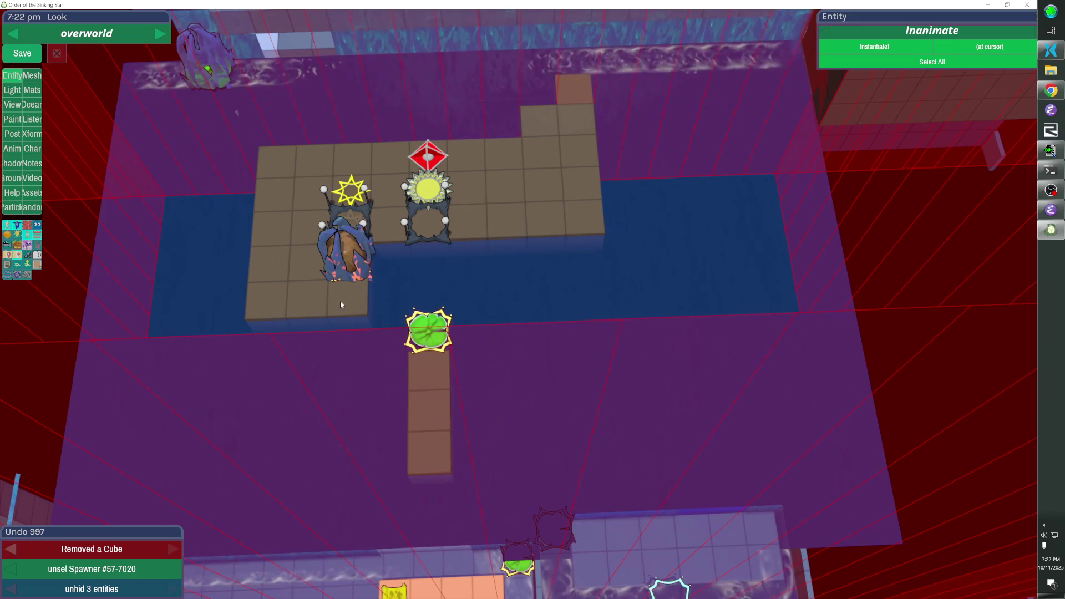
{"action": "left_click_drag", "start_coordinate": [322, 280], "coordinate": [370, 259]}
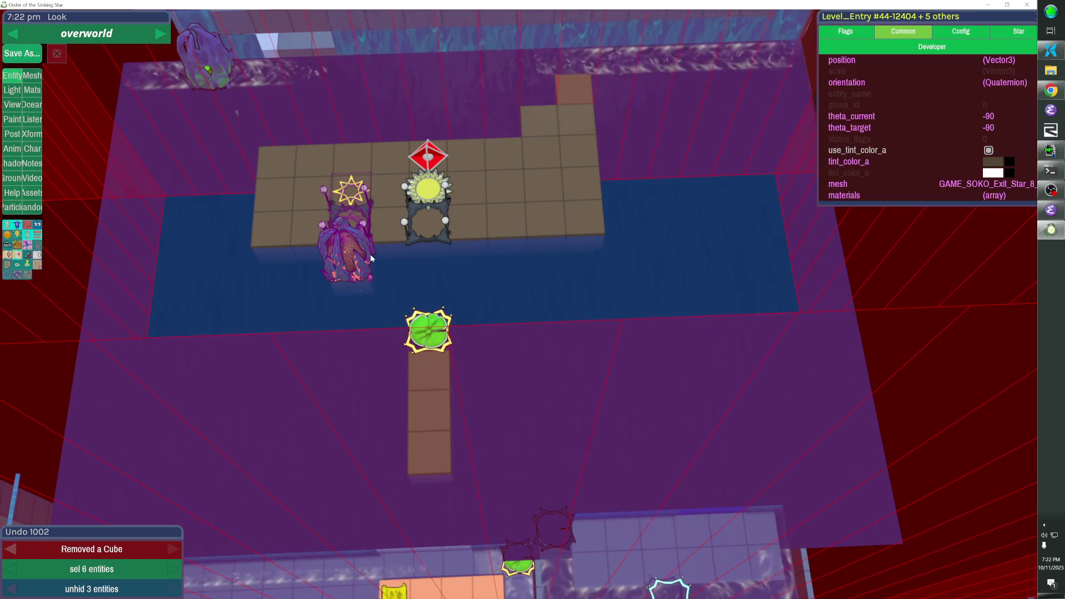
{"action": "left_click", "coordinate": [371, 254]}
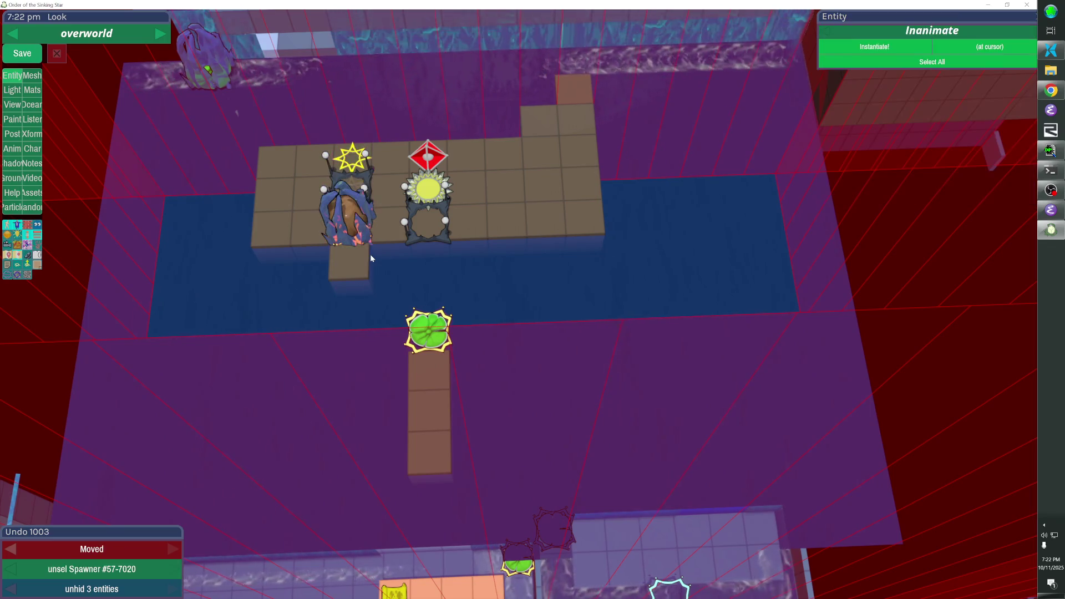
Place the lily pad one step into the water beside the sun
{"action": "left_click", "coordinate": [440, 315]}
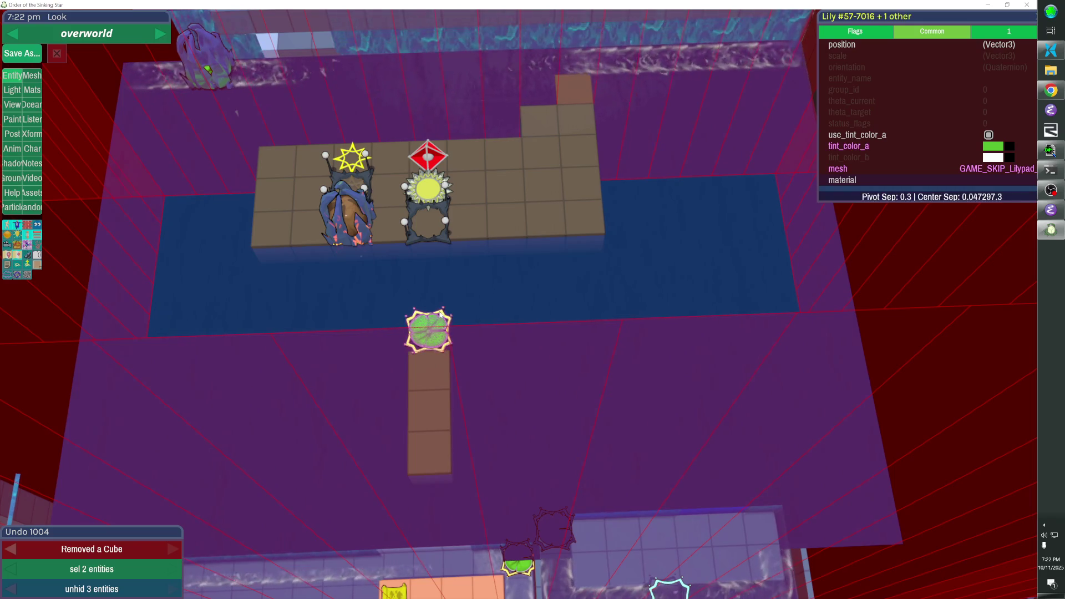
{"action": "key", "text": "Up"}
{"action": "key", "text": "Down"}
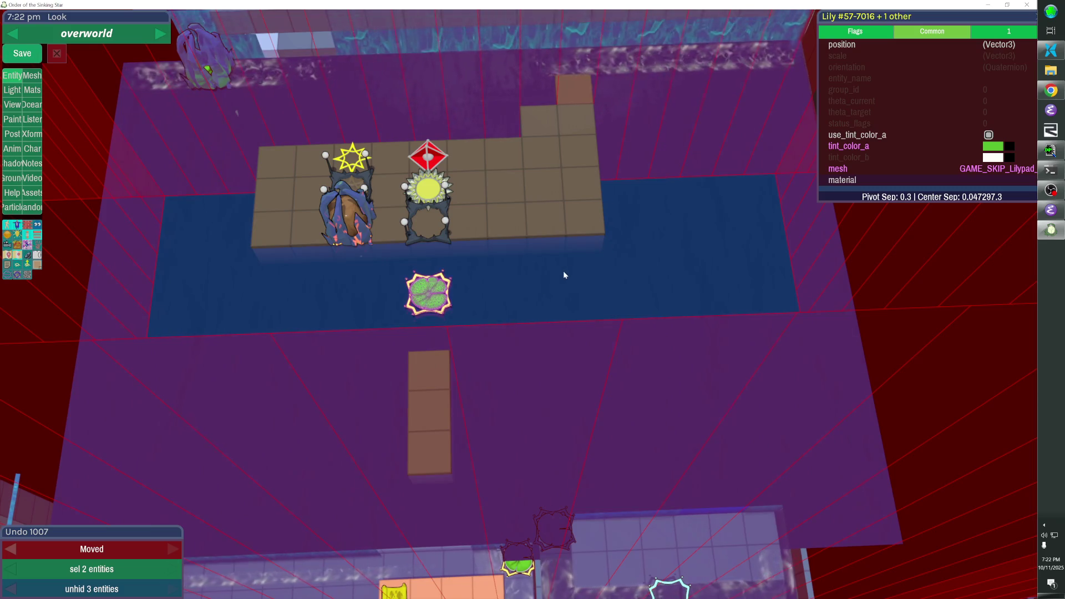
{"action": "mouse_move", "coordinate": [368, 210]}
{"action": "left_mouse_down"}
{"action": "mouse_move", "coordinate": [455, 239]}
{"action": "mouse_move", "coordinate": [541, 308]}
{"action": "left_mouse_up"}
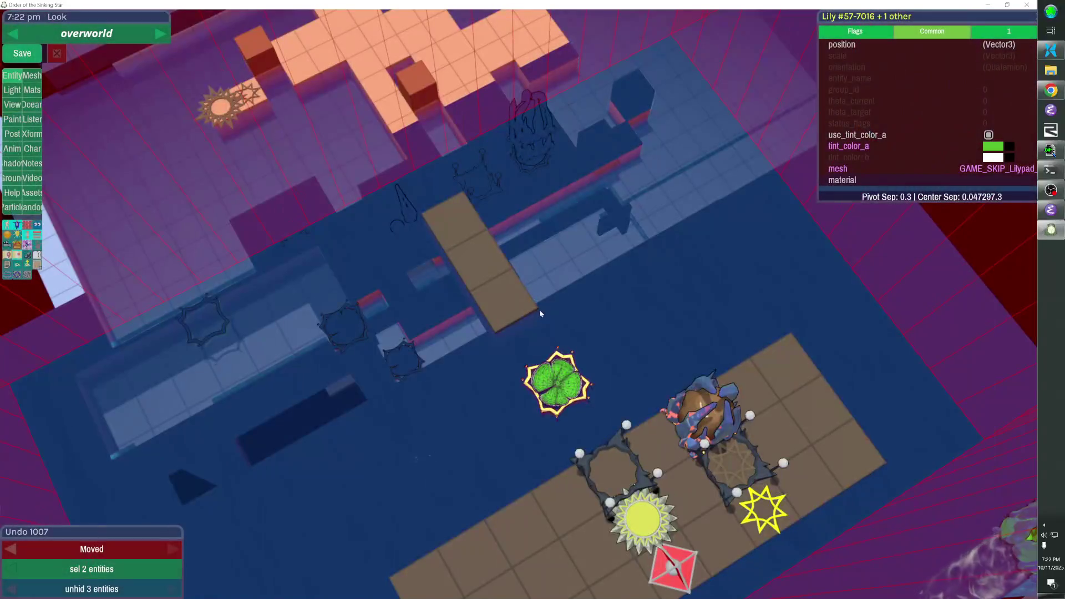
{"action": "left_click_drag", "start_coordinate": [452, 226], "coordinate": [519, 306]}
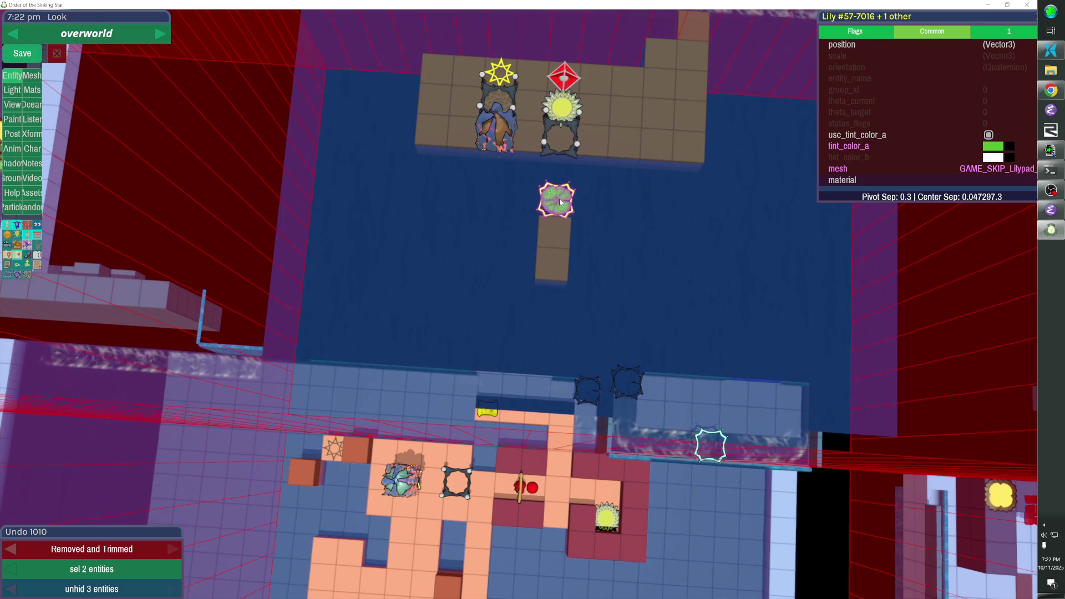
Move the lily pad and path down one tile and fill a new block of floor below the island
{"action": "left_click", "coordinate": [557, 216]}
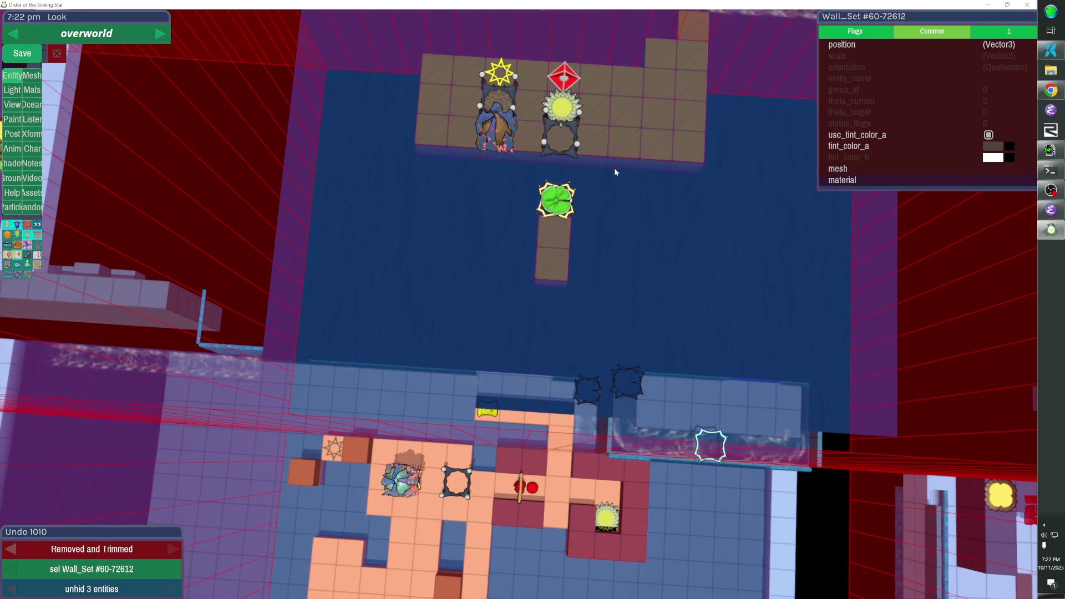
{"action": "left_click", "coordinate": [563, 231], "text": "shift"}
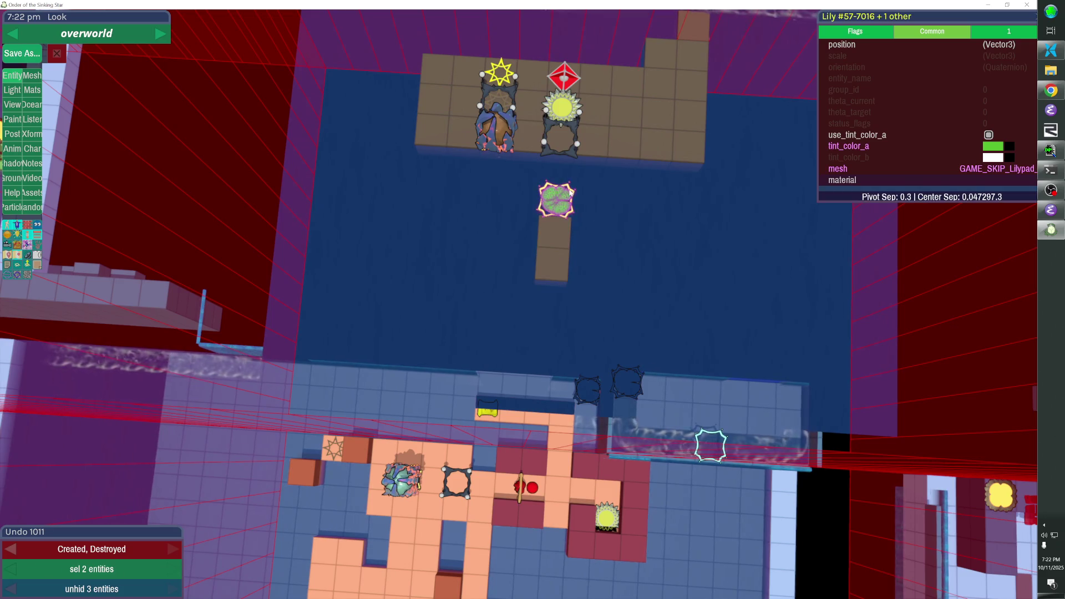
{"action": "key", "text": "Down"}
{"action": "key", "text": "Down"}
{"action": "mouse_move", "coordinate": [416, 149]}
{"action": "left_mouse_down"}
{"action": "mouse_move", "coordinate": [535, 150]}
{"action": "mouse_move", "coordinate": [696, 205]}
{"action": "mouse_move", "coordinate": [693, 232]}
{"action": "left_mouse_up"}
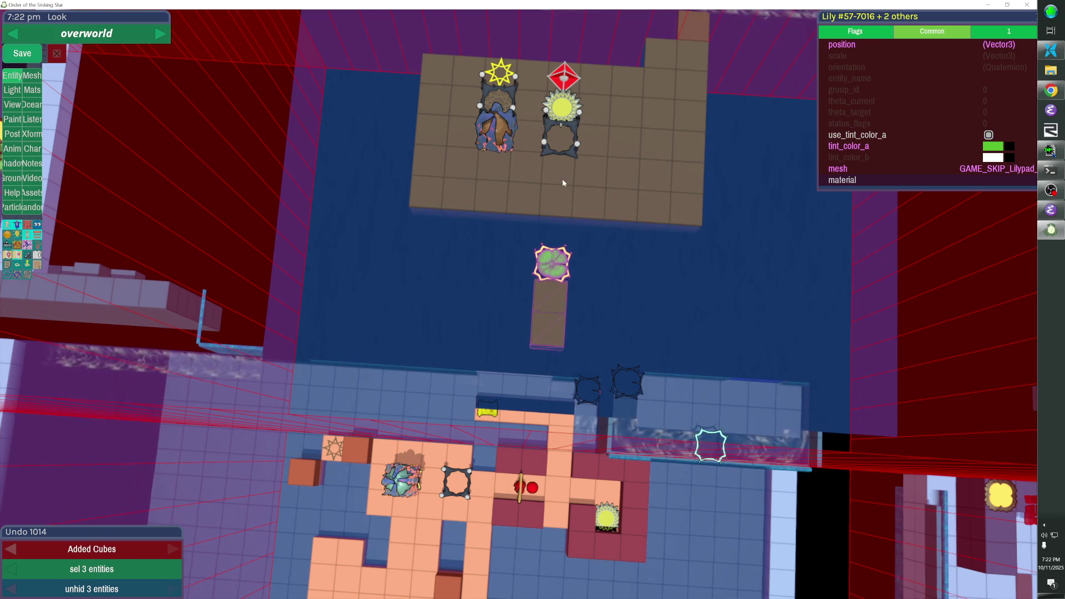
{"action": "left_click", "coordinate": [513, 119]}
Hide the rock and star to check underneath, then bring them back
{"action": "left_click", "coordinate": [503, 76], "text": "shift"}
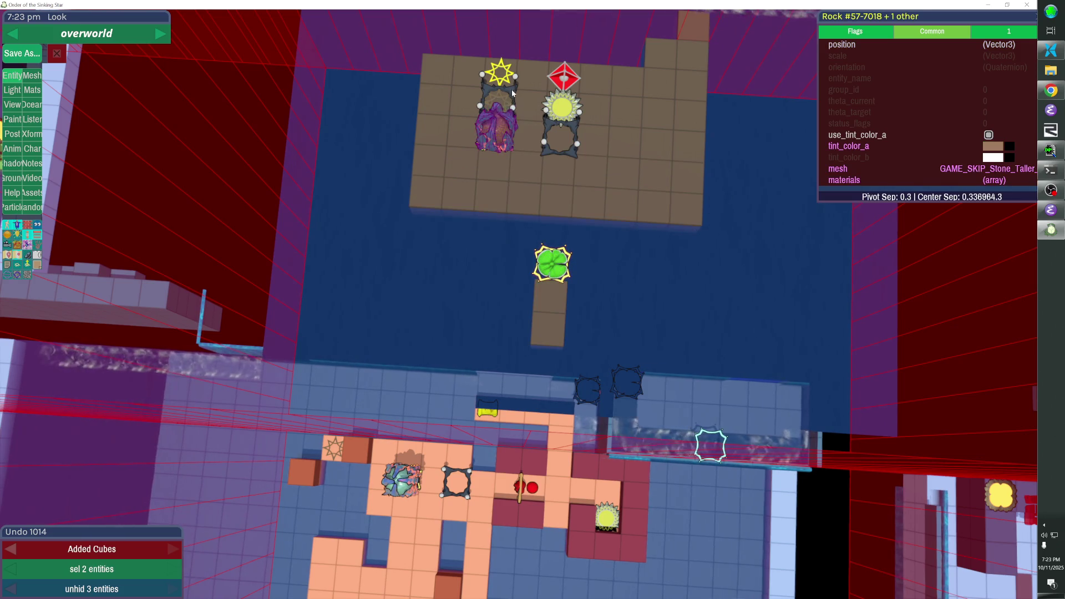
{"action": "key", "text": "h"}
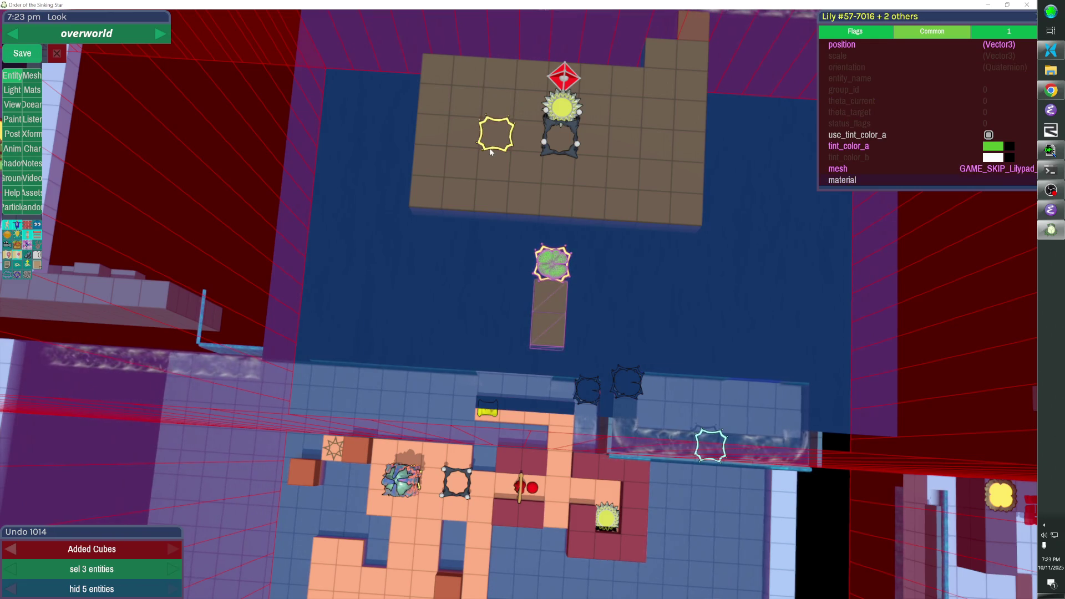
{"action": "key", "text": "Tab"}
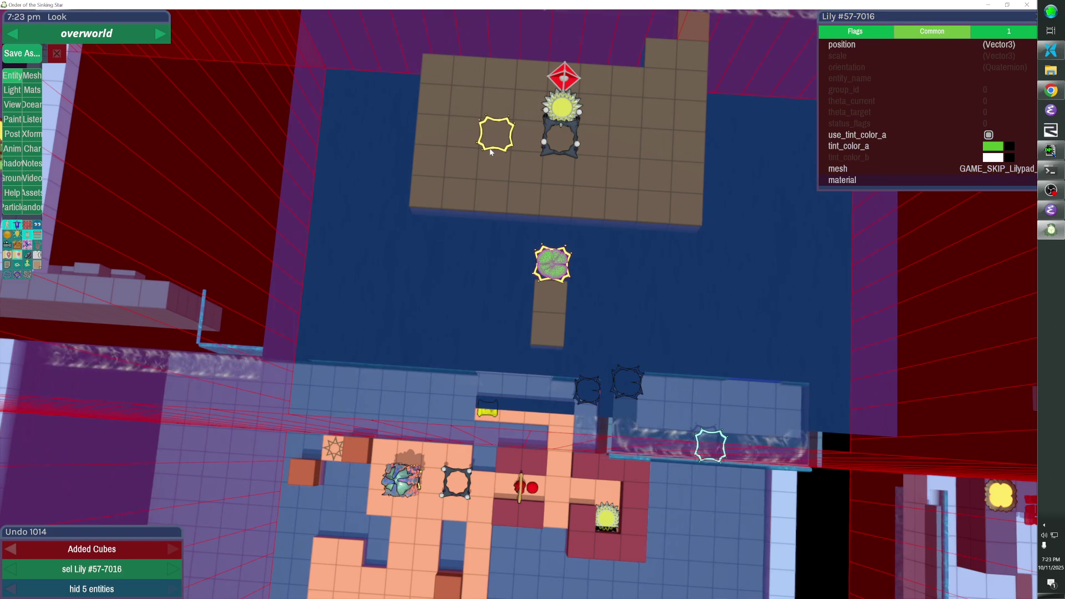
{"action": "left_click", "coordinate": [490, 152], "text": "shift"}
{"action": "key", "text": "Tab"}
{"action": "key", "text": "Tab"}
{"action": "key", "text": "Tab"}
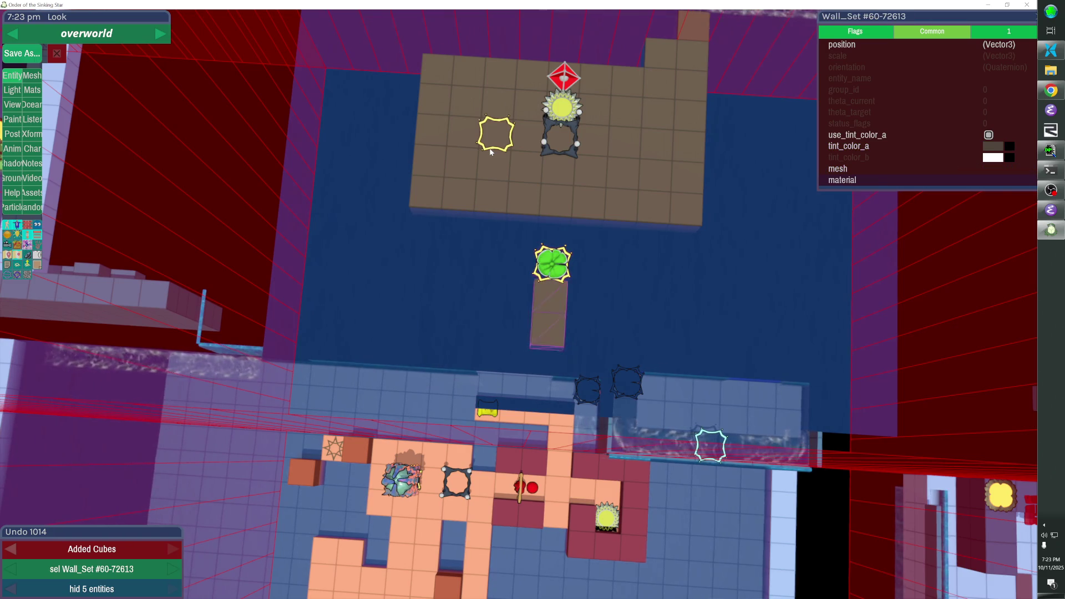
{"action": "key", "text": "Tab"}
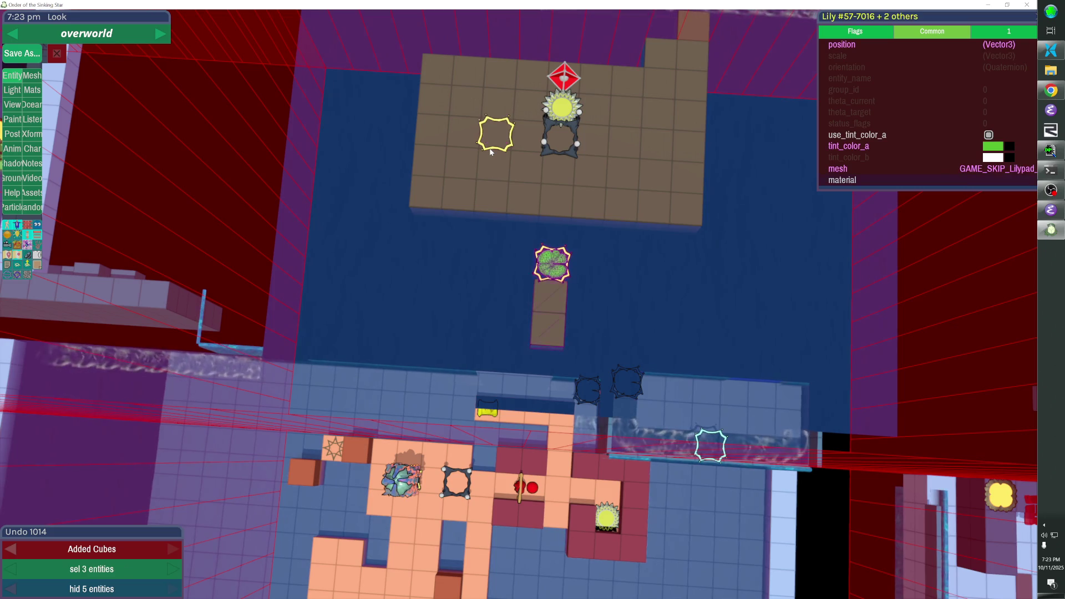
{"action": "key", "text": "alt+h"}
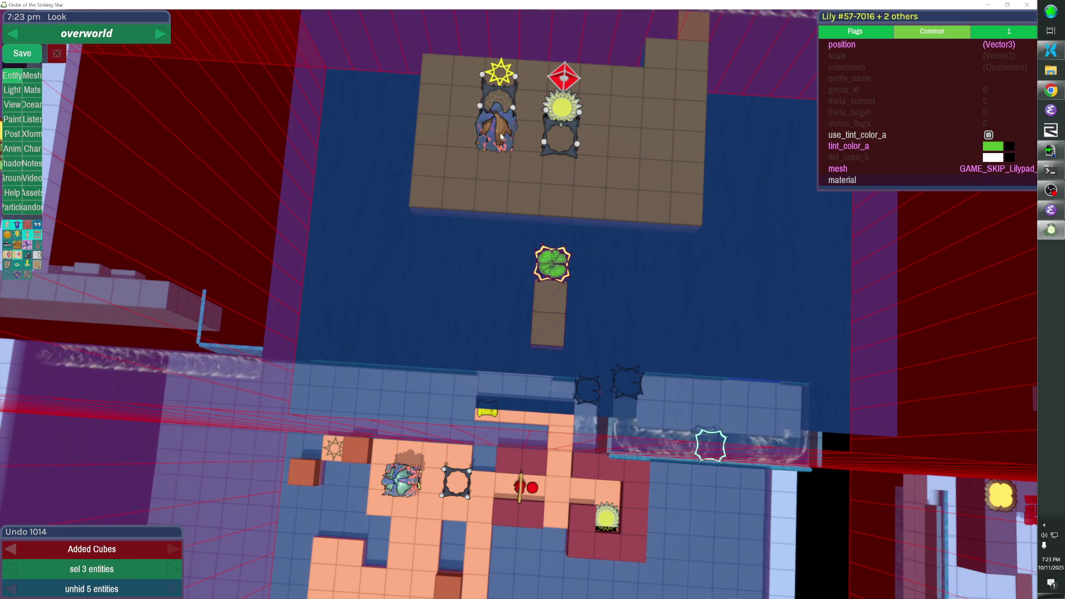
Undo the last two changes, unhide the spawner and select it with the star stack
{"action": "left_click", "coordinate": [506, 141]}
{"action": "key", "text": "shift"}
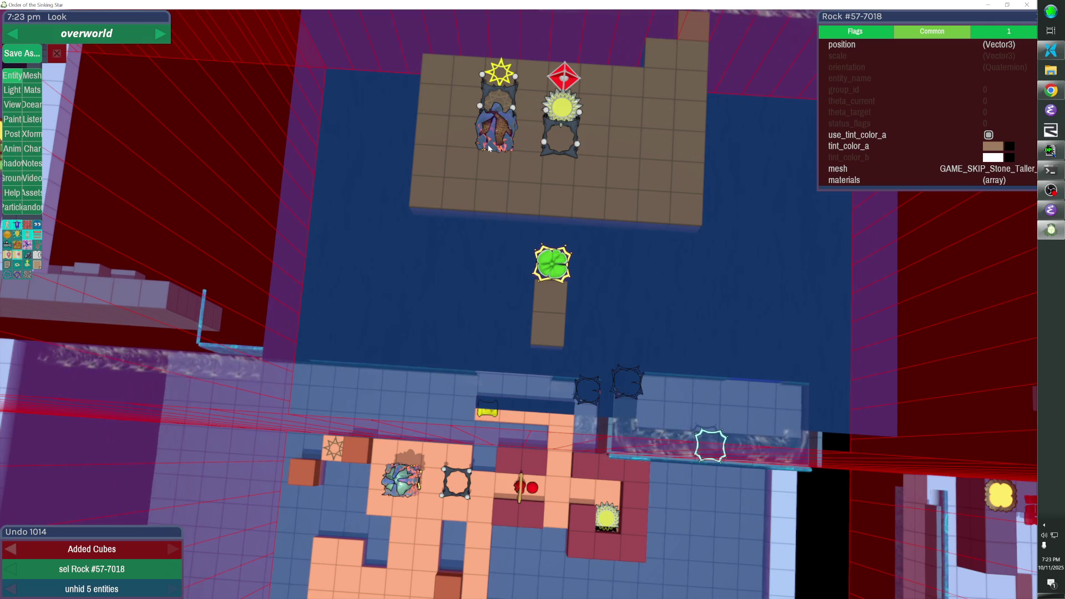
{"action": "key", "text": "ctrl+z"}
{"action": "key", "text": "ctrl+z"}
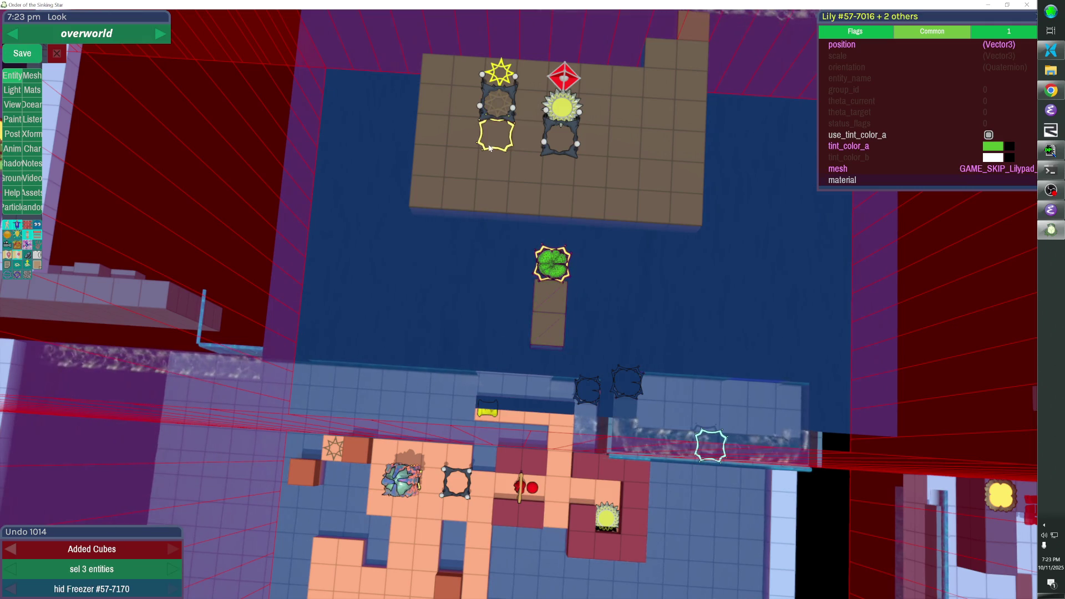
{"action": "key", "text": "alt+h"}
{"action": "left_click", "coordinate": [488, 138], "text": "shift"}
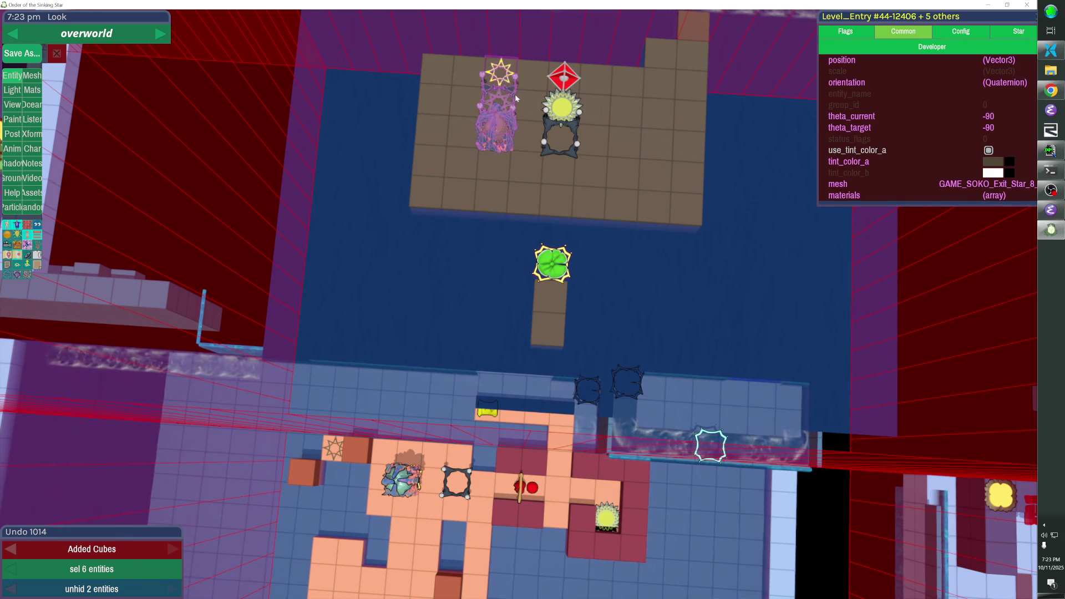
Nudge the star and spawner stack down one tile, then deselect the spawner frame
{"action": "key", "text": "Down"}
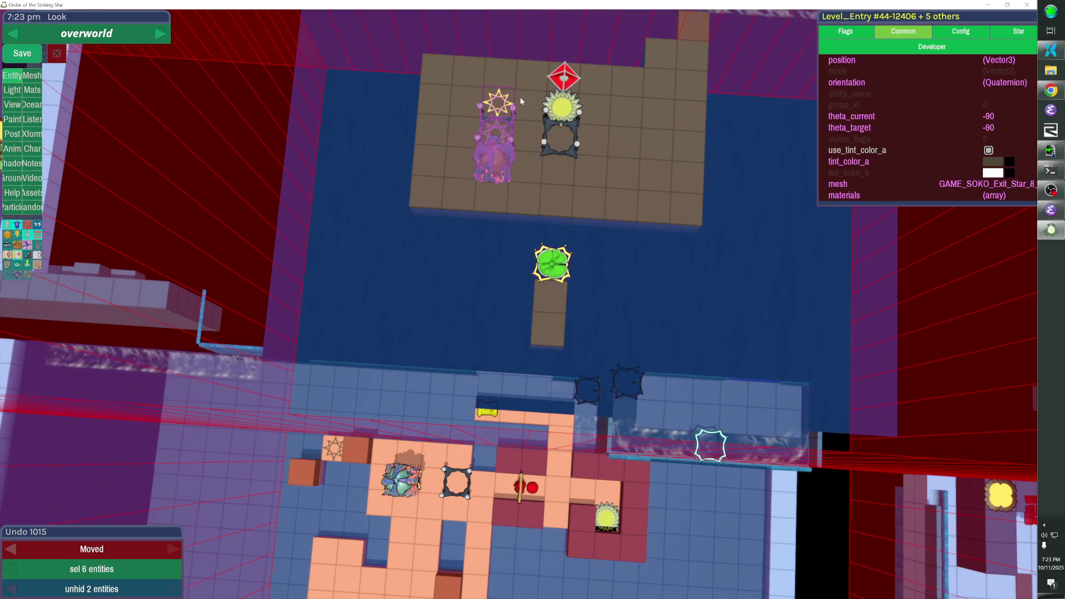
{"action": "key", "text": "Escape"}
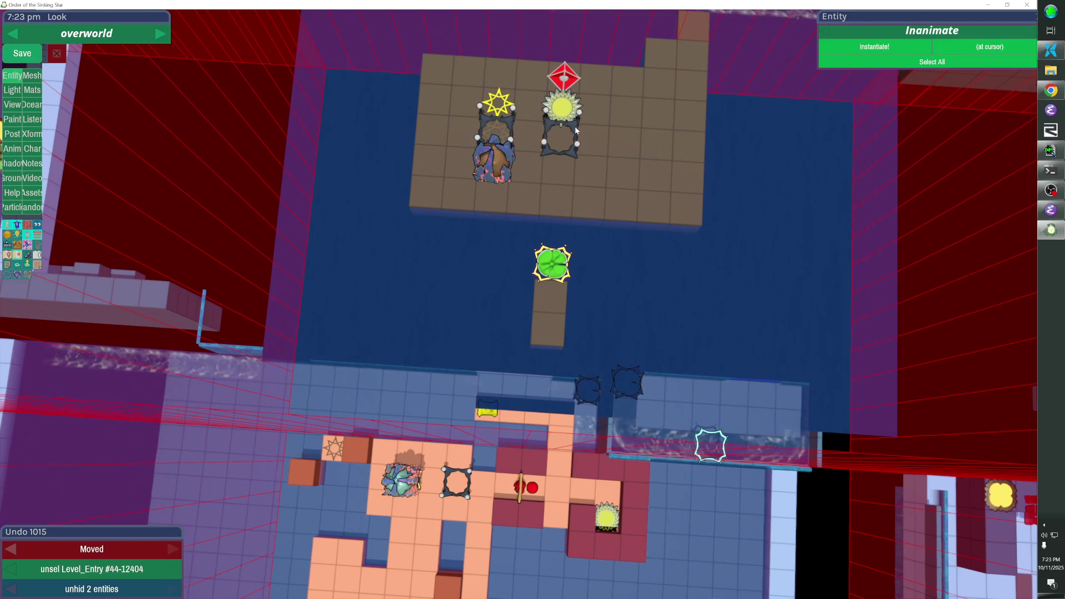
{"action": "left_click", "coordinate": [575, 130]}
{"action": "key", "text": "Escape"}
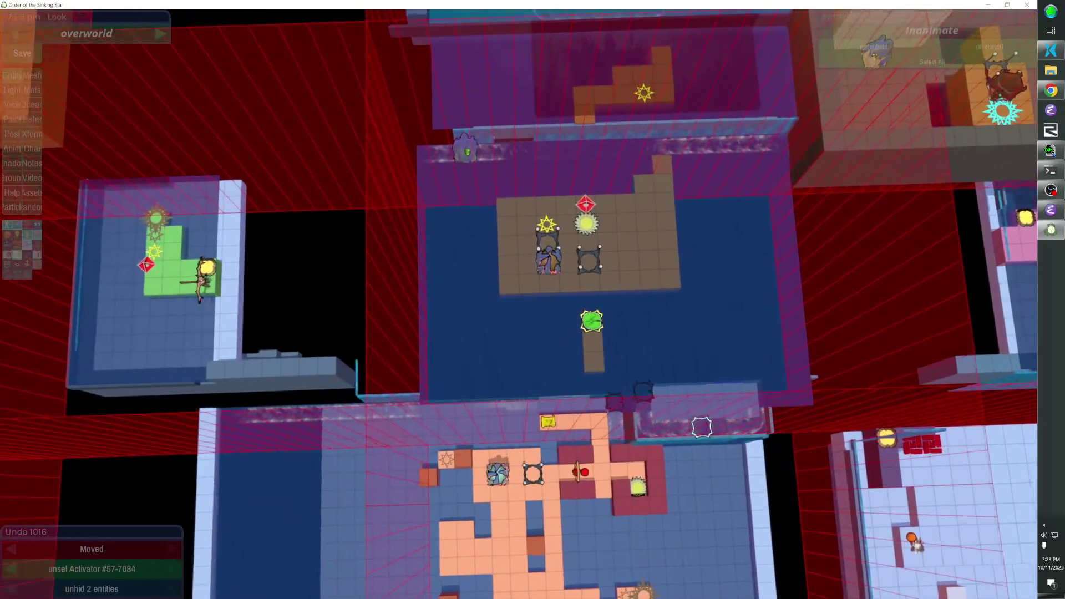
{"action": "key", "text": "Delete"}
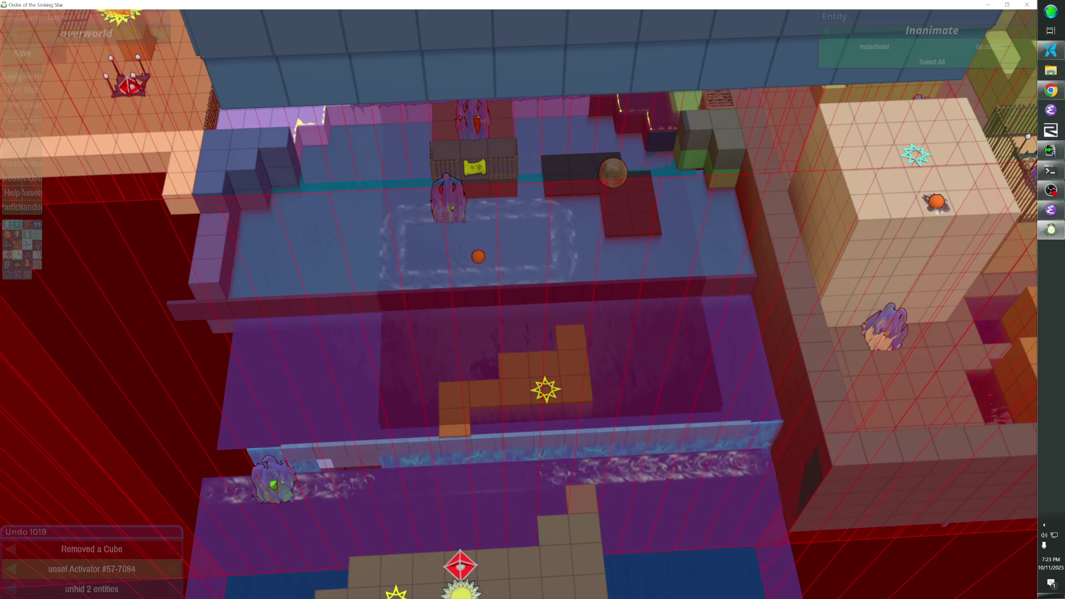
With floor and ocean hidden, shift the puzzle pieces and red marker one tile right
{"action": "key", "text": "h"}
{"action": "key", "text": "h"}
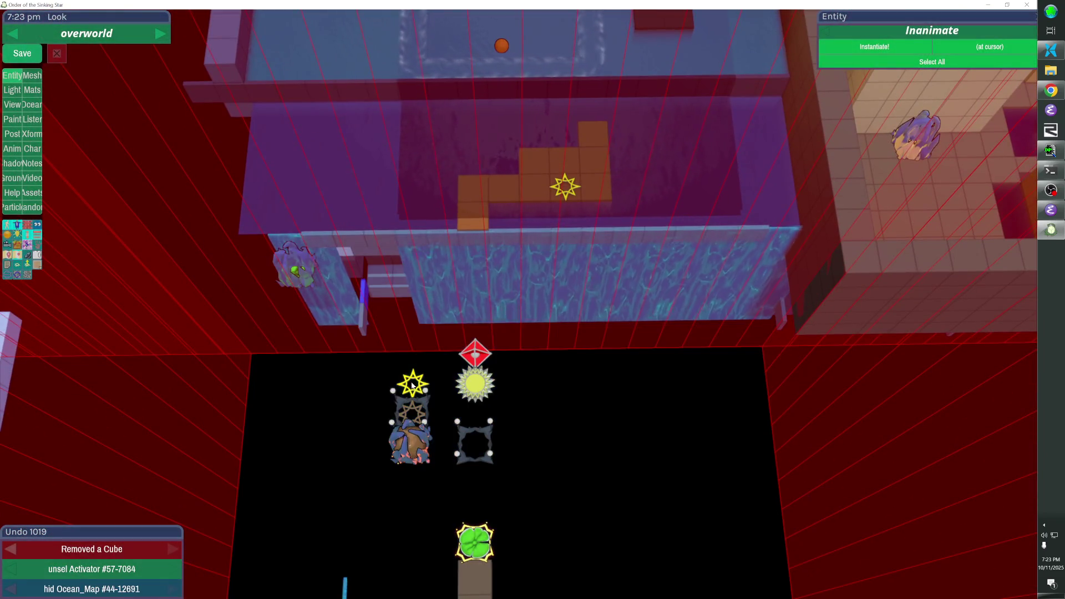
{"action": "left_click_drag", "start_coordinate": [381, 355], "coordinate": [562, 488]}
{"action": "key", "text": "Right"}
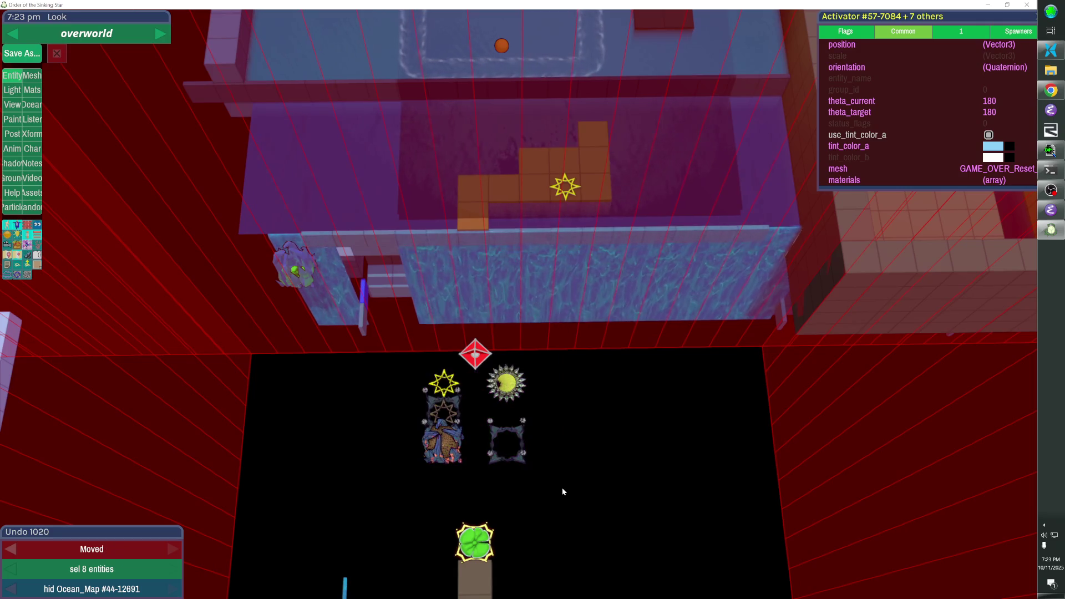
{"action": "left_click", "coordinate": [475, 353]}
{"action": "key", "text": "shift+h"}
{"action": "key", "text": "Right"}
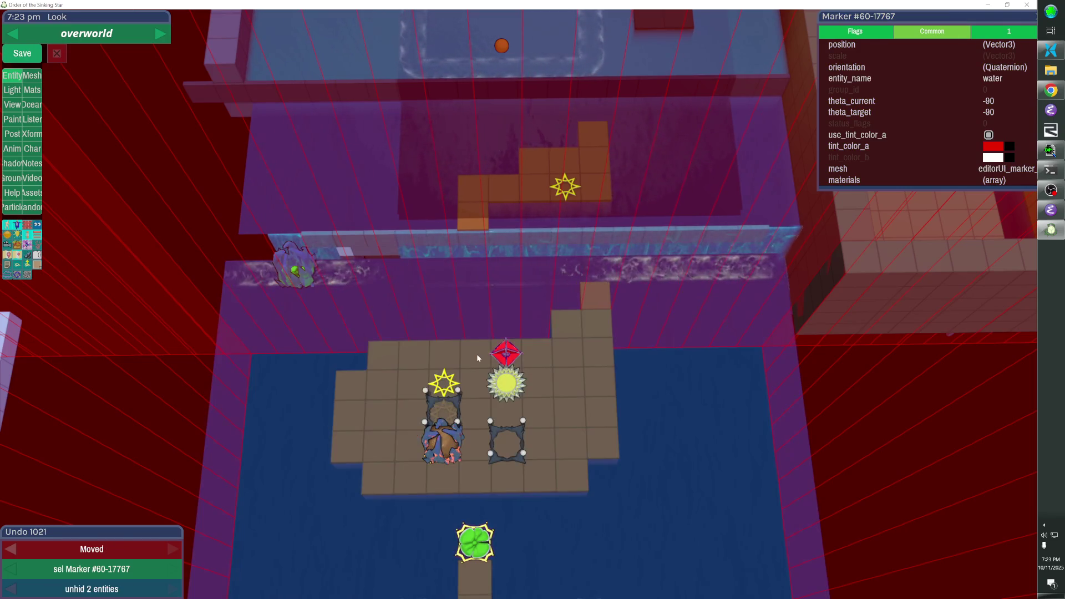
{"action": "key", "text": "Escape"}
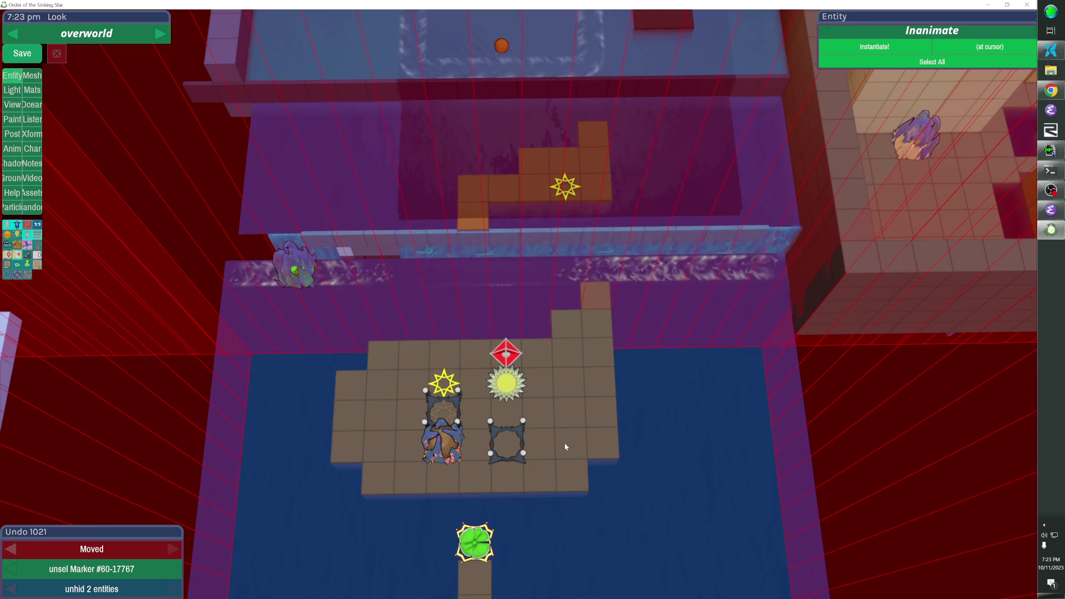
Remove five floor cubes from the left edge and add a row along the lower right
{"action": "left_click", "coordinate": [379, 365]}
{"action": "left_click", "coordinate": [348, 388]}
{"action": "left_click", "coordinate": [346, 417]}
{"action": "left_click", "coordinate": [345, 444]}
{"action": "left_click", "coordinate": [380, 477]}
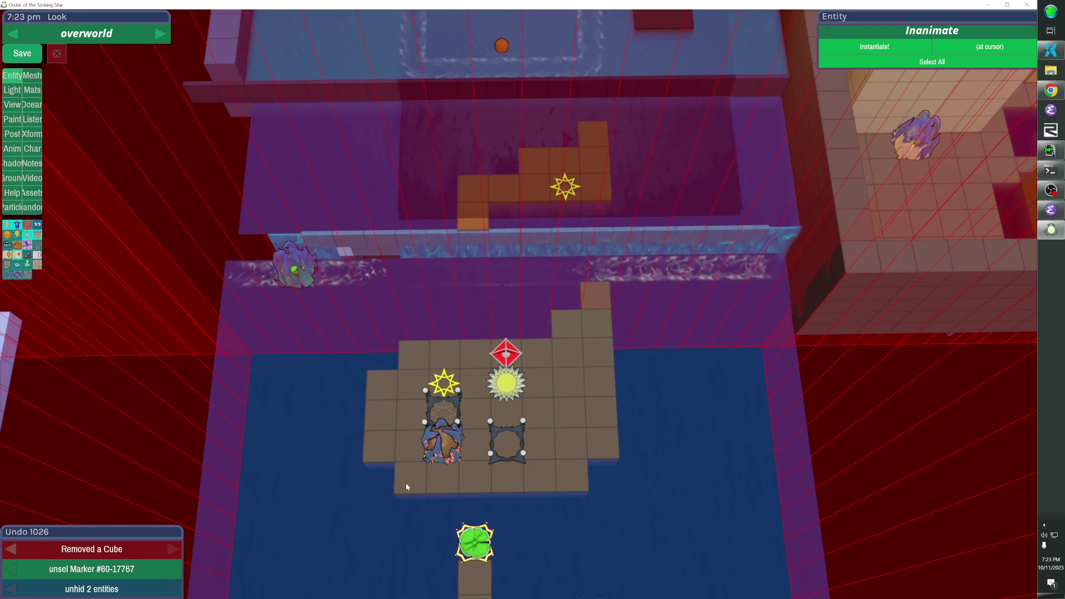
{"action": "left_click_drag", "start_coordinate": [610, 492], "coordinate": [532, 492]}
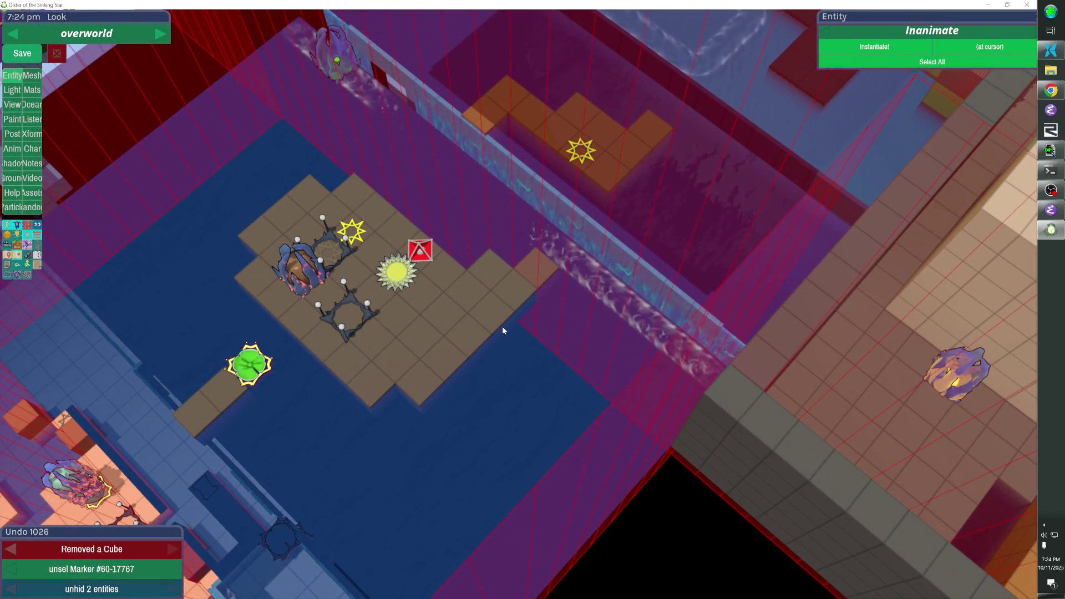
{"action": "mouse_move", "coordinate": [491, 339]}
{"action": "left_mouse_down"}
{"action": "mouse_move", "coordinate": [441, 397]}
{"action": "mouse_move", "coordinate": [421, 402]}
{"action": "left_mouse_up"}
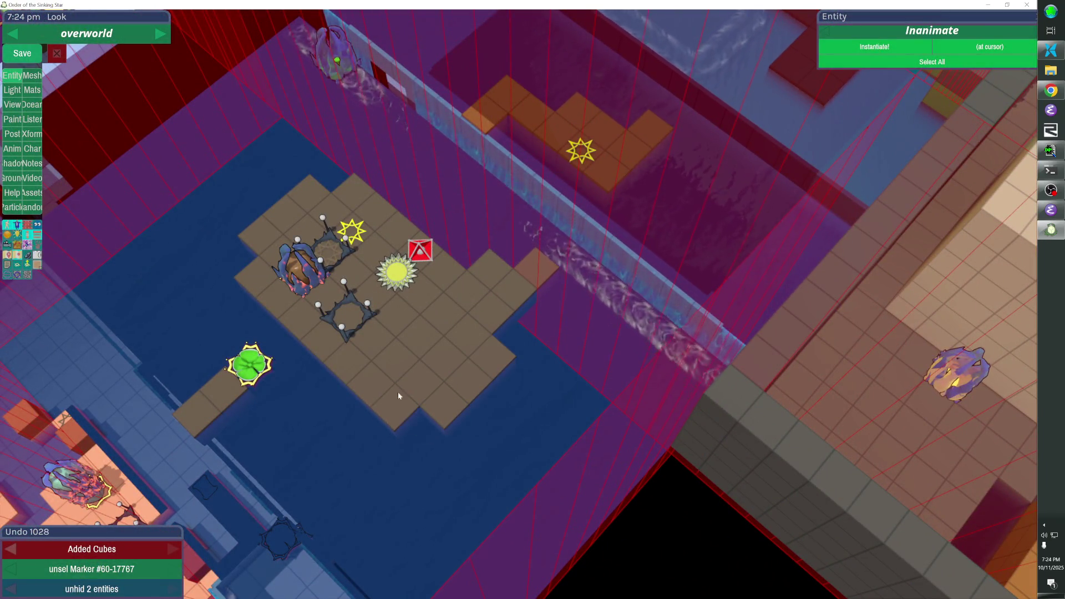
Inspect the reshaped island from above and select the surrounding ocean
{"action": "mouse_move", "coordinate": [497, 284]}
{"action": "left_mouse_down"}
{"action": "mouse_move", "coordinate": [532, 283]}
{"action": "mouse_move", "coordinate": [518, 303]}
{"action": "left_mouse_up"}
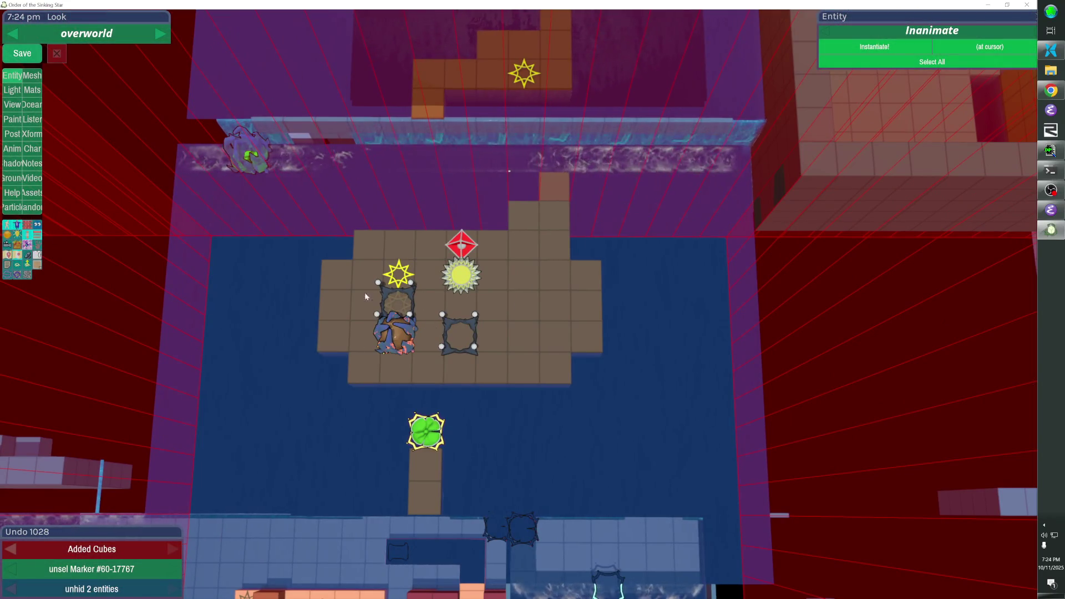
{"action": "mouse_move", "coordinate": [500, 360]}
{"action": "left_mouse_down"}
{"action": "mouse_move", "coordinate": [543, 350]}
{"action": "mouse_move", "coordinate": [508, 308]}
{"action": "left_mouse_up"}
{"action": "scroll", "coordinate": [505, 326], "scroll_direction": "down", "scroll_amount": 5}
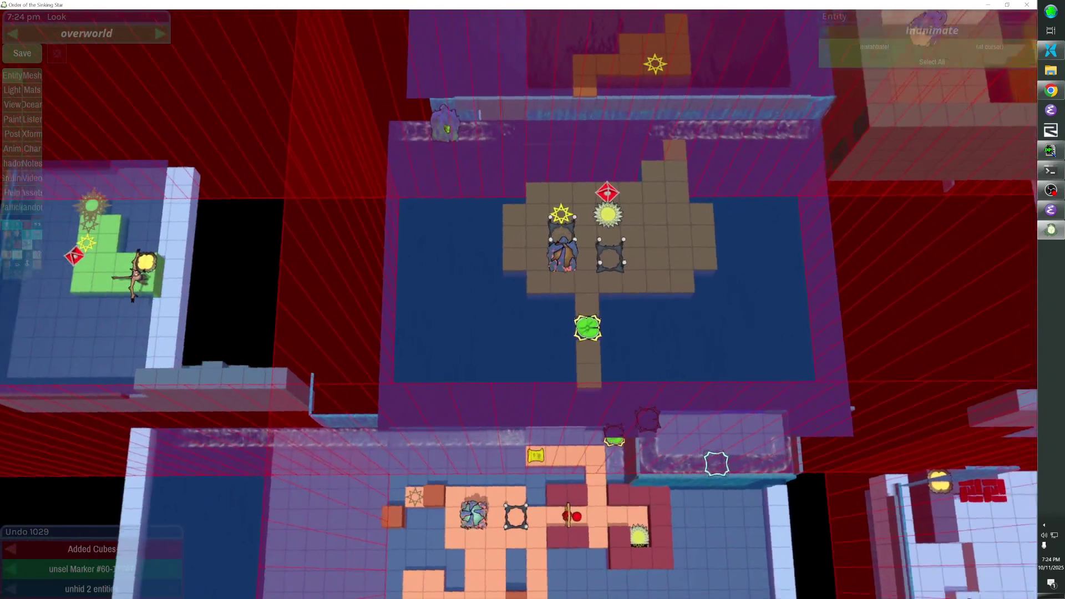
{"action": "left_click_drag", "start_coordinate": [527, 311], "coordinate": [555, 296]}
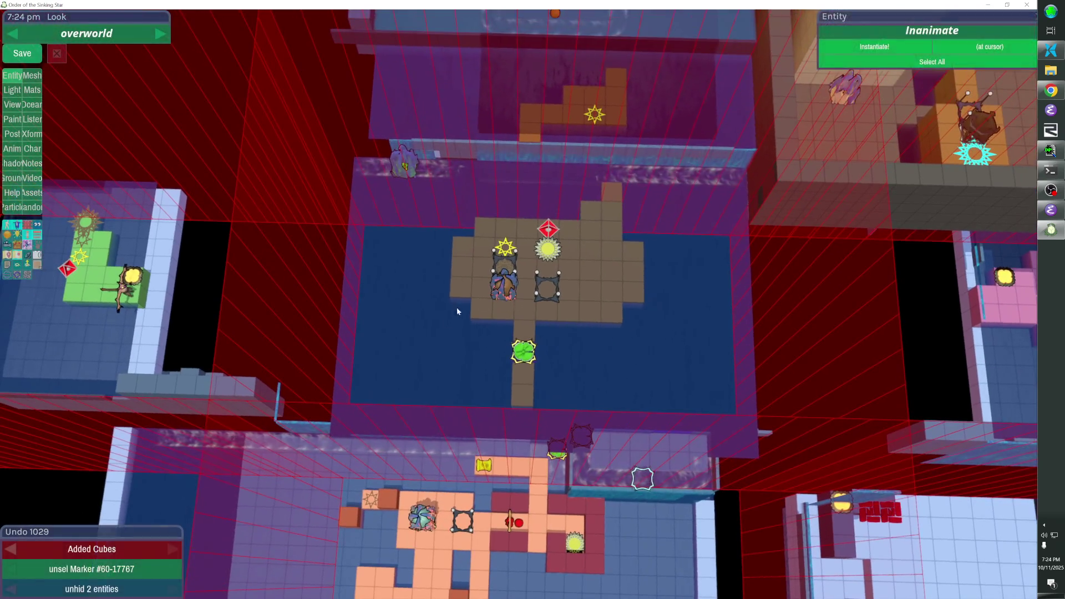
{"action": "left_click", "coordinate": [442, 332]}
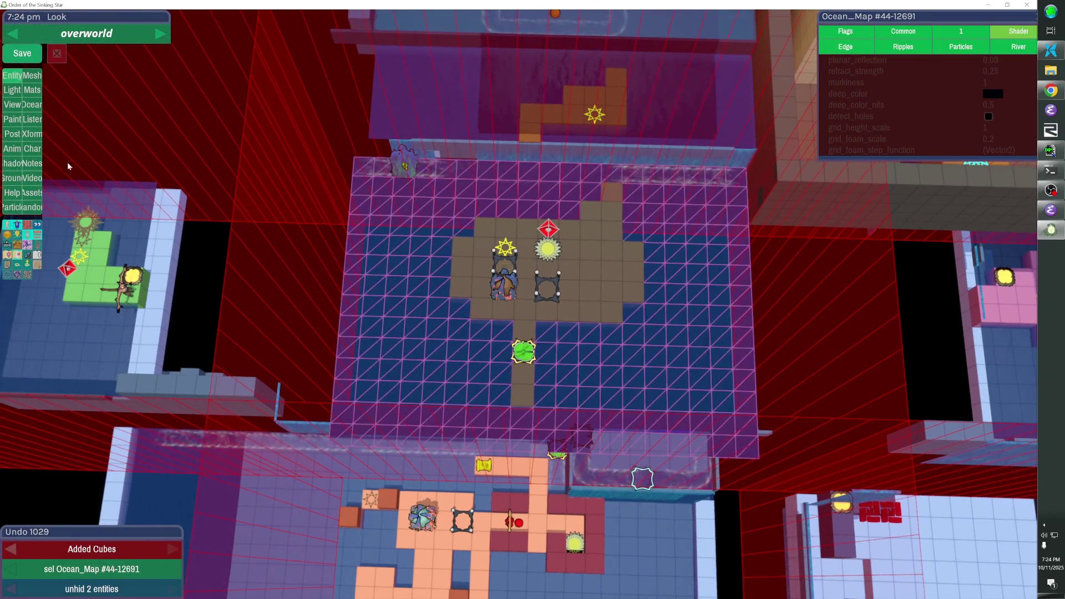
Shrink the ocean map by seven rows from its bottom edge, undoing a top-edge trim
{"action": "left_click", "coordinate": [33, 104]}
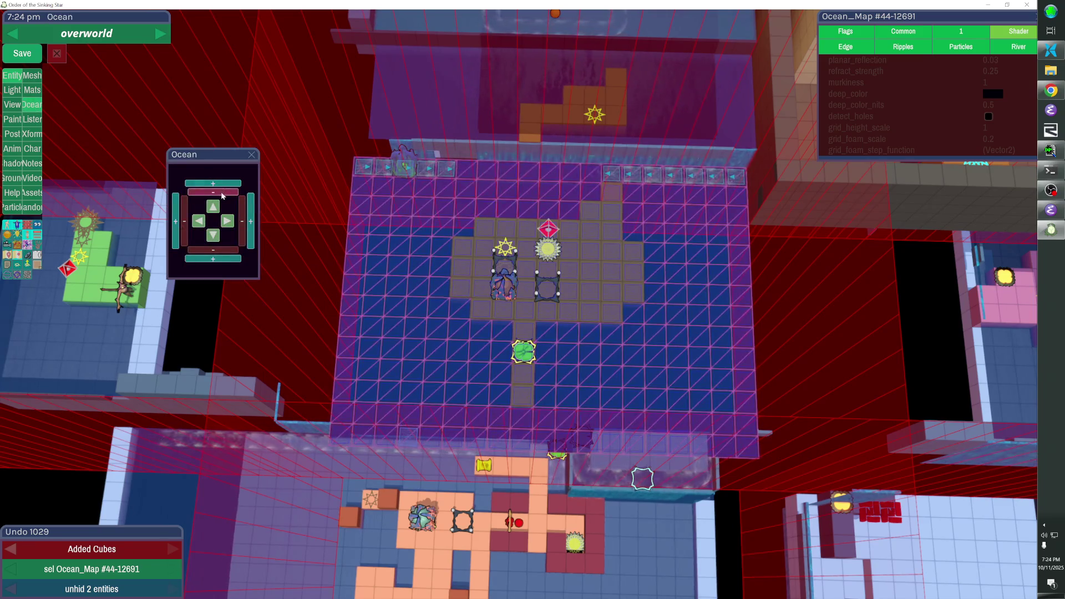
{"action": "left_click", "coordinate": [222, 193]}
{"action": "left_click", "coordinate": [222, 192]}
{"action": "left_click", "coordinate": [221, 192]}
{"action": "key", "text": "ctrl+z"}
{"action": "key", "text": "ctrl+z"}
{"action": "key", "text": "ctrl+z"}
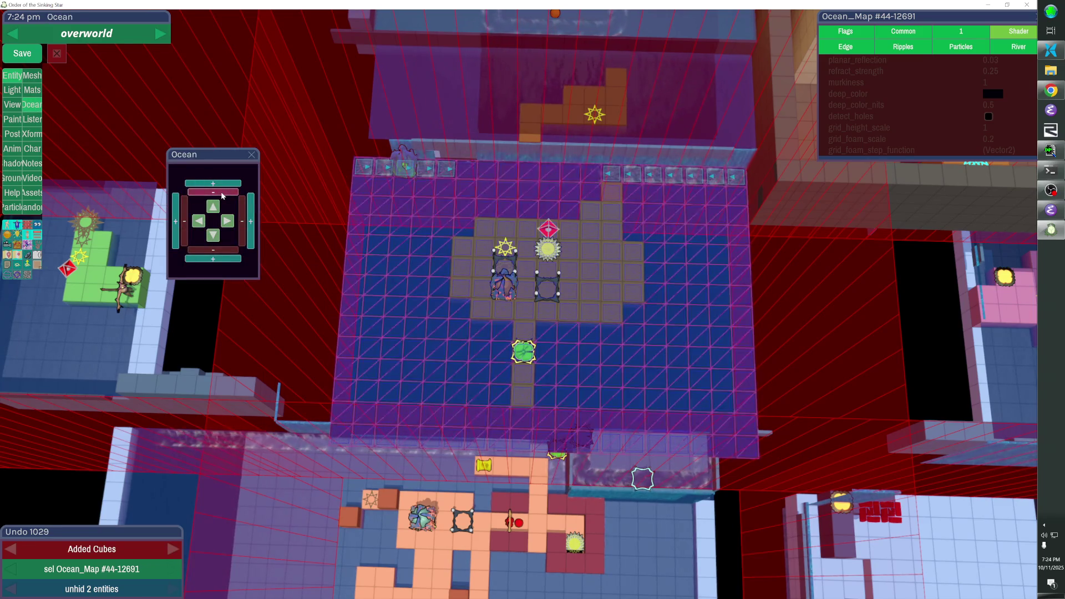
{"action": "left_click", "coordinate": [219, 250]}
{"action": "left_click", "coordinate": [219, 250]}
{"action": "left_click", "coordinate": [219, 250]}
{"action": "left_click", "coordinate": [219, 250]}
{"action": "left_click", "coordinate": [219, 250]}
{"action": "left_click", "coordinate": [219, 250]}
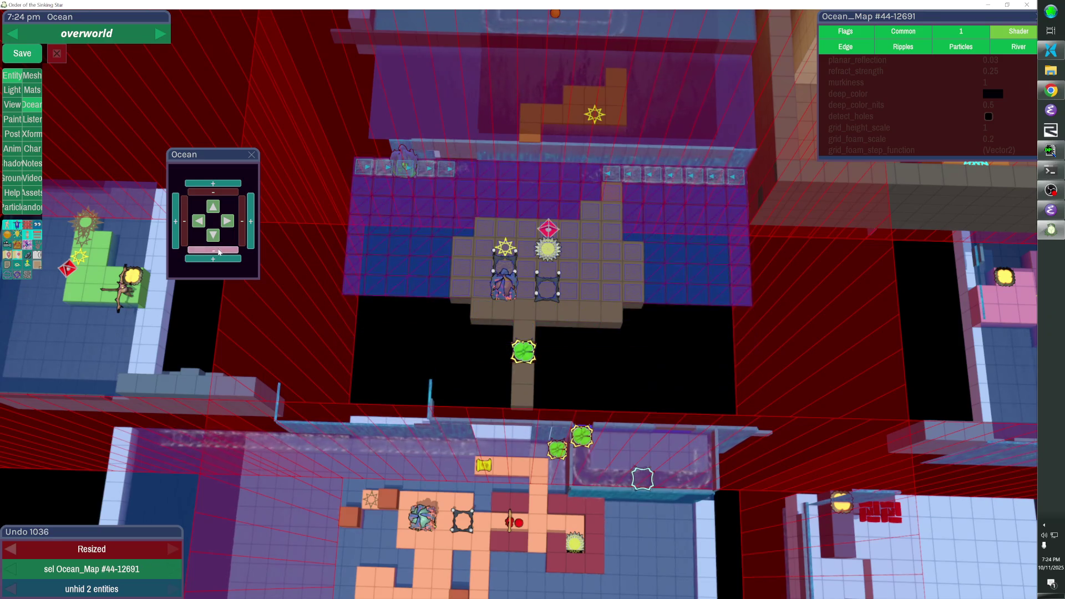
{"action": "left_click", "coordinate": [219, 250]}
{"action": "left_click", "coordinate": [219, 250]}
{"action": "left_click", "coordinate": [219, 250]}
{"action": "left_click", "coordinate": [219, 250]}
{"action": "left_click", "coordinate": [219, 251]}
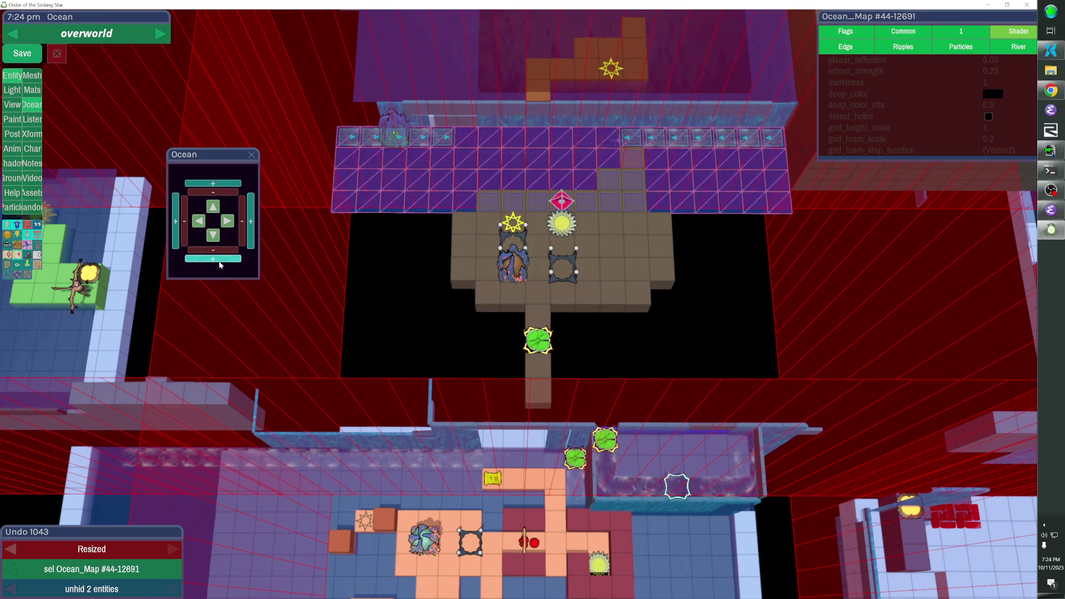
{"action": "key", "text": "Escape"}
Delete the fence near the pink room and select the left room's ocean map
{"action": "left_click_drag", "start_coordinate": [226, 262], "coordinate": [249, 327]}
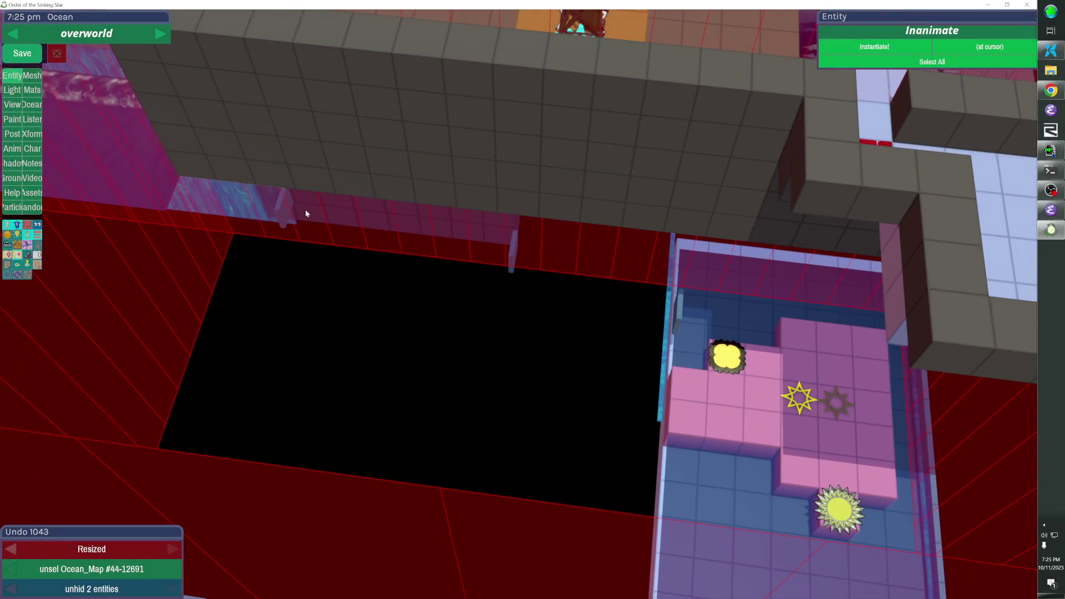
{"action": "left_click", "coordinate": [308, 213]}
{"action": "key", "text": "Delete"}
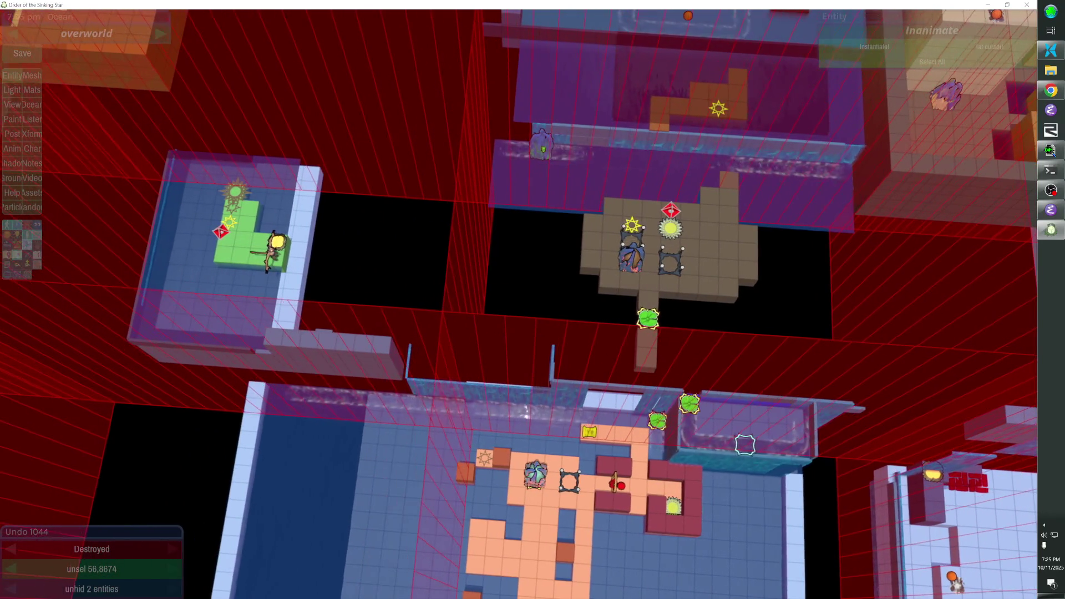
{"action": "left_click", "coordinate": [228, 301]}
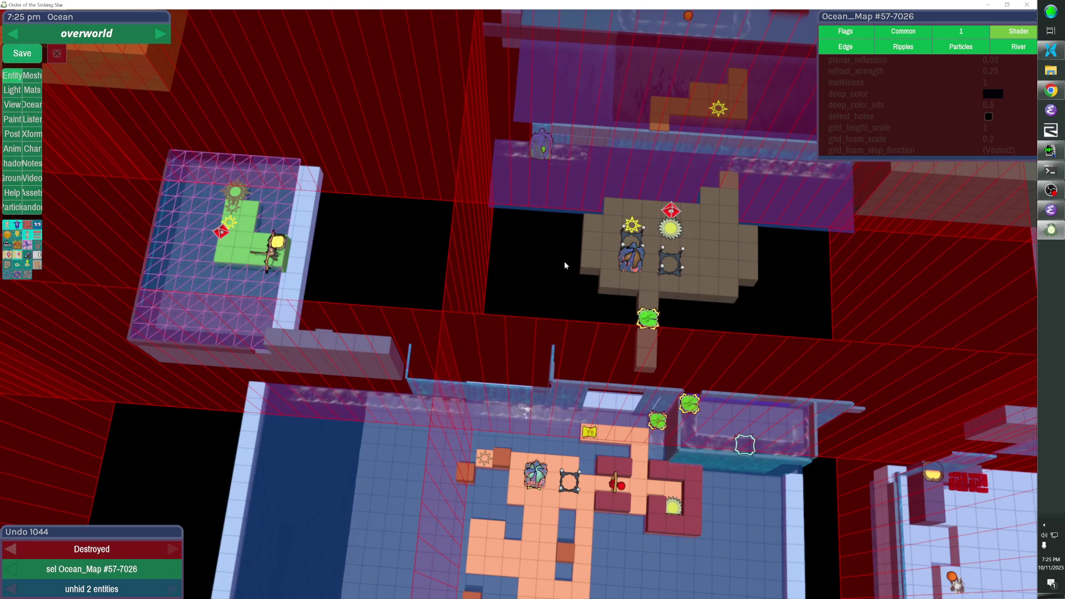
Paste a copy of the ocean map and nudge it down and left
{"action": "key", "text": "ctrl+v"}
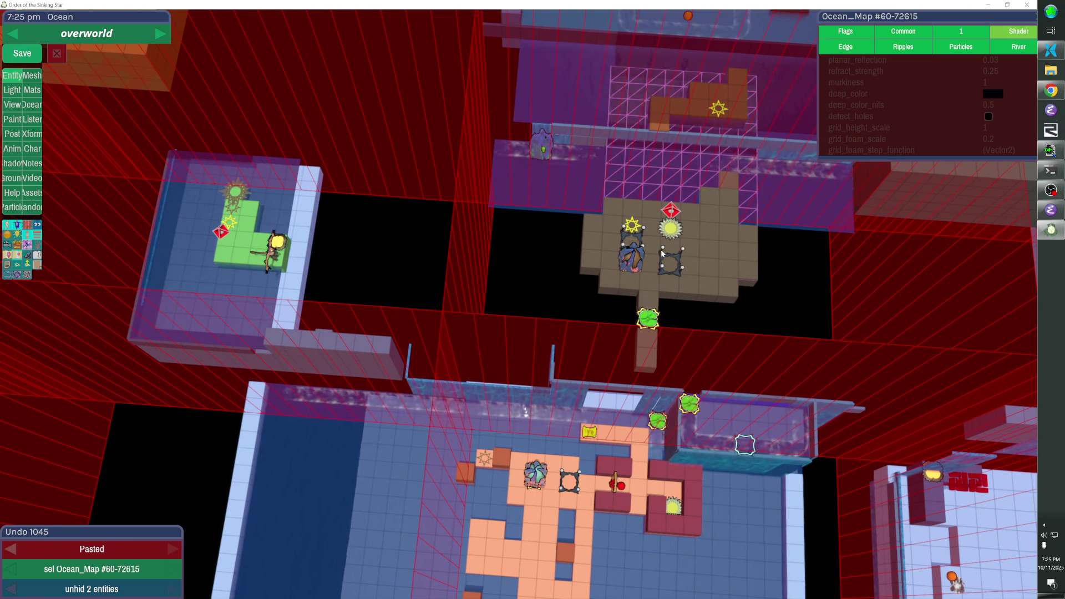
{"action": "key", "text": "w"}
{"action": "key", "text": "ctrl+z"}
{"action": "key", "text": "ctrl+y"}
{"action": "key", "text": "ctrl+y"}
{"action": "key", "text": "Down"}
{"action": "key", "text": "Down"}
{"action": "key", "text": "Down"}
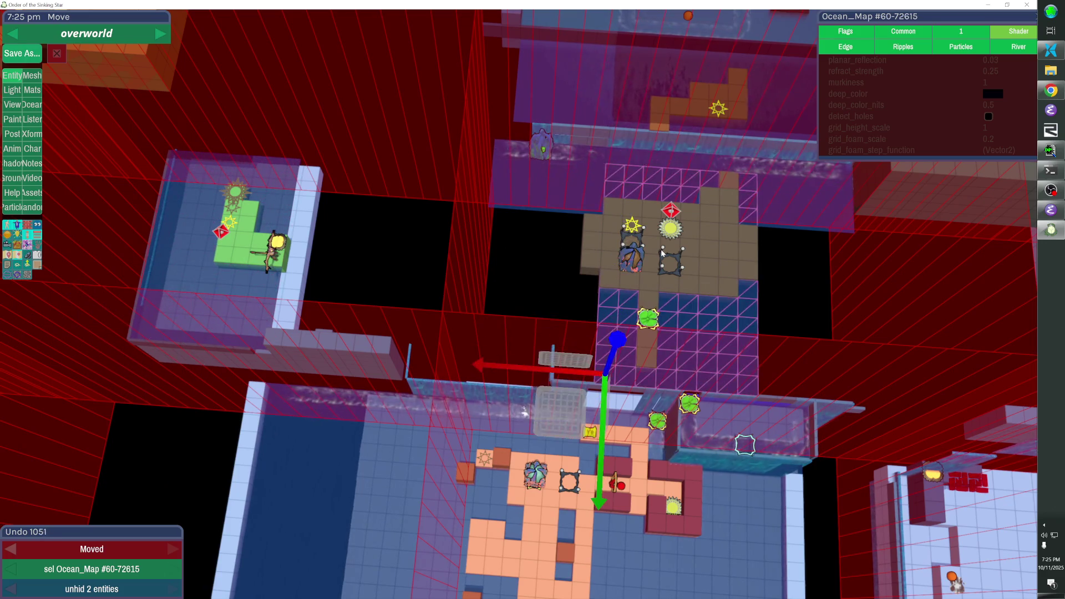
{"action": "key", "text": "Left"}
{"action": "key", "text": "Left"}
{"action": "key", "text": "Left"}
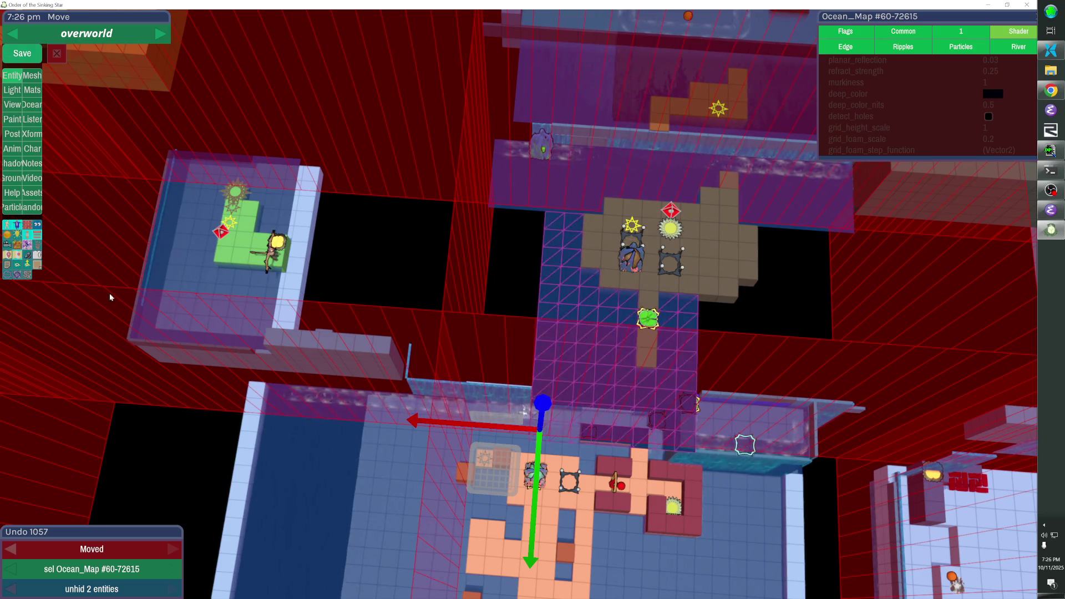
{"action": "key", "text": "f"}
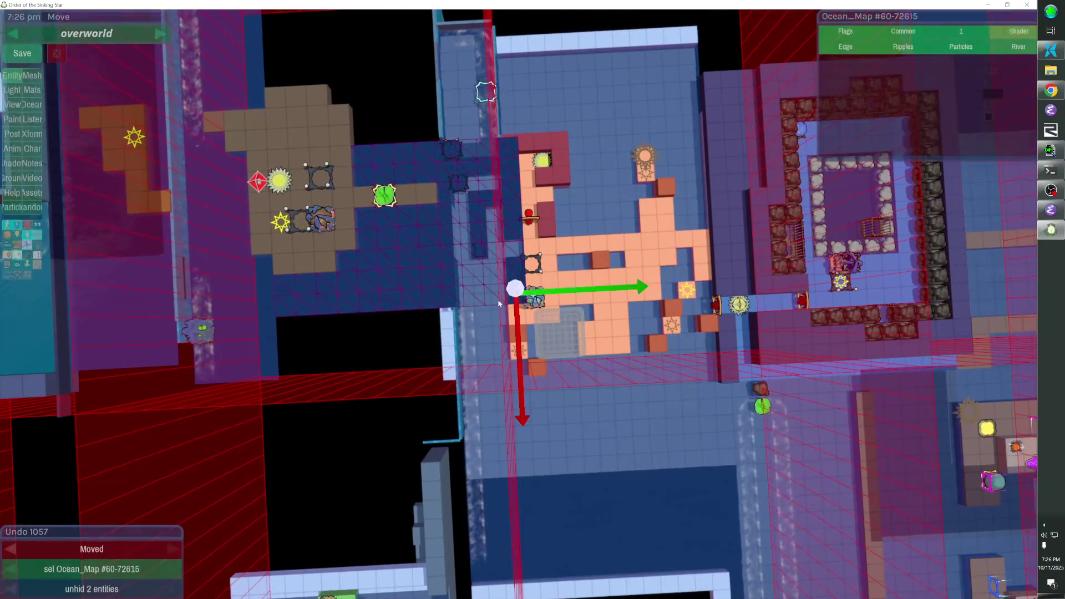
Extend the pasted ocean map four rows up and two rows down to cover the gap
{"action": "left_click", "coordinate": [33, 105]}
{"action": "left_click", "coordinate": [231, 184]}
{"action": "left_click", "coordinate": [230, 184]}
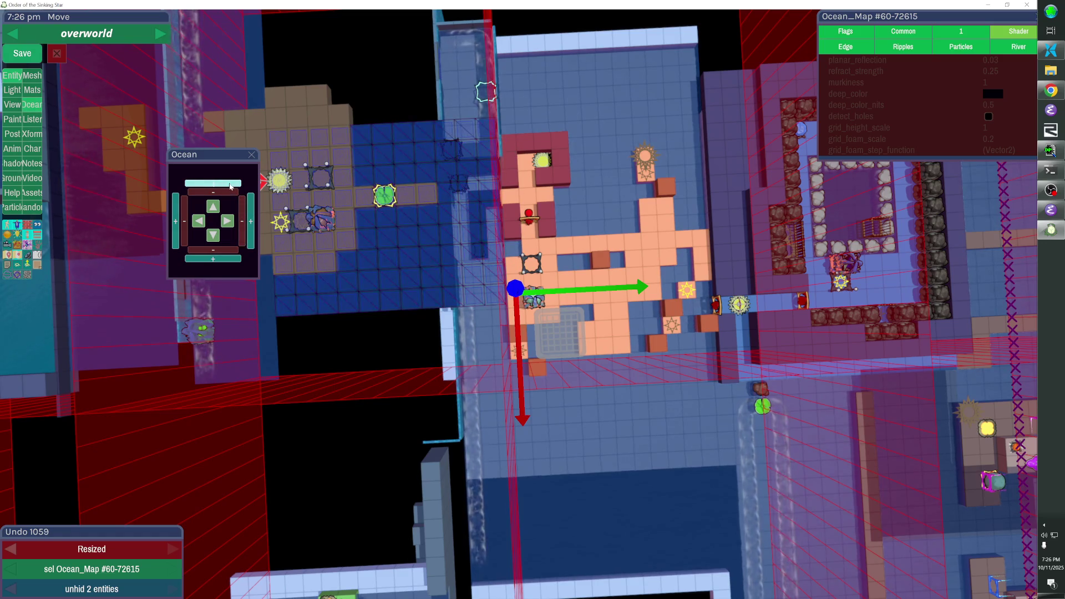
{"action": "left_click", "coordinate": [230, 184]}
{"action": "left_click", "coordinate": [230, 184]}
{"action": "left_click", "coordinate": [230, 184]}
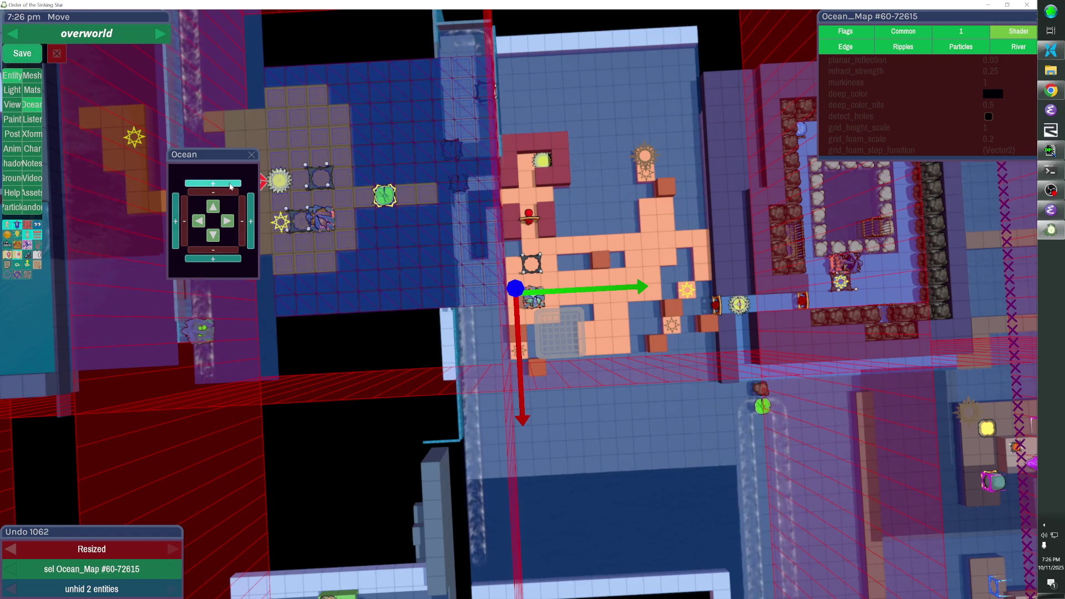
{"action": "left_click", "coordinate": [230, 184]}
{"action": "left_click", "coordinate": [221, 259]}
{"action": "left_click", "coordinate": [222, 259]}
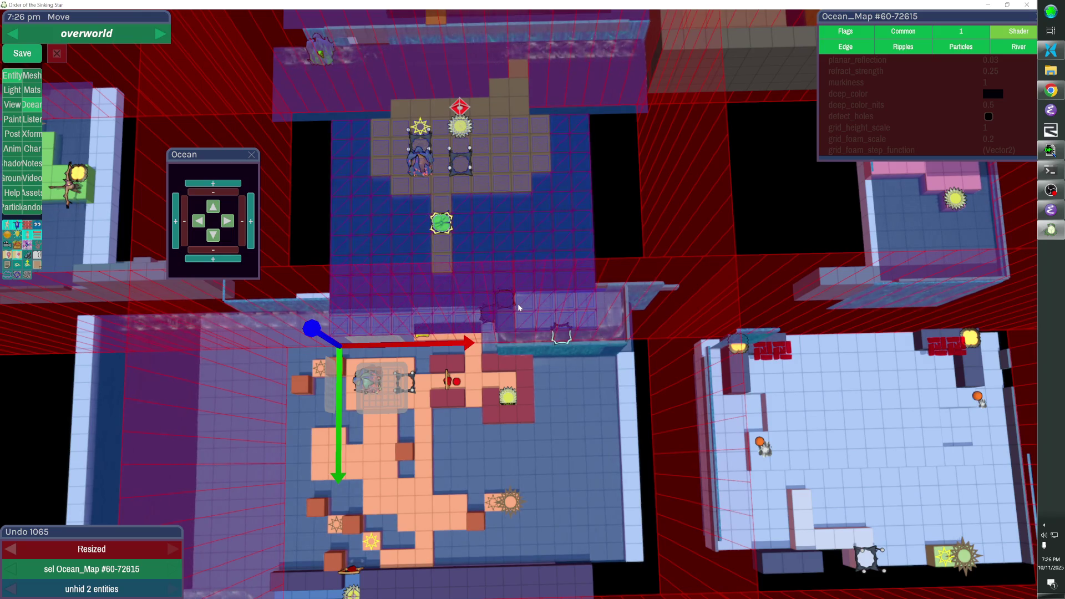
{"action": "left_click", "coordinate": [517, 304]}
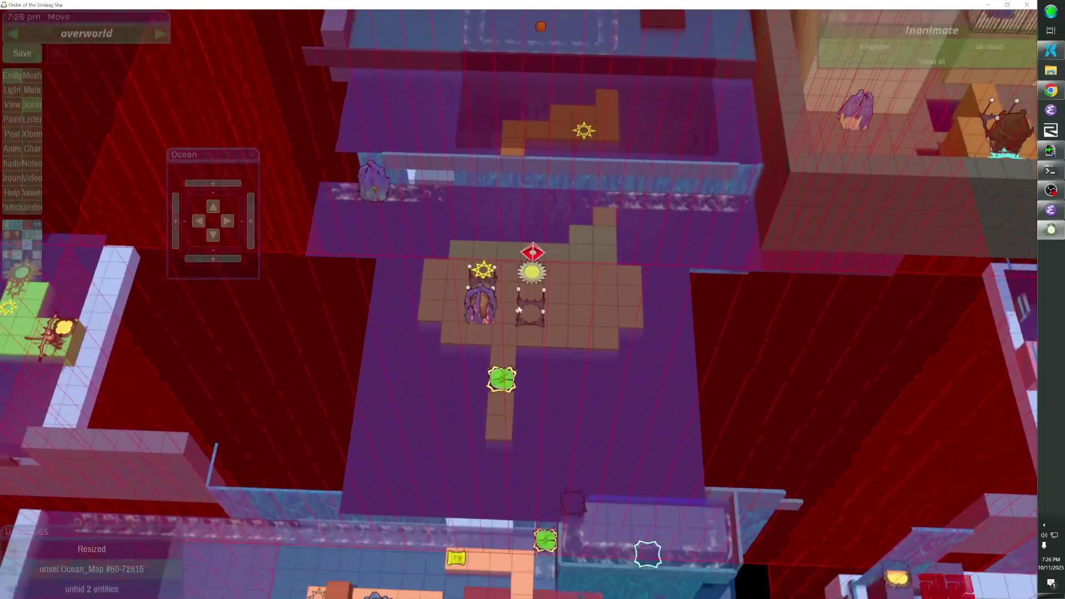
{"action": "left_click", "coordinate": [505, 382]}
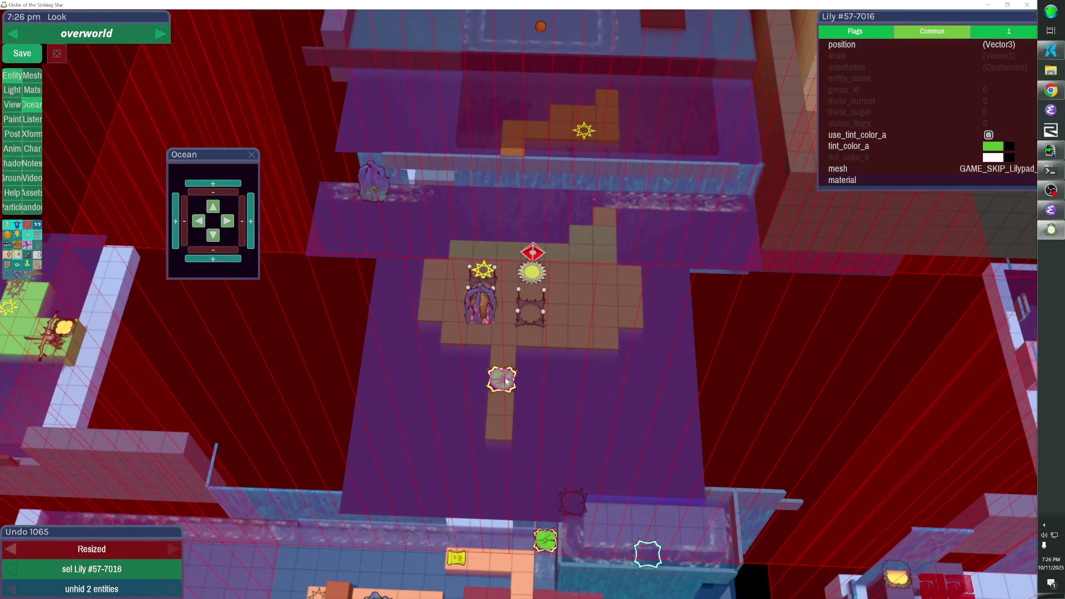
Shift the lily pad and its path cubes one tile right
{"action": "left_click", "coordinate": [528, 383]}
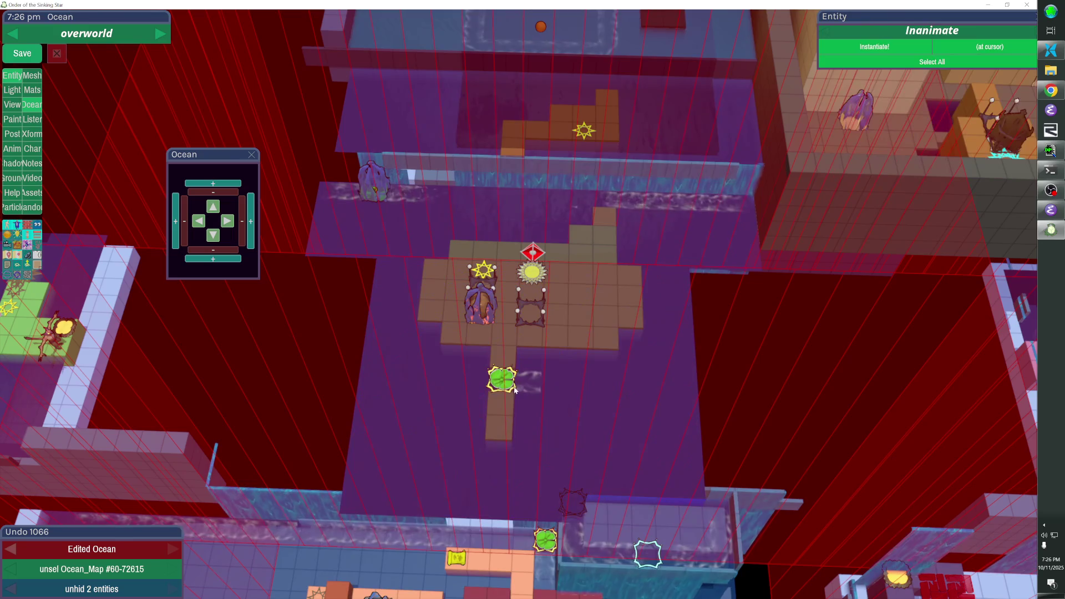
{"action": "right_click", "coordinate": [526, 383]}
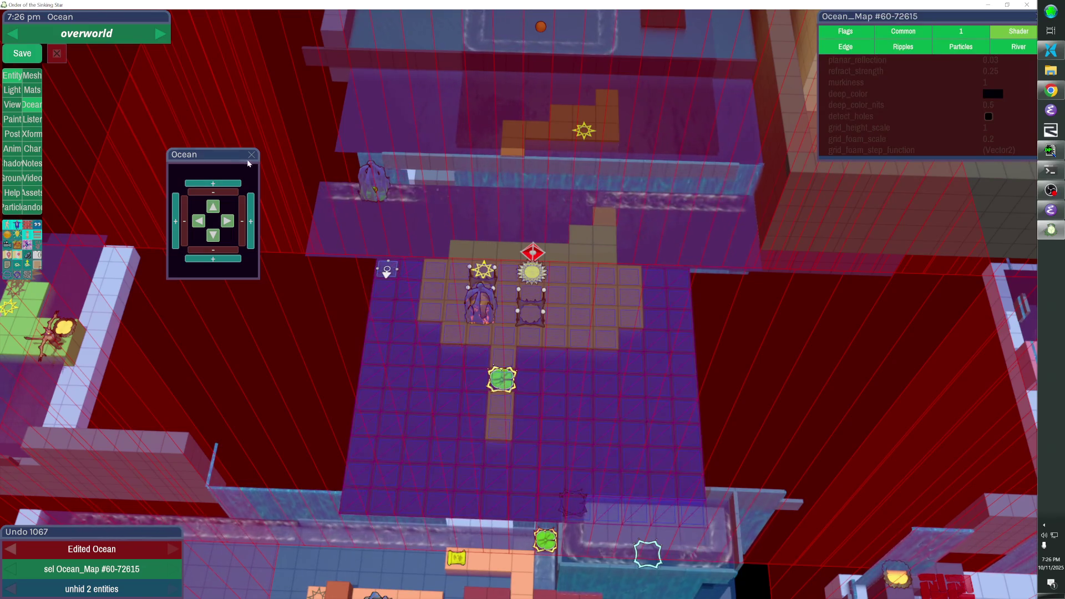
{"action": "left_click", "coordinate": [500, 376]}
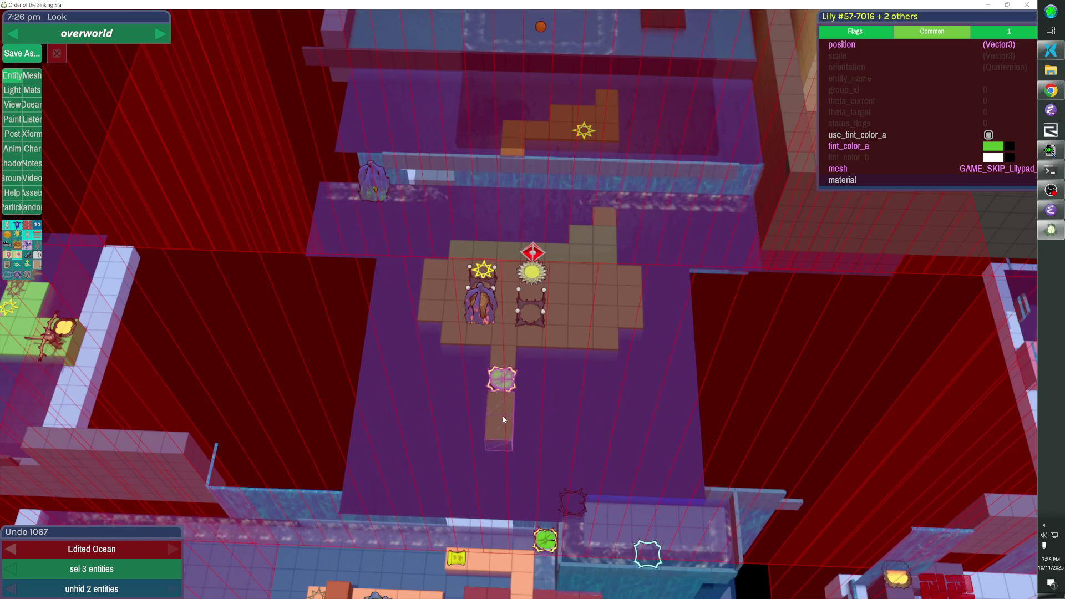
{"action": "key", "text": "Right"}
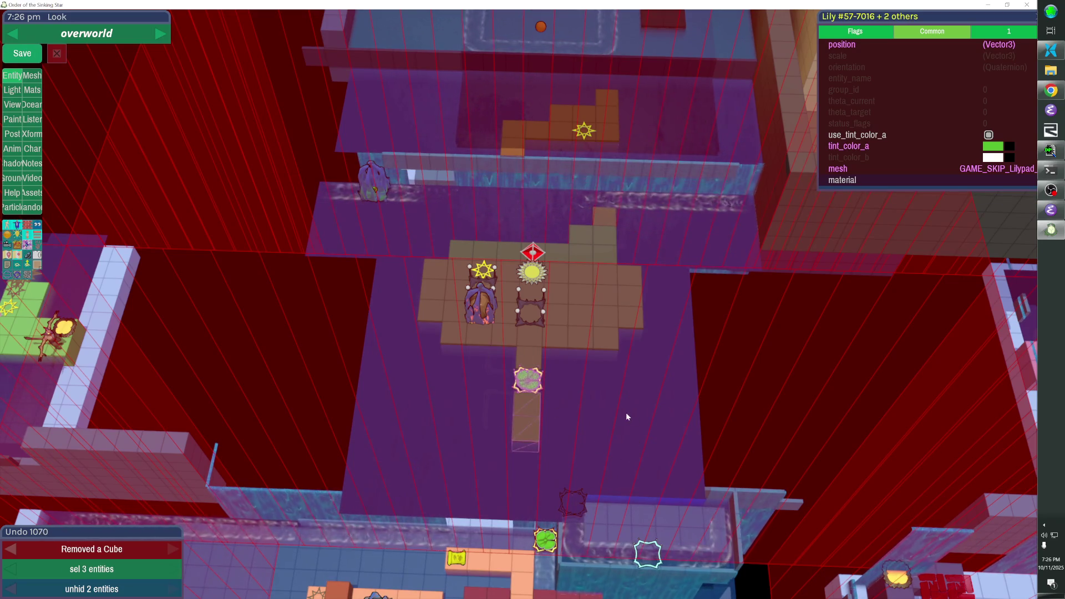
Zoom and rotate the view to check the shifted lily path below the island
{"action": "scroll", "coordinate": [629, 416], "scroll_direction": "up", "scroll_amount": 3}
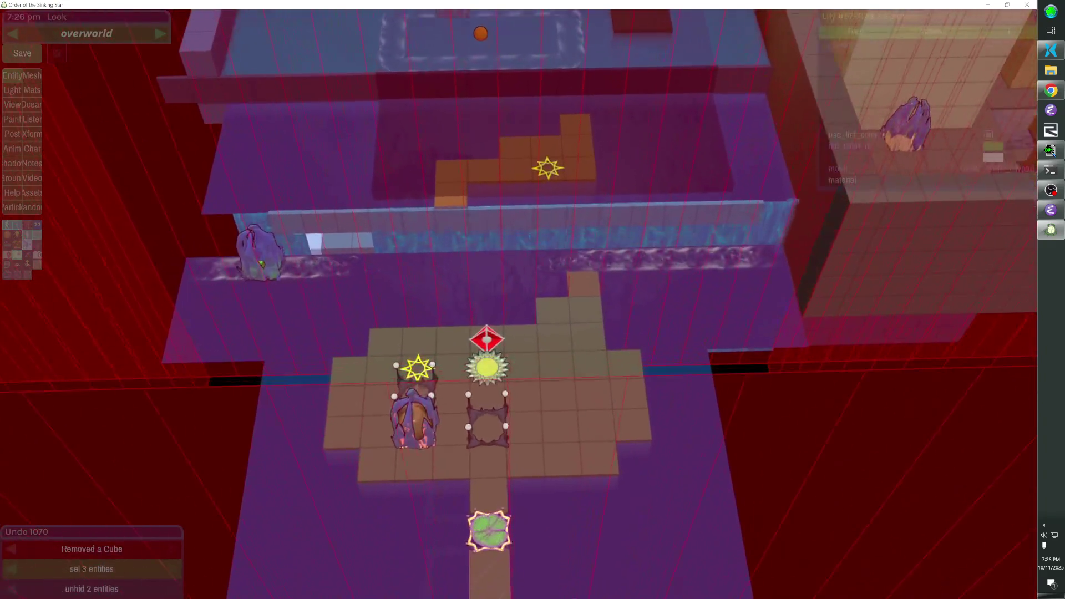
{"action": "scroll", "coordinate": [519, 299], "scroll_direction": "down", "scroll_amount": 5}
{"action": "scroll", "coordinate": [519, 299], "scroll_direction": "up", "scroll_amount": 3}
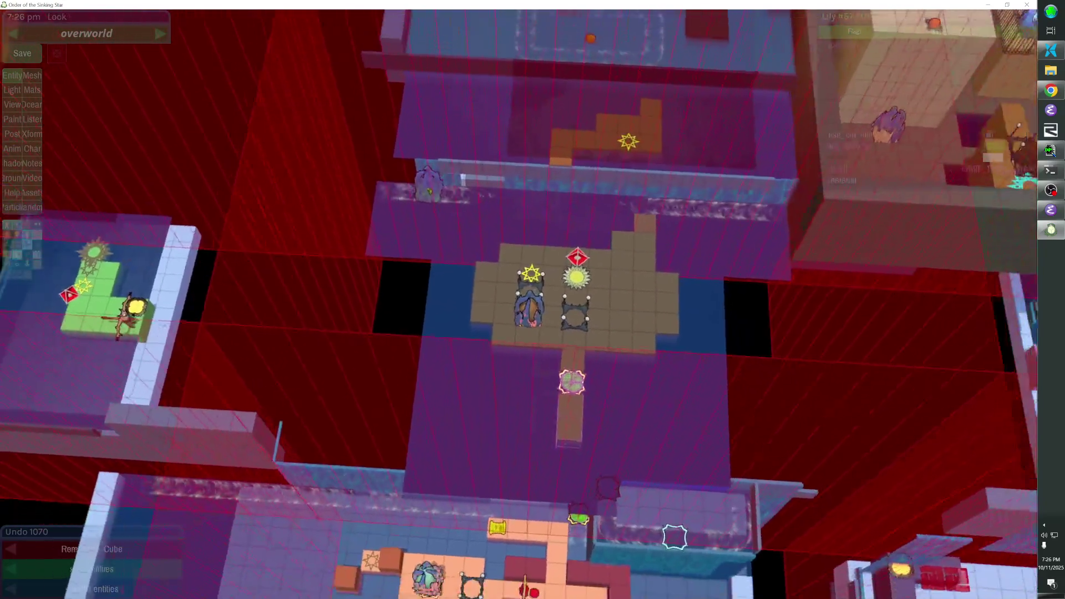
{"action": "key", "text": "e"}
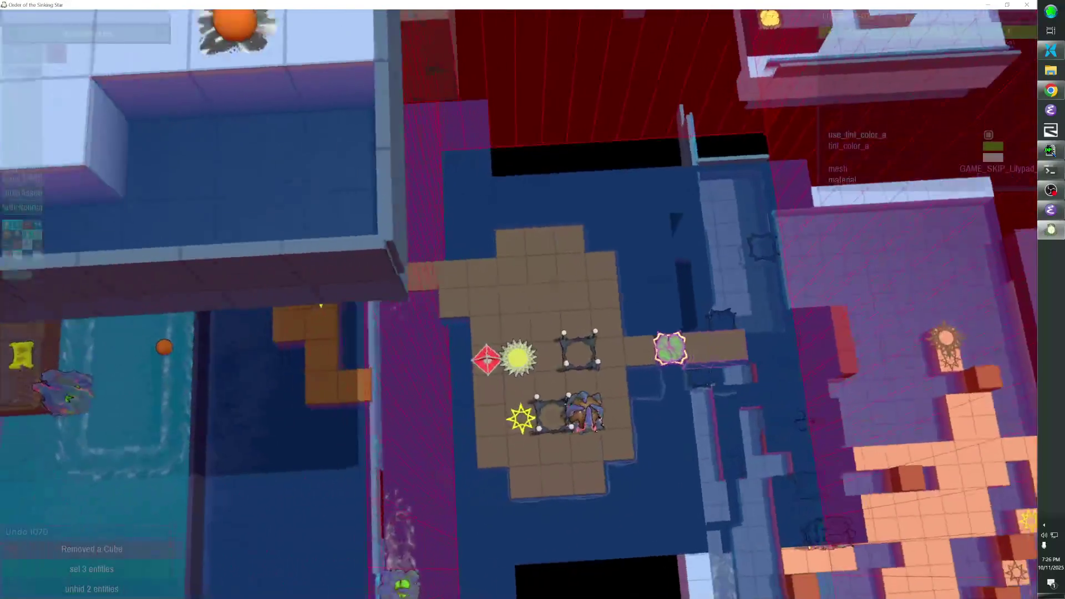
{"action": "scroll", "coordinate": [532, 300], "scroll_direction": "down", "scroll_amount": 3}
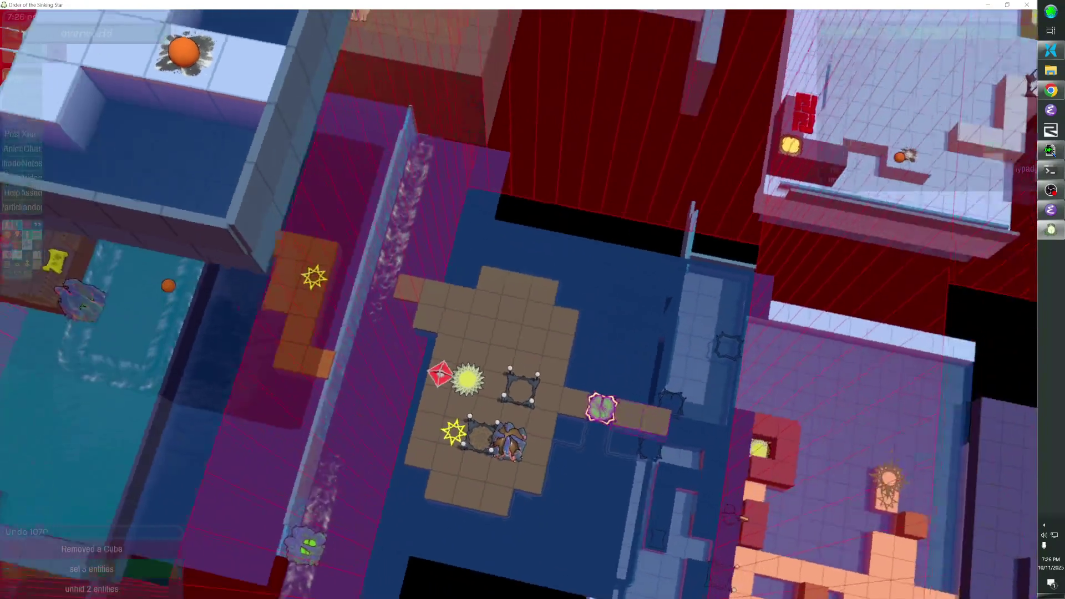
{"action": "scroll", "coordinate": [533, 300], "scroll_direction": "up", "scroll_amount": 3}
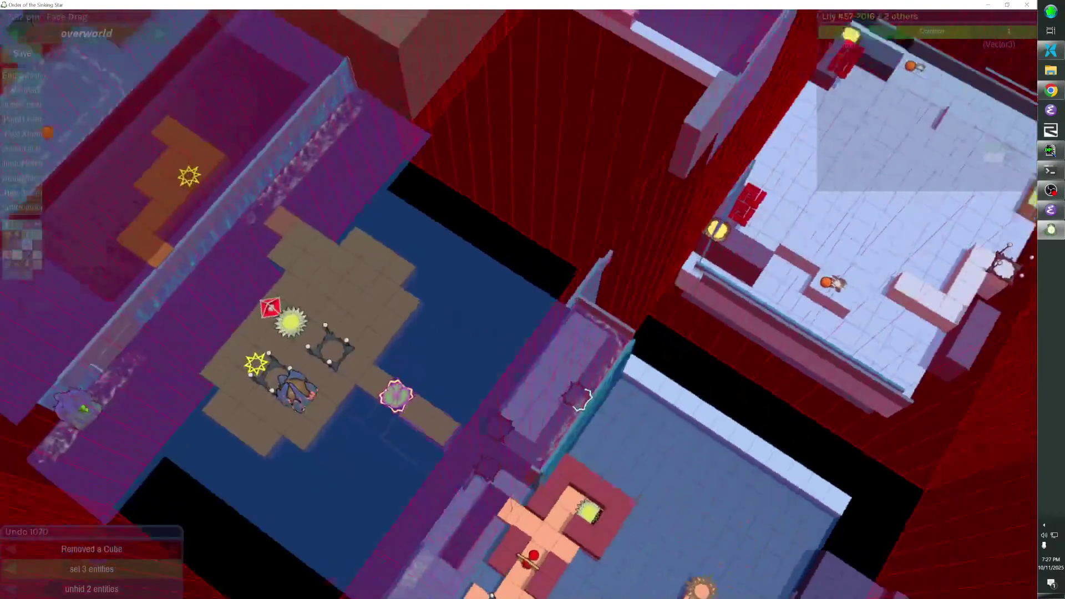
{"action": "scroll", "coordinate": [533, 300], "scroll_direction": "down", "scroll_amount": 3}
{"action": "scroll", "coordinate": [533, 299], "scroll_direction": "up", "scroll_amount": 3}
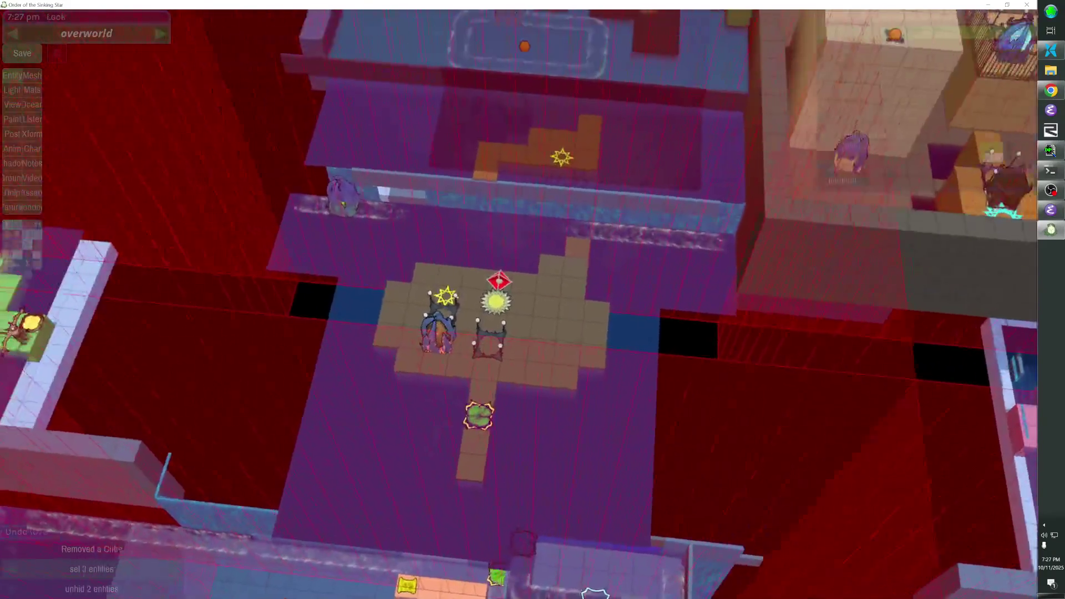
{"action": "scroll", "coordinate": [532, 300], "scroll_direction": "up", "scroll_amount": 3}
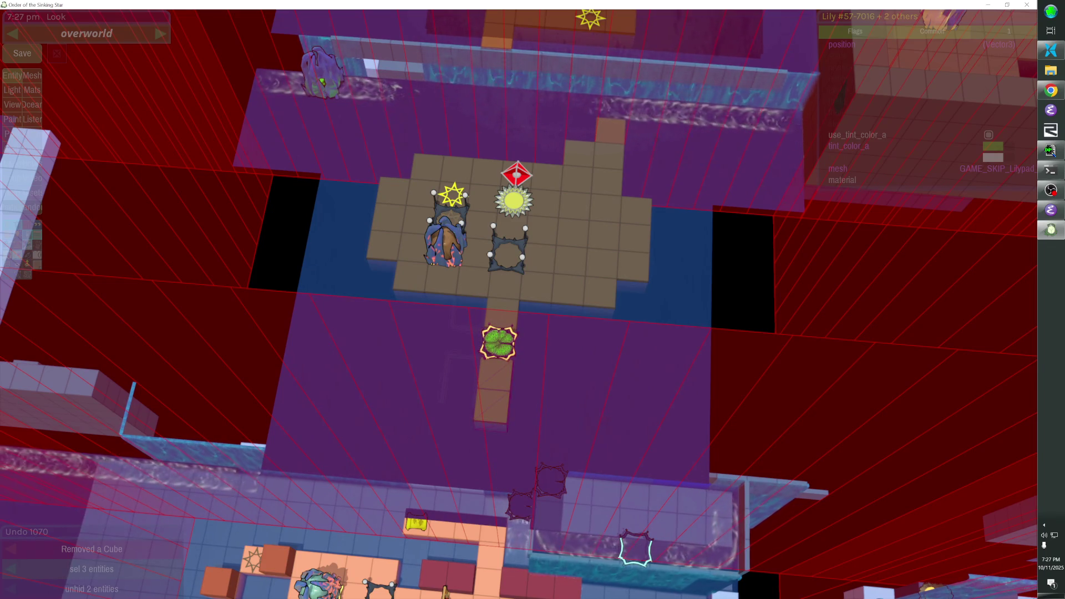
{"action": "scroll", "coordinate": [532, 300], "scroll_direction": "down", "scroll_amount": 2}
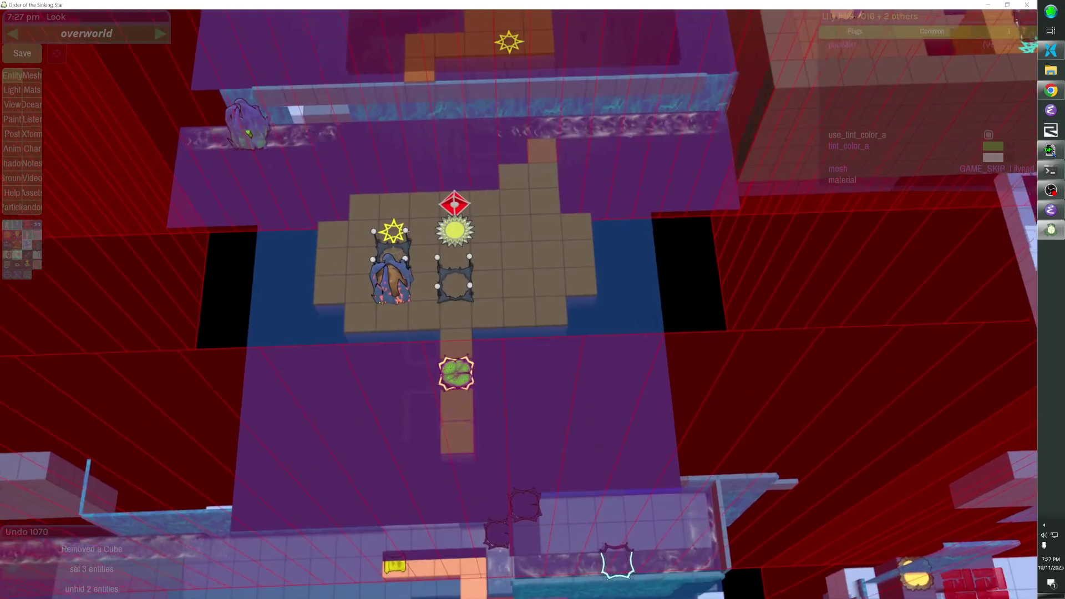
{"action": "scroll", "coordinate": [532, 300], "scroll_direction": "up", "scroll_amount": 2}
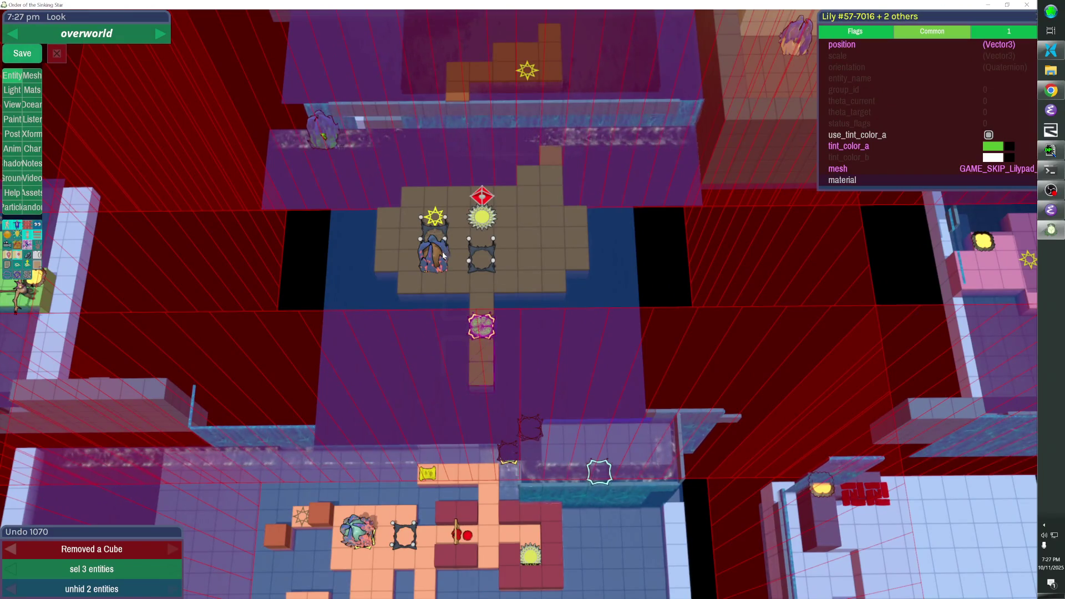
Select the island's rock stack and sun teleporter, and nudge the teleporter up and right
{"action": "left_click", "coordinate": [442, 249]}
{"action": "left_click", "coordinate": [439, 236], "text": "shift"}
{"action": "left_click", "coordinate": [437, 220], "text": "shift"}
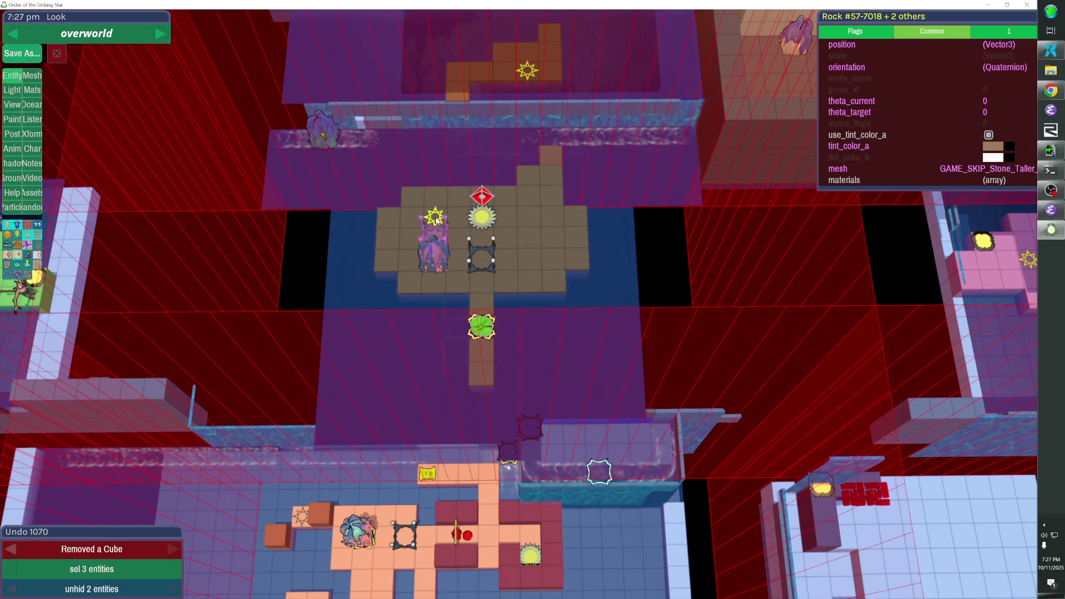
{"action": "left_click", "coordinate": [482, 216]}
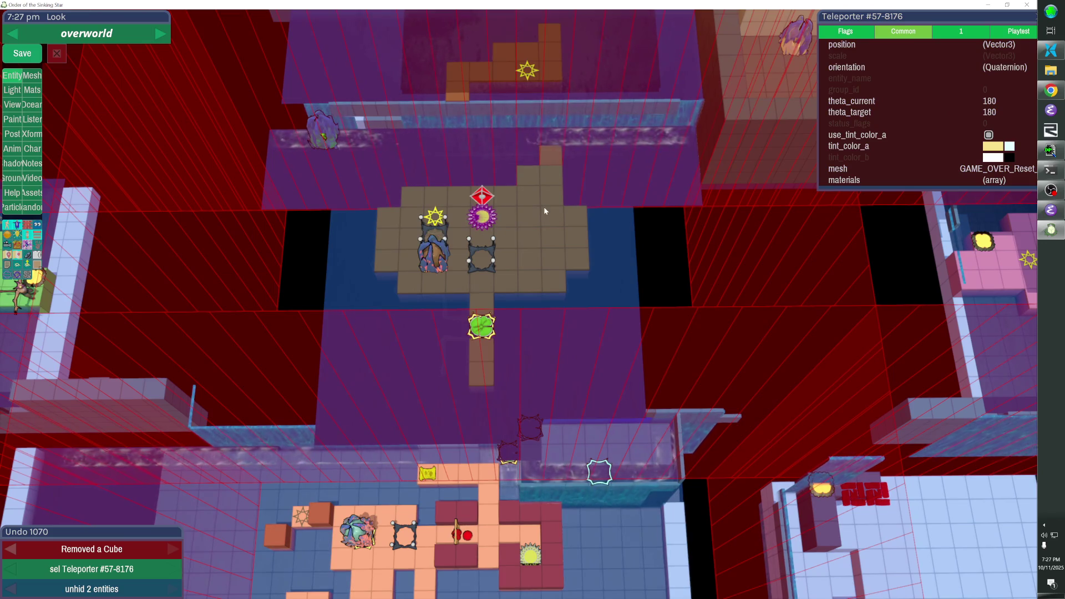
{"action": "key", "text": "Up"}
{"action": "key", "text": "Right"}
{"action": "key", "text": "Right"}
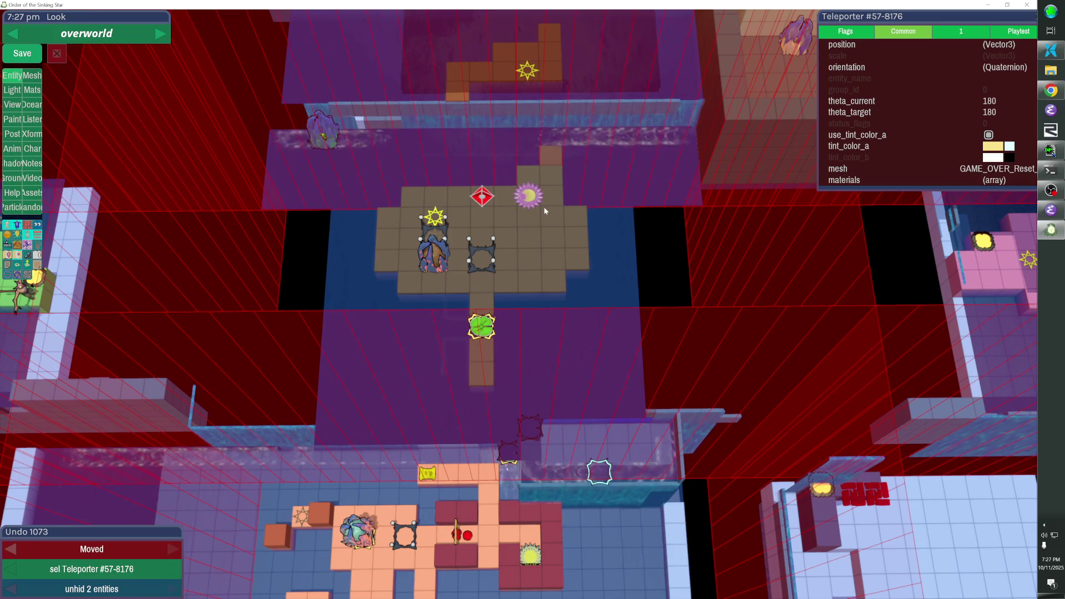
Move the star, rock and purple creature up and right toward the sun
{"action": "left_click", "coordinate": [438, 216]}
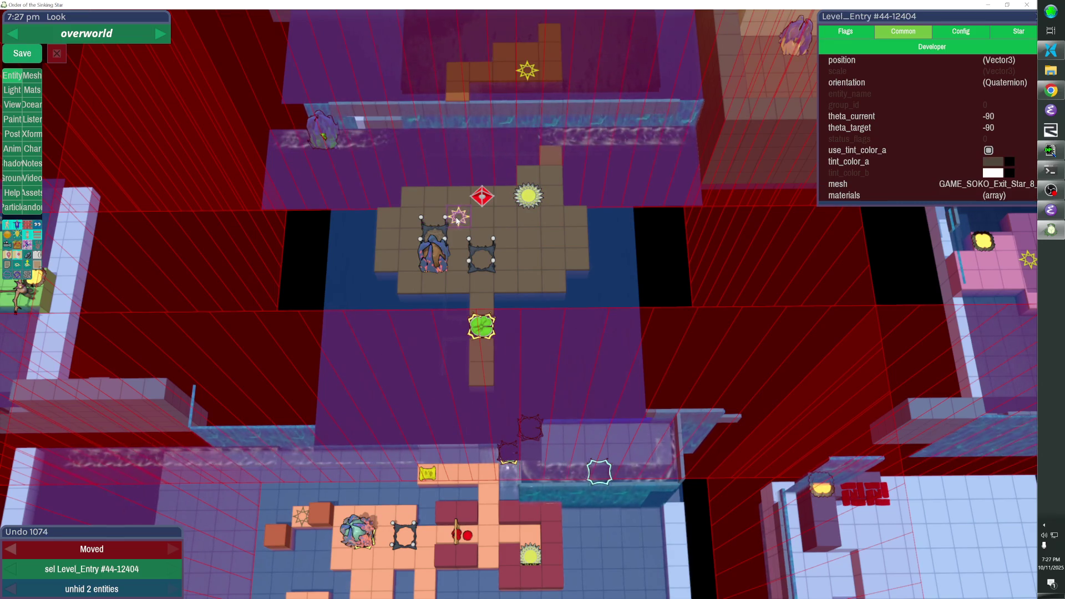
{"action": "left_click", "coordinate": [444, 234], "text": "shift"}
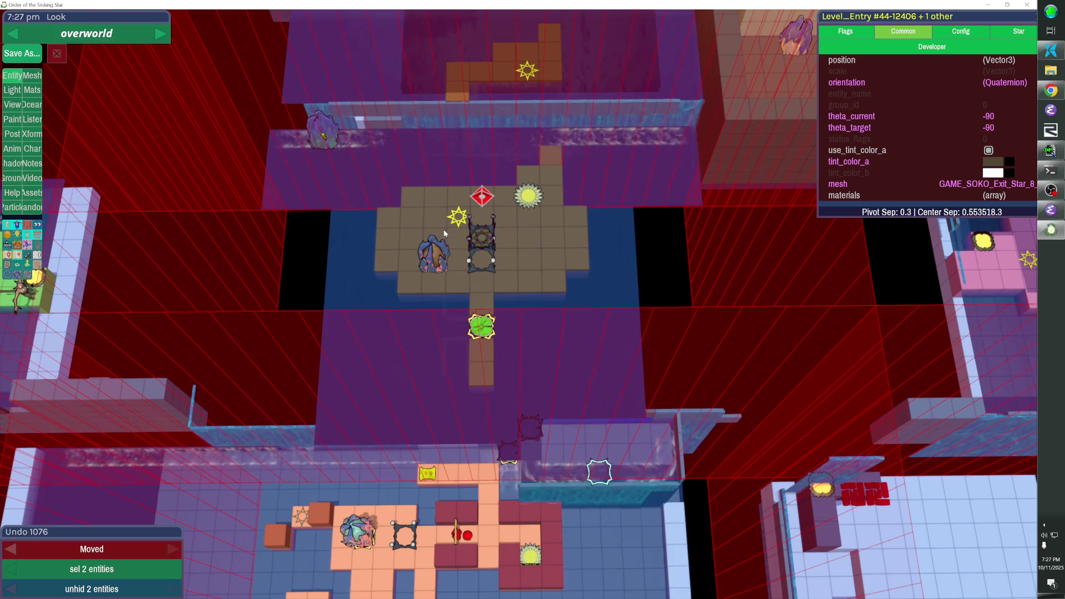
{"action": "left_click", "coordinate": [443, 251]}
{"action": "key", "text": "Right"}
{"action": "key", "text": "Right"}
{"action": "key", "text": "Up"}
{"action": "key", "text": "Up"}
{"action": "key", "text": "Up"}
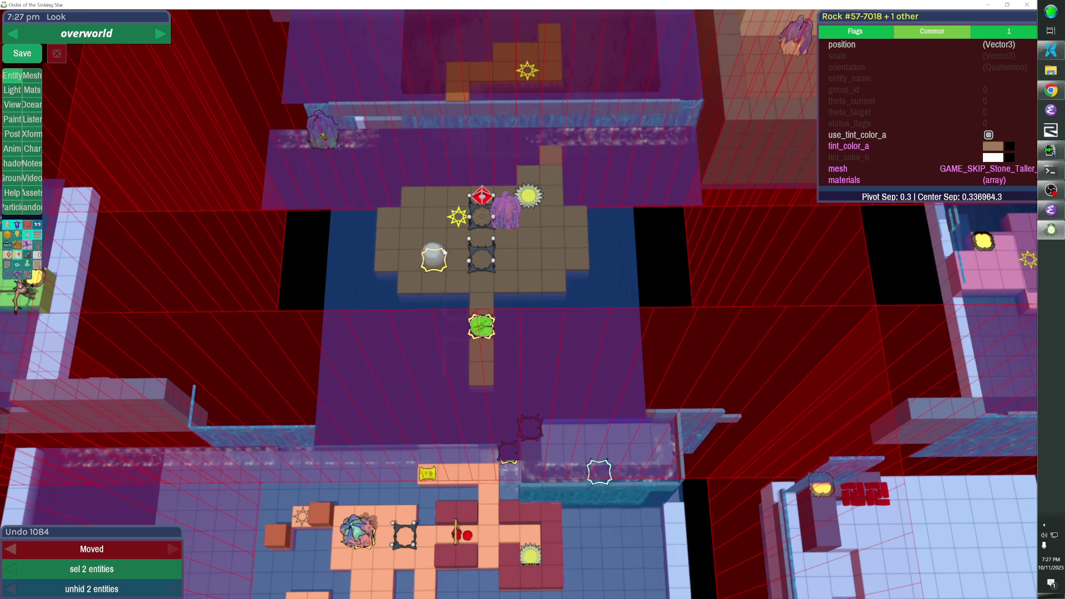
Move the creature's spawner up and right beside the creature, then deselect it
{"action": "left_click", "coordinate": [443, 251], "text": "shift"}
{"action": "key", "text": "Right"}
{"action": "key", "text": "Right"}
{"action": "key", "text": "Right"}
{"action": "key", "text": "Up"}
{"action": "key", "text": "Up"}
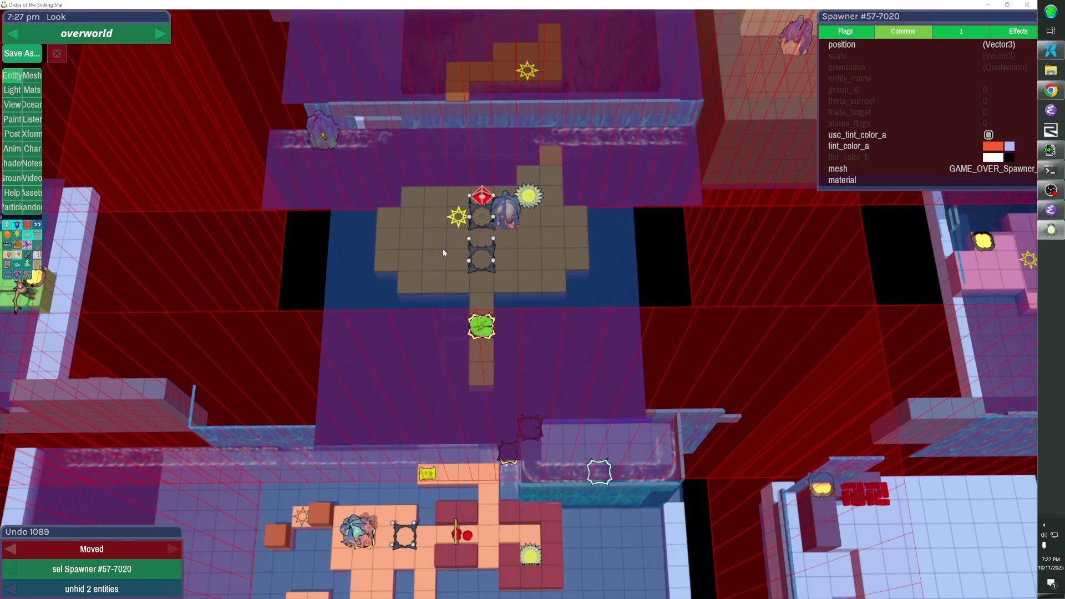
{"action": "key", "text": "Escape"}
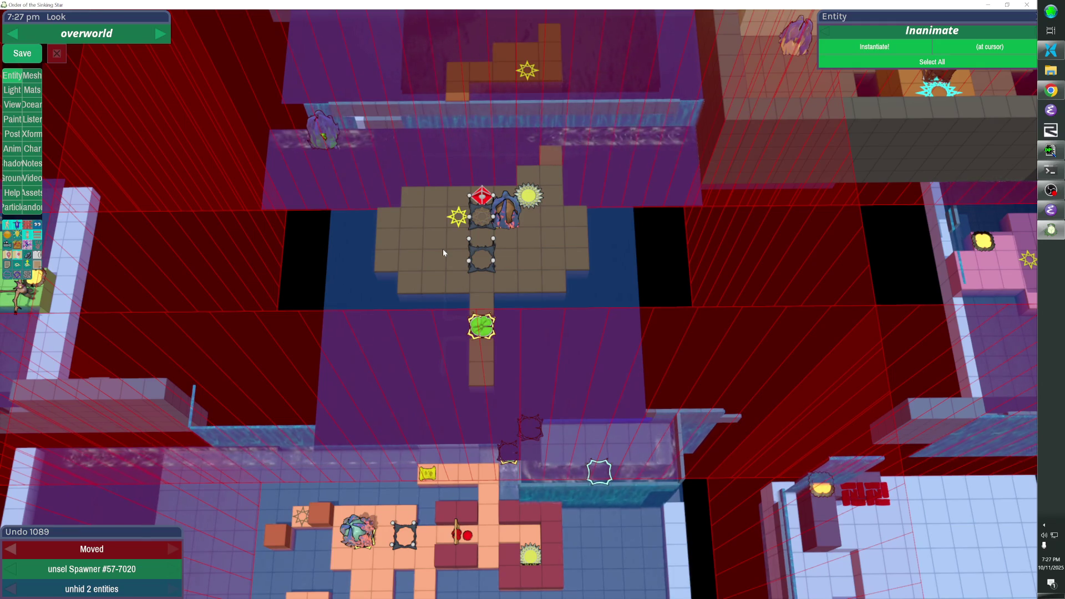
Delete six edge floor cubes from the island's right arm and left side
{"action": "left_click", "coordinate": [574, 209]}
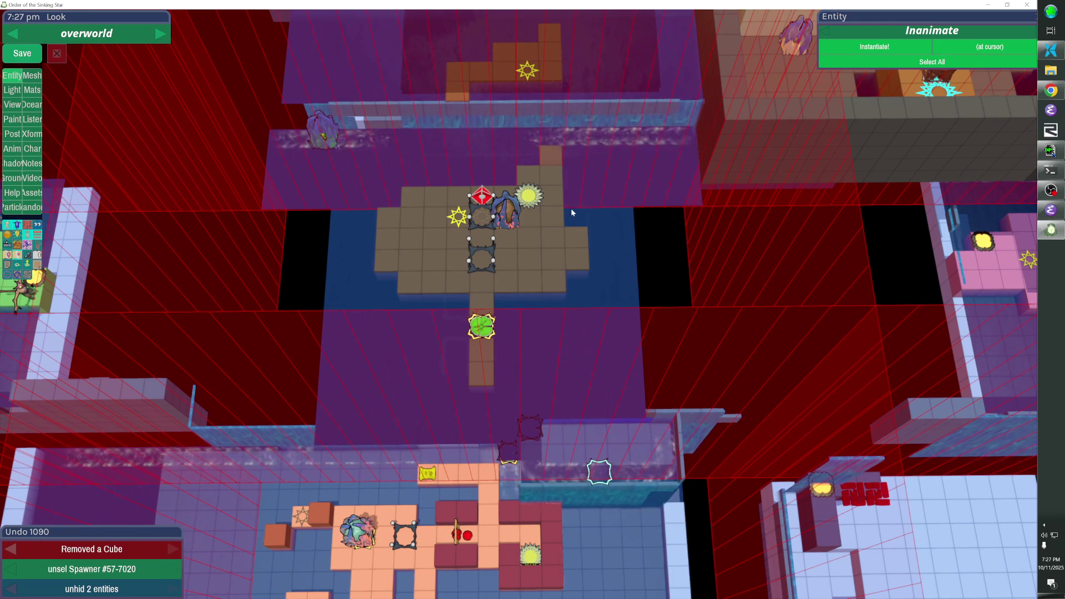
{"action": "left_click", "coordinate": [571, 281]}
{"action": "left_click", "coordinate": [577, 235]}
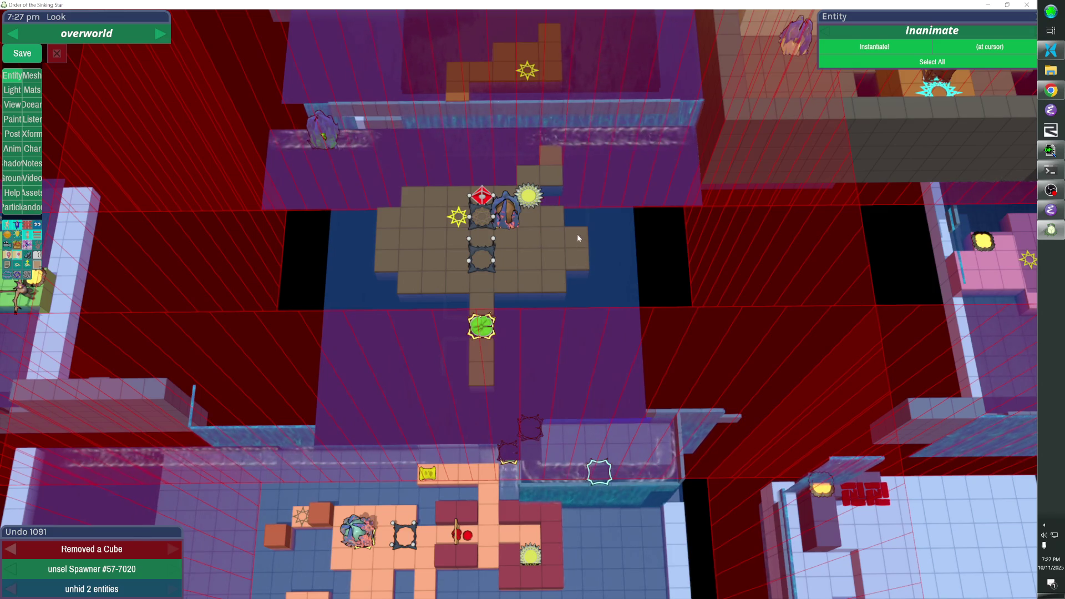
{"action": "left_click", "coordinate": [552, 298]}
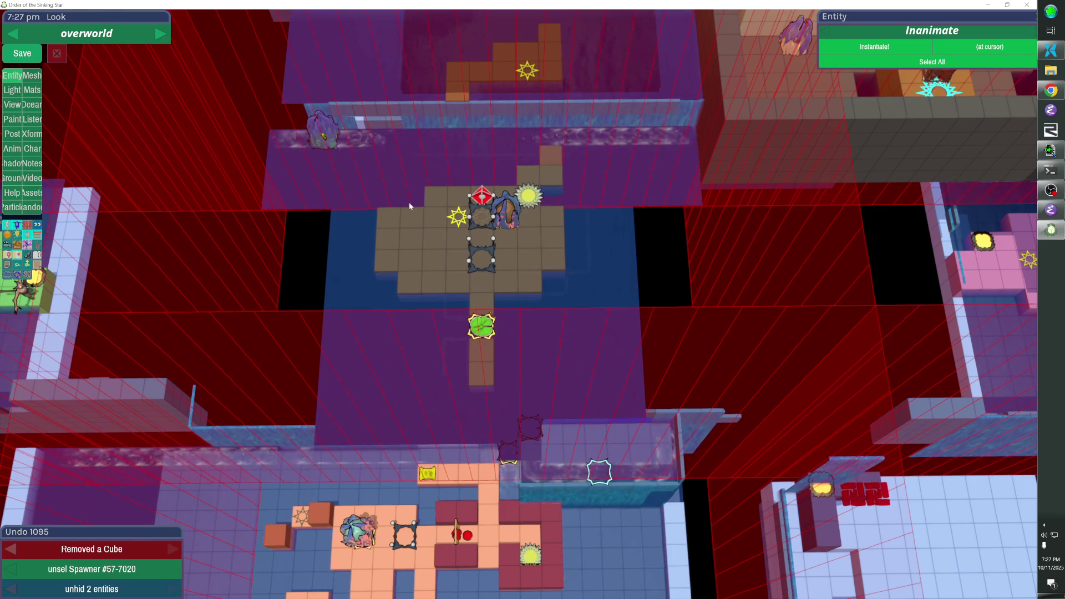
{"action": "left_click", "coordinate": [387, 264]}
{"action": "left_click", "coordinate": [410, 287]}
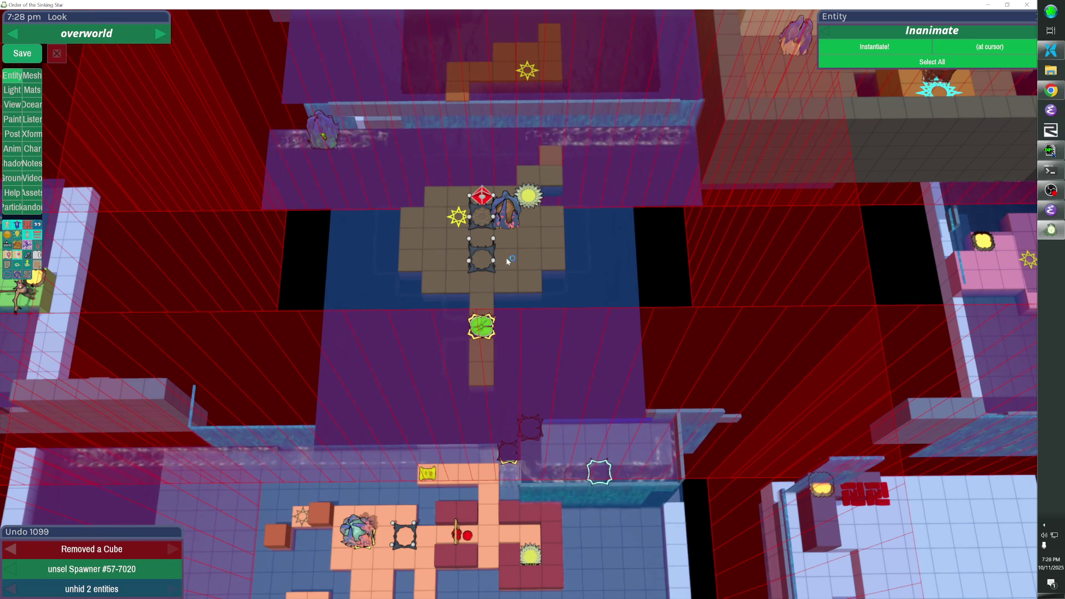
Shrink the surrounding ocean map's left edge inward by one column
{"action": "left_click", "coordinate": [377, 270]}
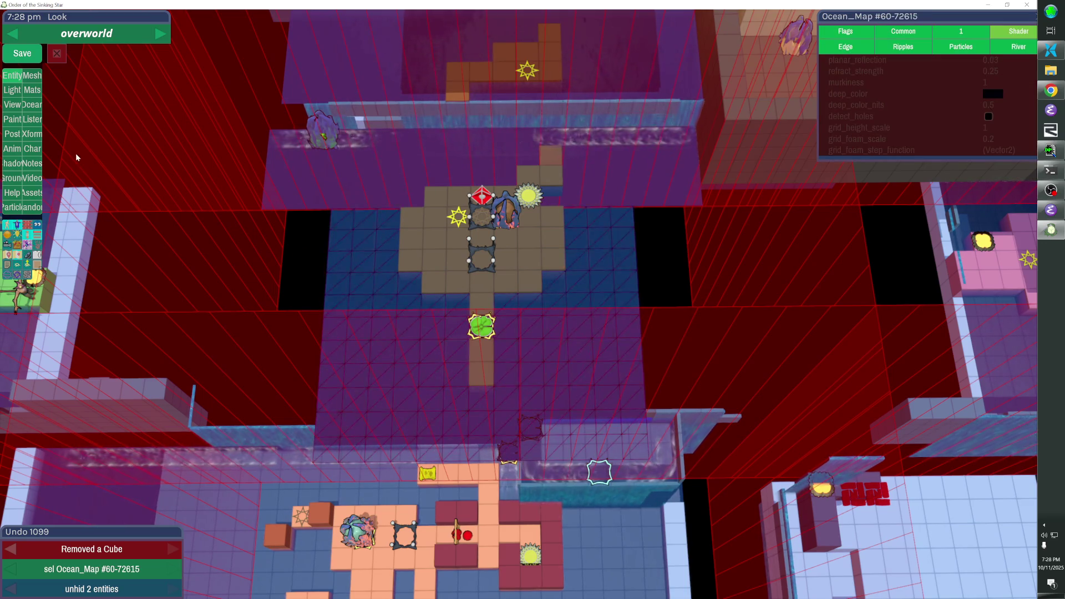
{"action": "left_click", "coordinate": [33, 109]}
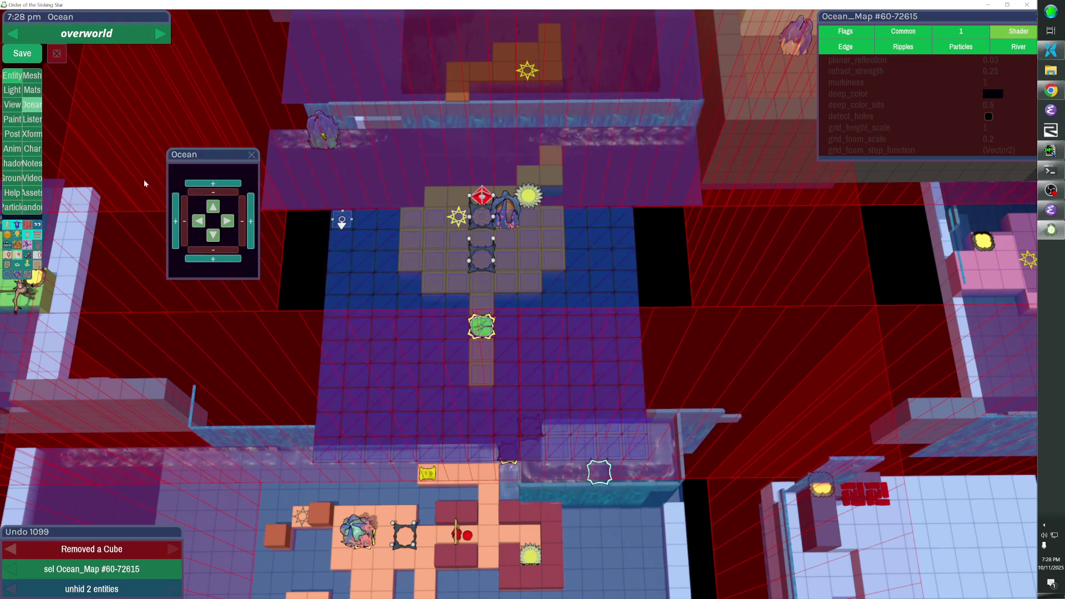
{"action": "left_click", "coordinate": [185, 220]}
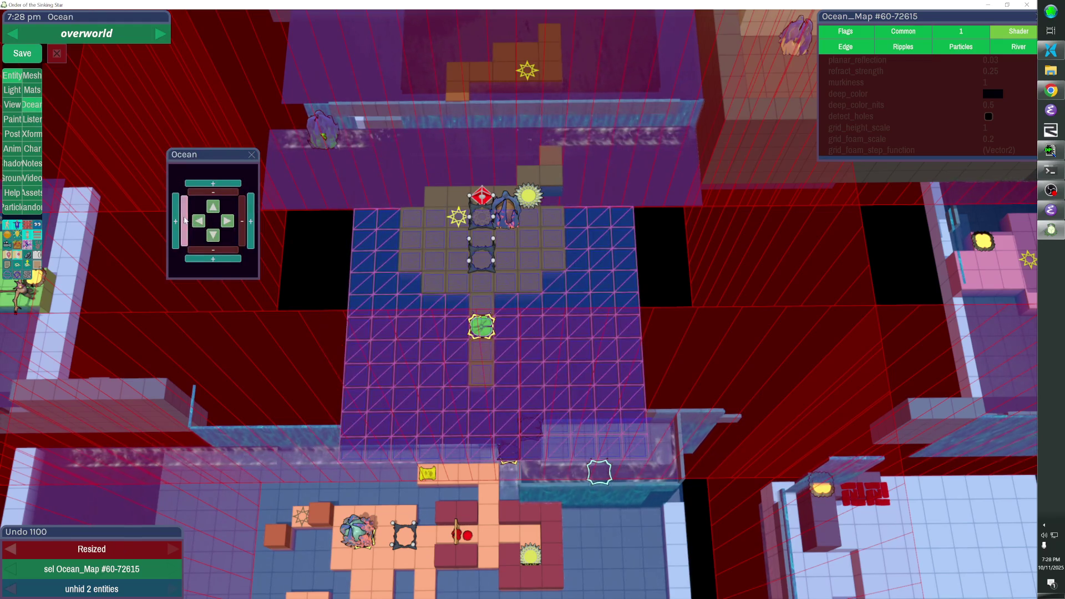
{"action": "left_click", "coordinate": [252, 154]}
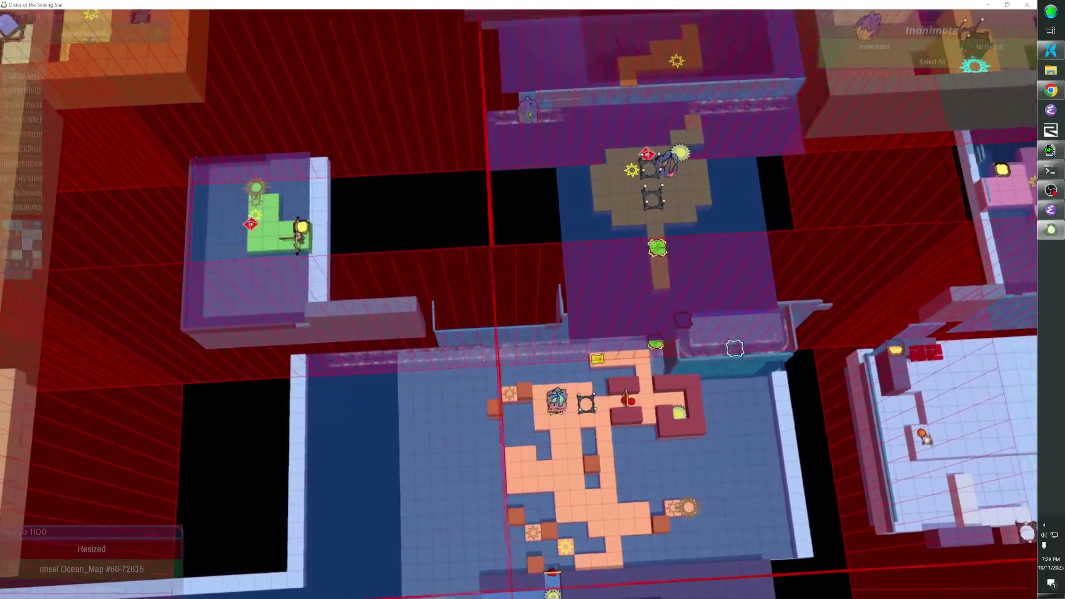
{"action": "key", "text": "alt+h"}
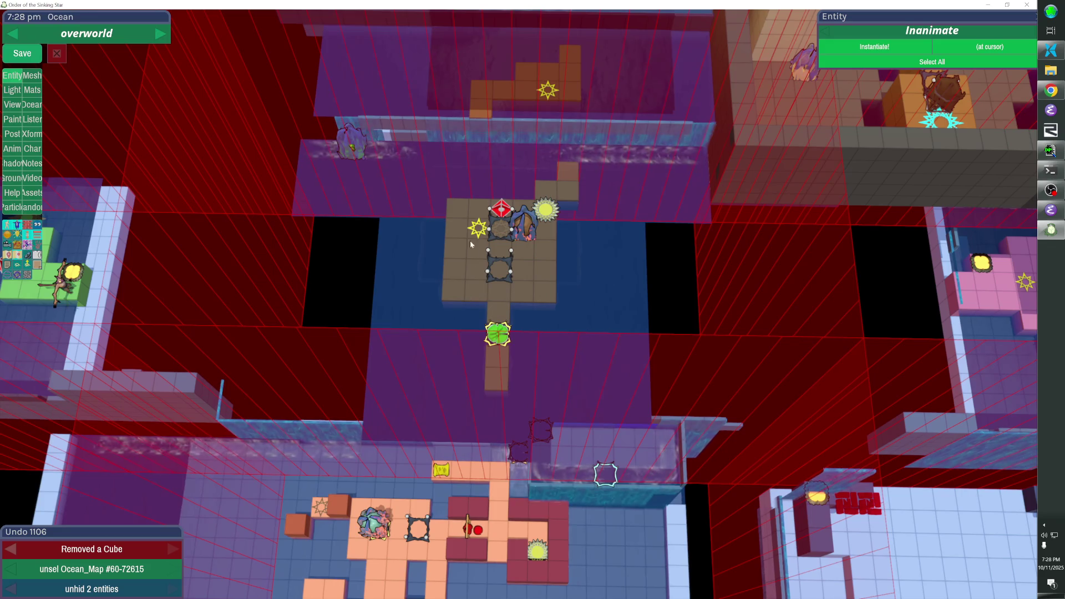
Remove two more left platform cubes, trim another ocean column, and add a path cube below
{"action": "left_click", "coordinate": [455, 209]}
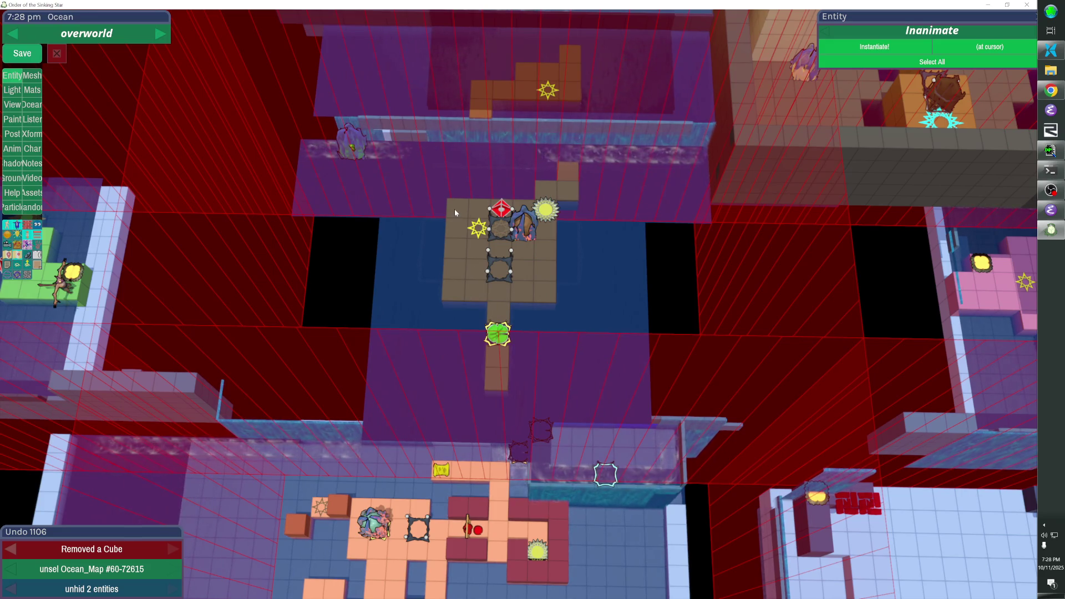
{"action": "left_click", "coordinate": [450, 294]}
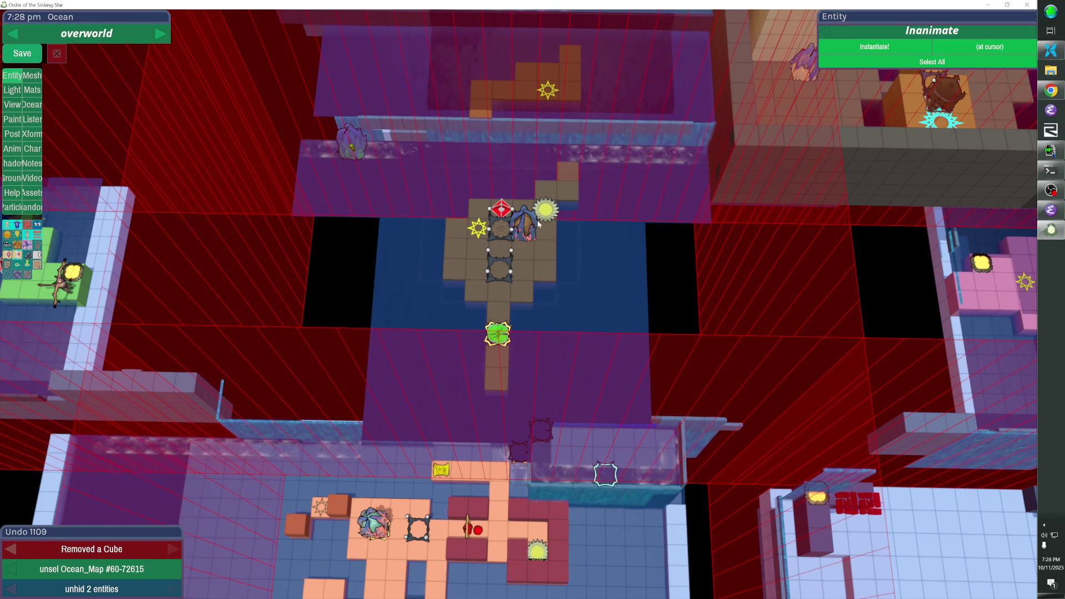
{"action": "left_click", "coordinate": [407, 266]}
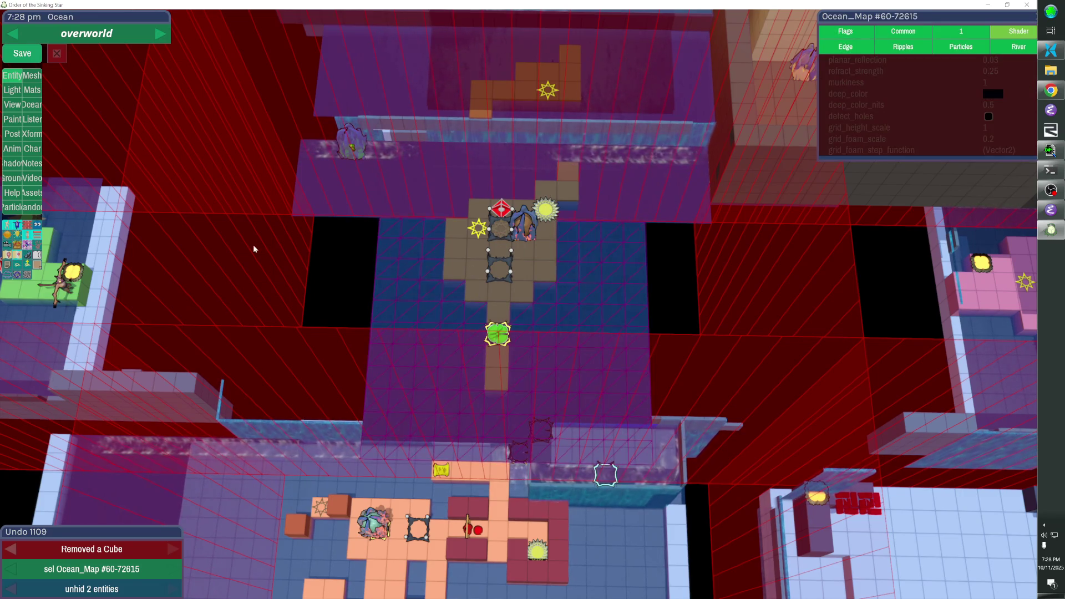
{"action": "left_click", "coordinate": [34, 103]}
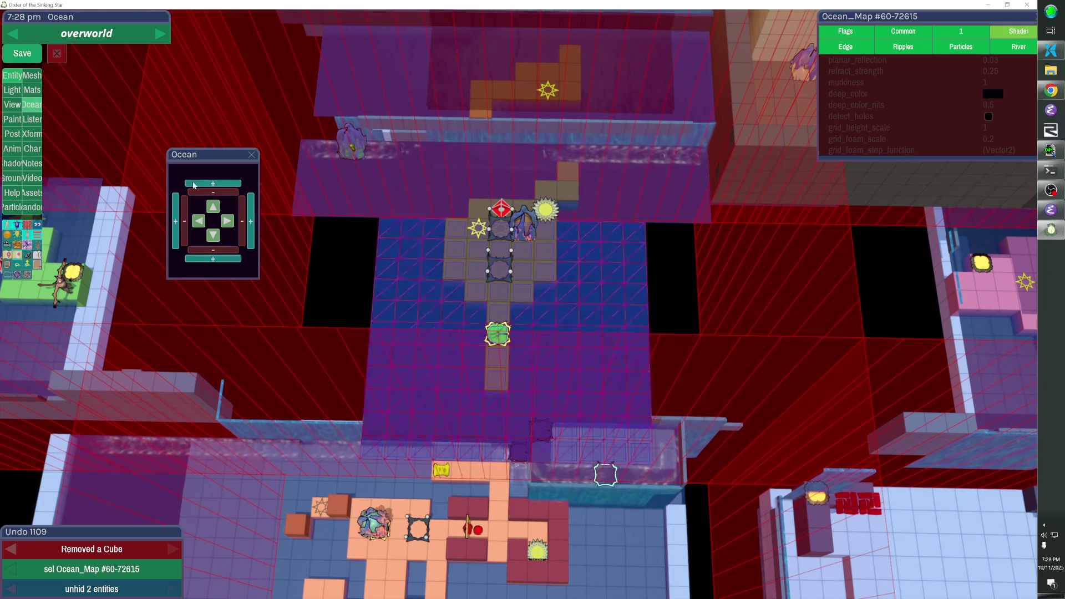
{"action": "left_click", "coordinate": [184, 221]}
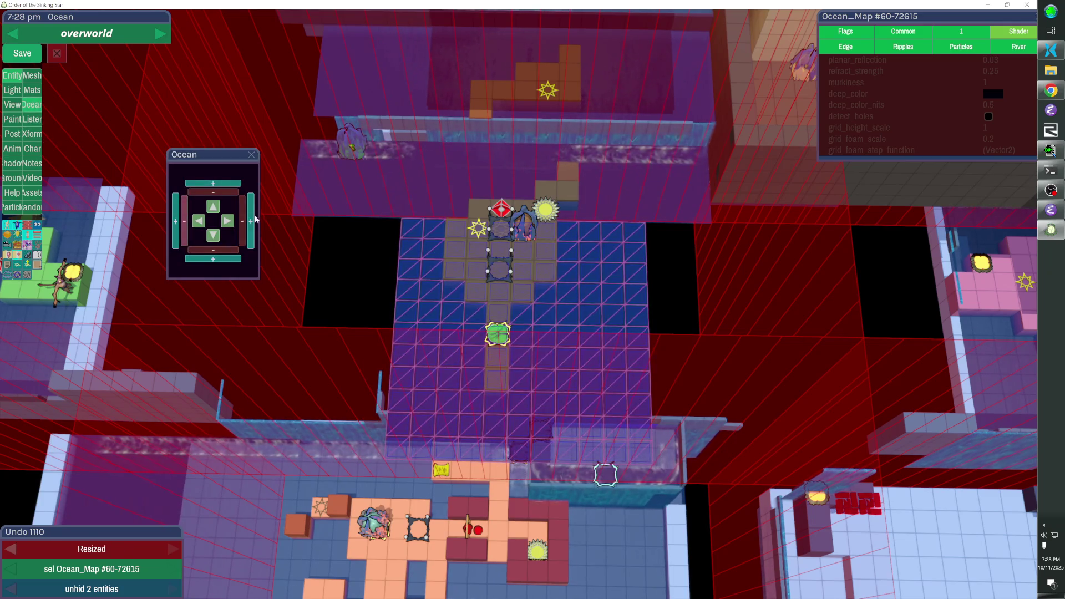
{"action": "left_click", "coordinate": [277, 170]}
{"action": "left_click", "coordinate": [405, 284]}
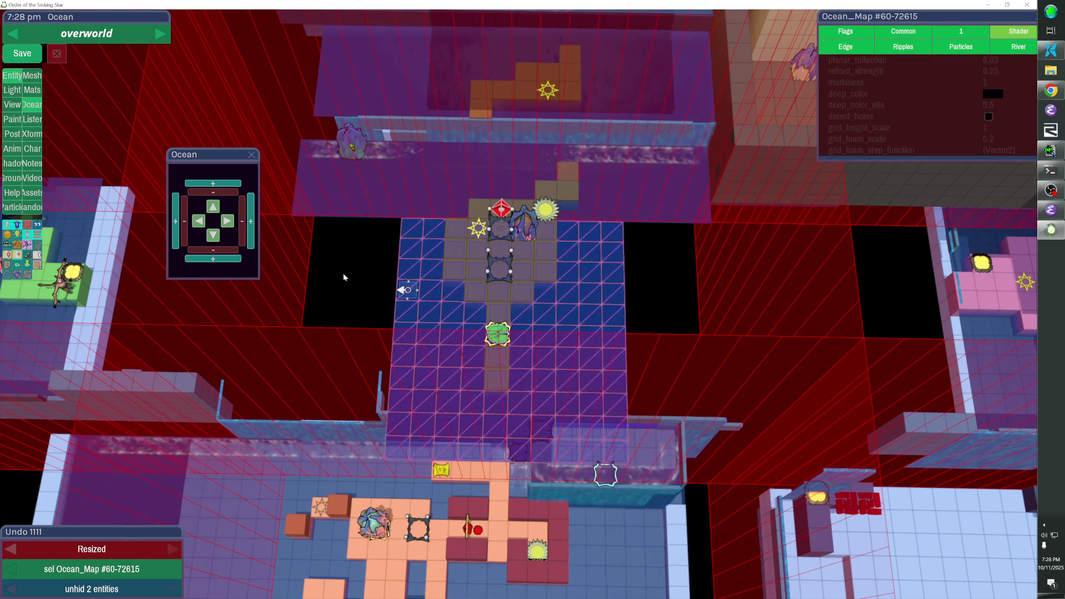
{"action": "left_click", "coordinate": [369, 249]}
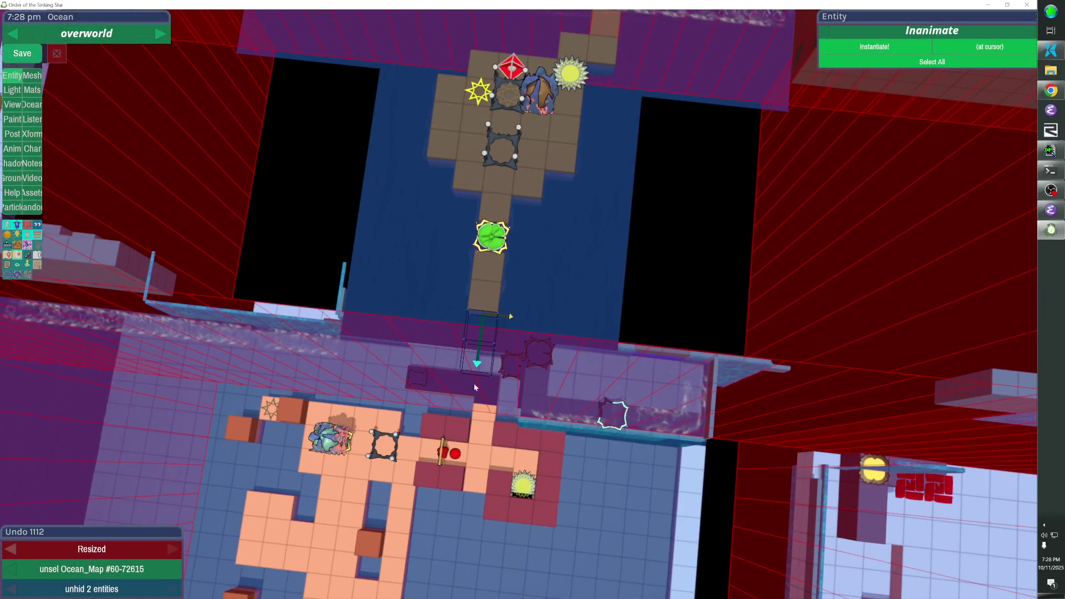
{"action": "left_click", "coordinate": [481, 314]}
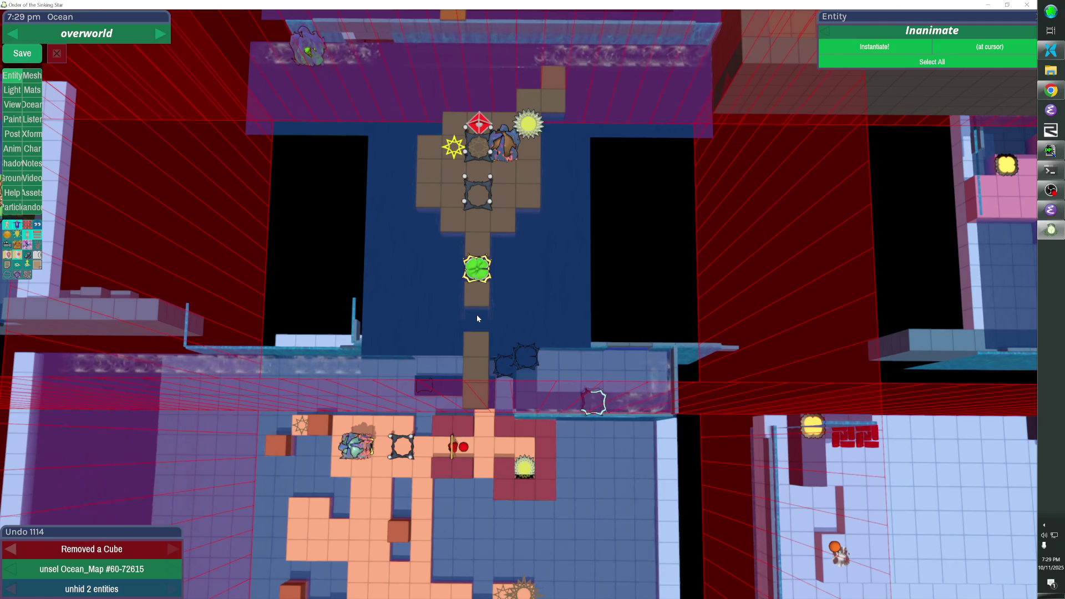
Fill the path gaps and move the lily pad one tile lower, unbroken to the lower room
{"action": "left_click", "coordinate": [477, 318]}
{"action": "left_click", "coordinate": [483, 281]}
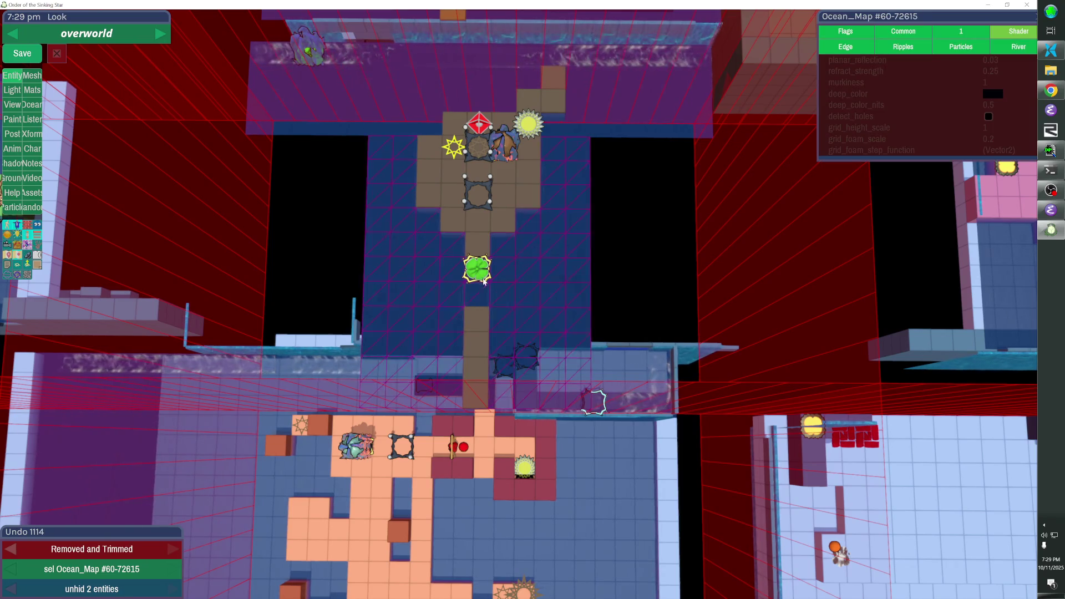
{"action": "left_click", "coordinate": [482, 277]}
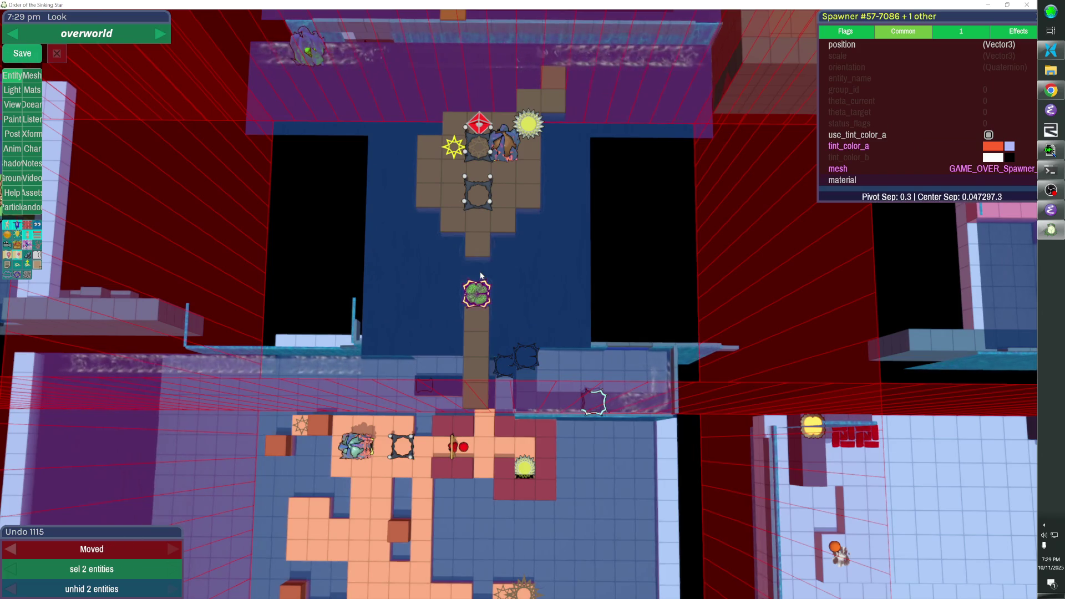
{"action": "left_click", "coordinate": [482, 258]}
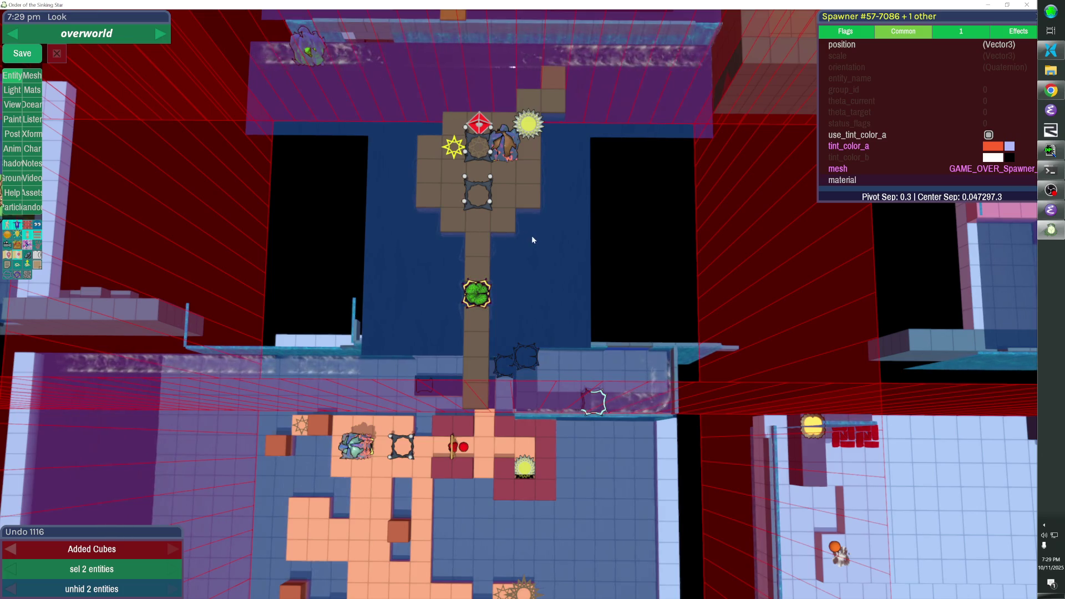
{"action": "mouse_move", "coordinate": [468, 231]}
{"action": "left_mouse_down"}
{"action": "mouse_move", "coordinate": [389, 238]}
{"action": "mouse_move", "coordinate": [518, 304]}
{"action": "left_mouse_up"}
Select all 34 green room entities: teleporter, spawners, floor and walls
{"action": "left_click", "coordinate": [373, 201]}
{"action": "left_click", "coordinate": [315, 149], "text": "shift"}
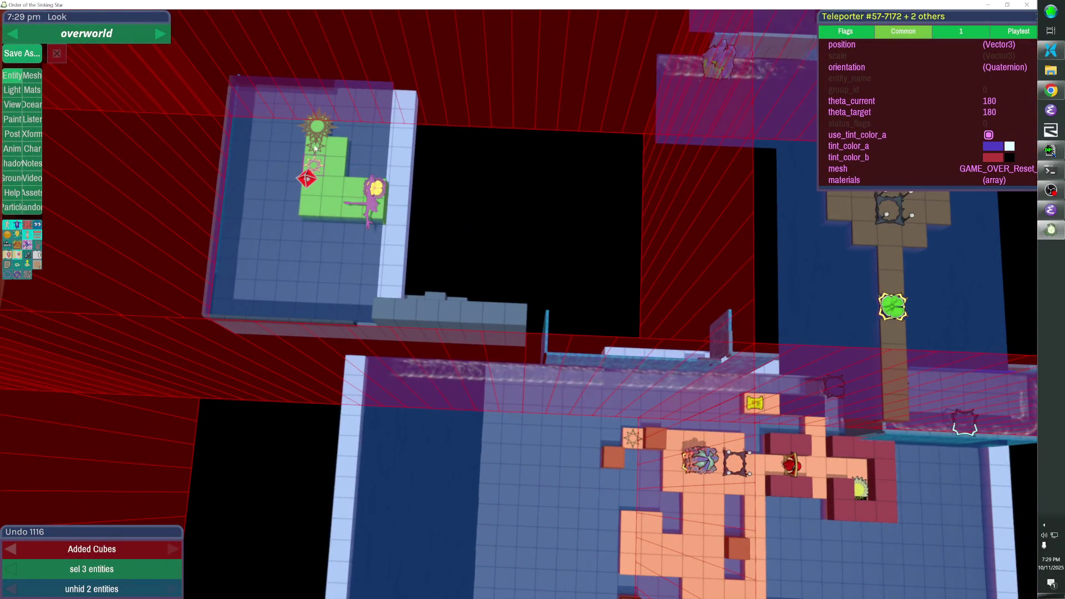
{"action": "left_click", "coordinate": [318, 128], "text": "shift"}
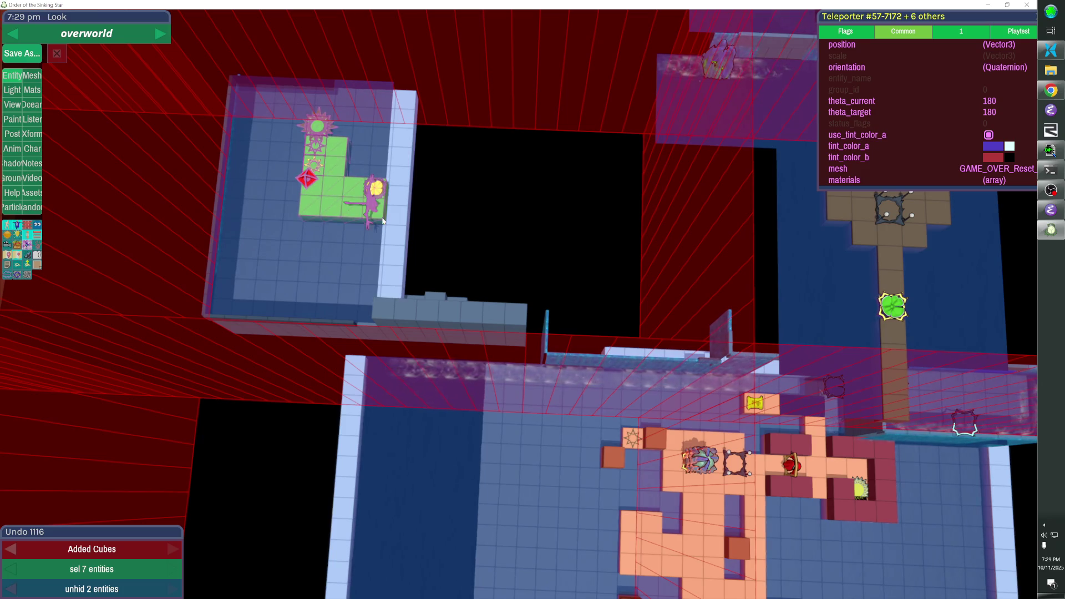
{"action": "left_click", "coordinate": [408, 249], "text": "shift"}
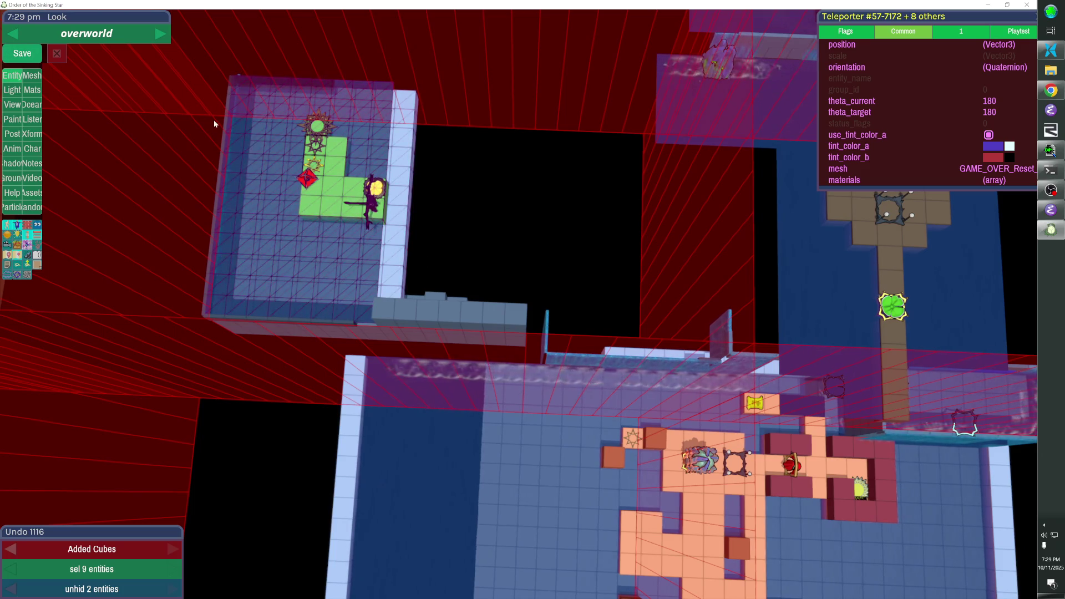
{"action": "left_click_drag", "start_coordinate": [201, 88], "coordinate": [521, 341]}
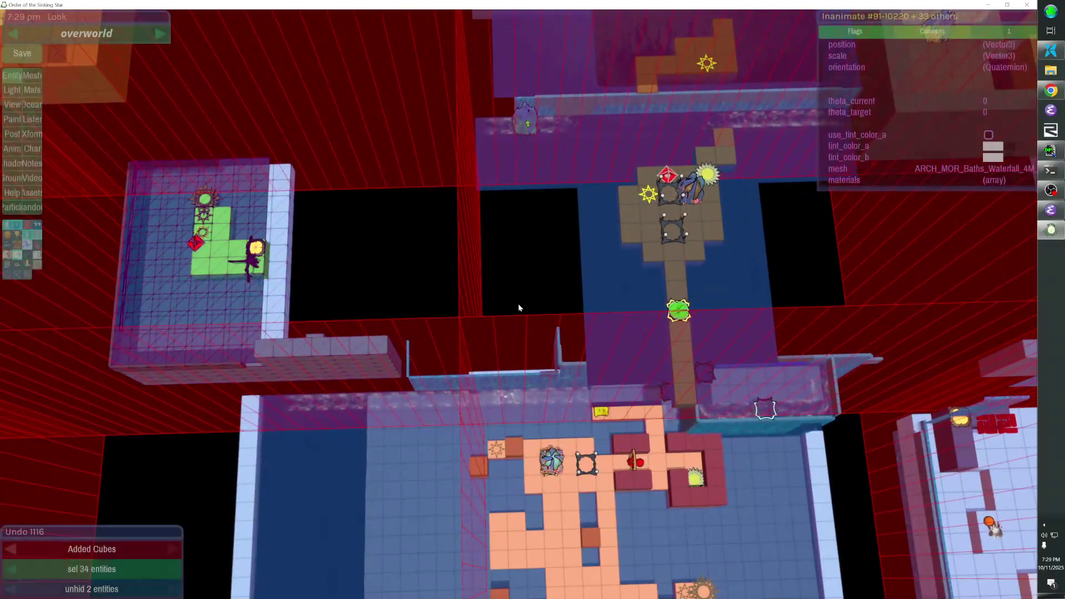
Shift the green room and walkway right until they sit beside the water
{"action": "key", "text": "shift+Right"}
{"action": "key", "text": "shift+Right"}
{"action": "key", "text": "shift+Right"}
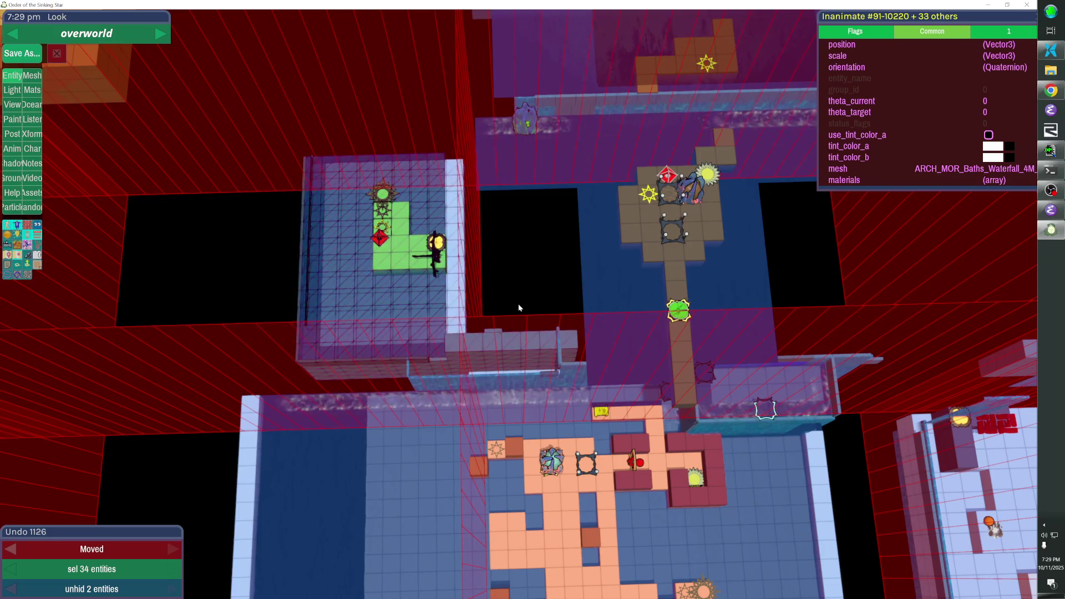
{"action": "key", "text": "shift+Right"}
{"action": "key", "text": "shift+Right"}
{"action": "key", "text": "shift+Right"}
{"action": "key", "text": "shift+Up"}
{"action": "key", "text": "shift+Up"}
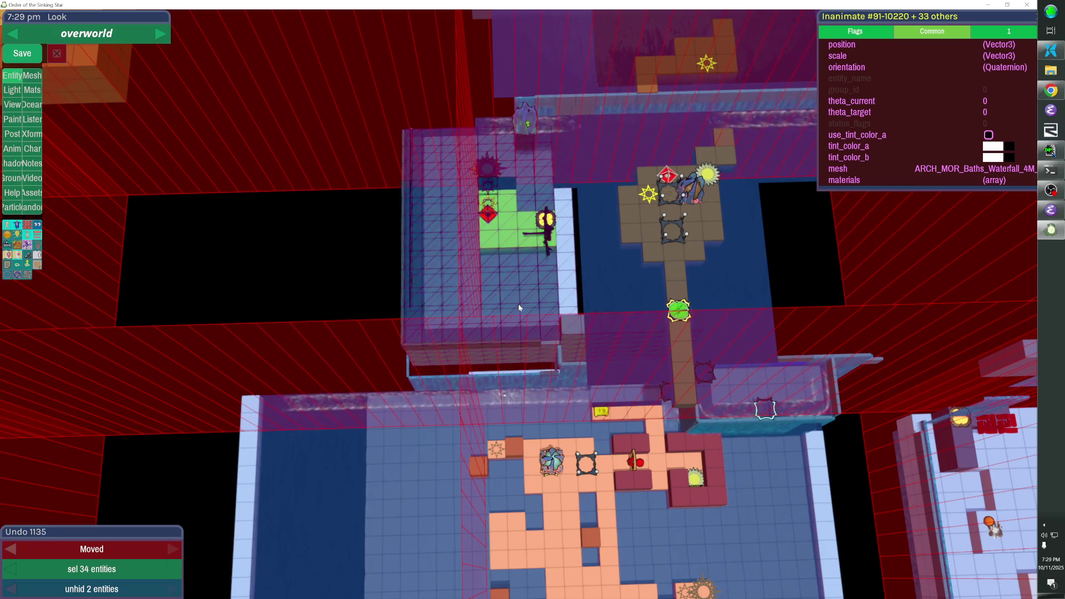
{"action": "key", "text": "shift+Right"}
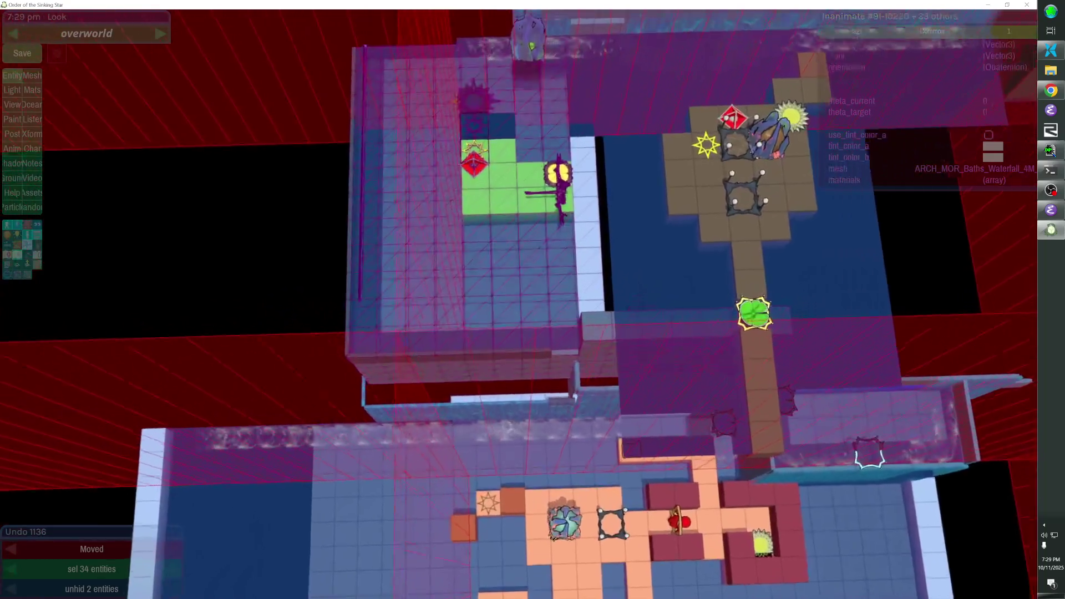
{"action": "scroll", "coordinate": [751, 313], "scroll_direction": "up", "scroll_amount": 5}
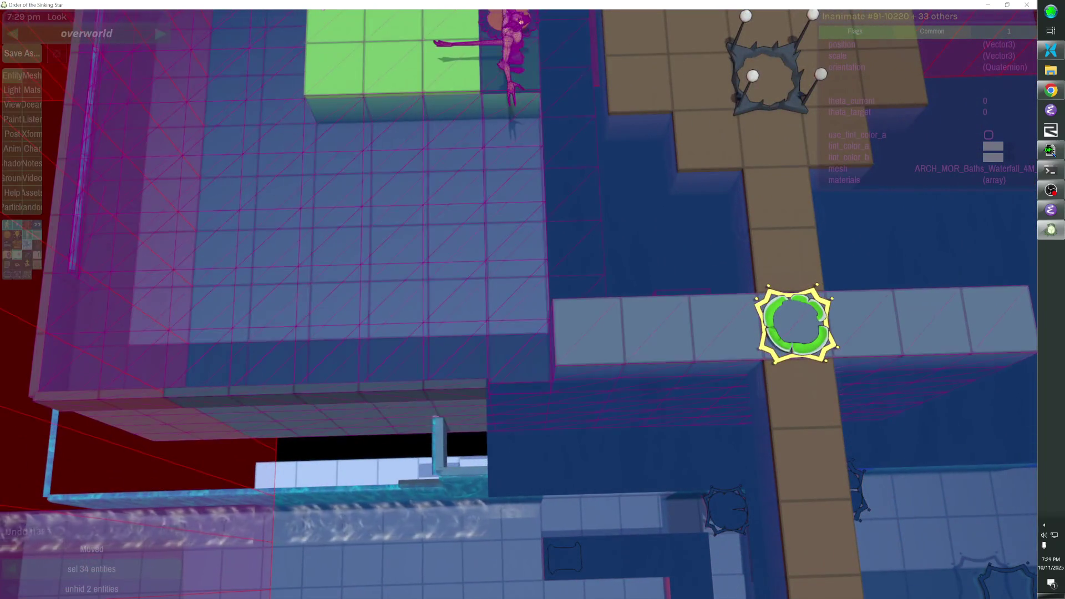
{"action": "key", "text": "shift+Left"}
{"action": "key", "text": "shift+Right"}
{"action": "key", "text": "shift+Left"}
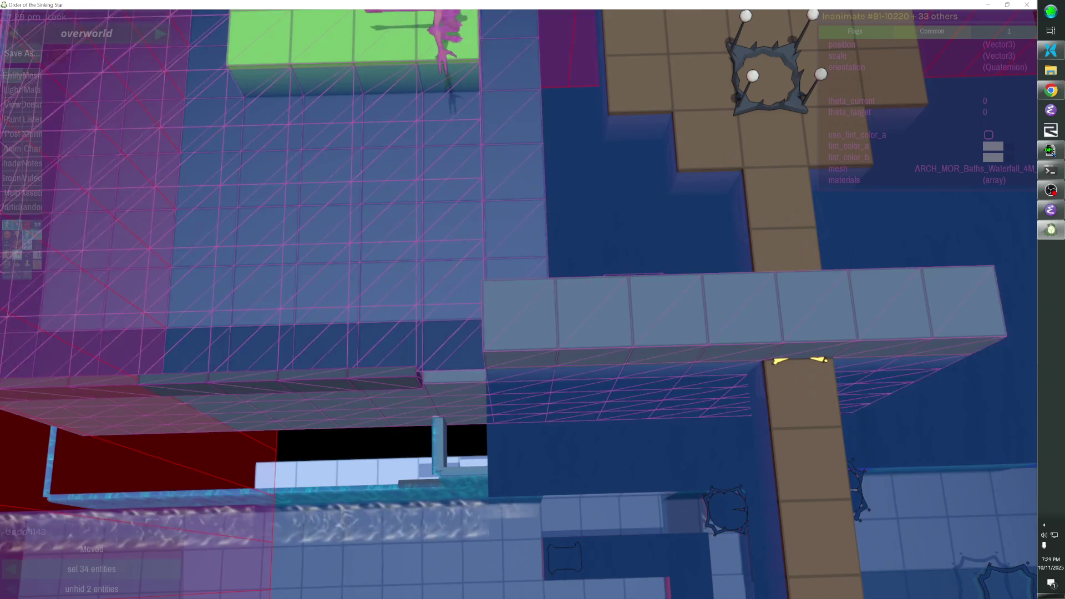
{"action": "key", "text": "shift+Left"}
{"action": "key", "text": "shift+Left"}
{"action": "key", "text": "shift+Right"}
{"action": "key", "text": "shift+Right"}
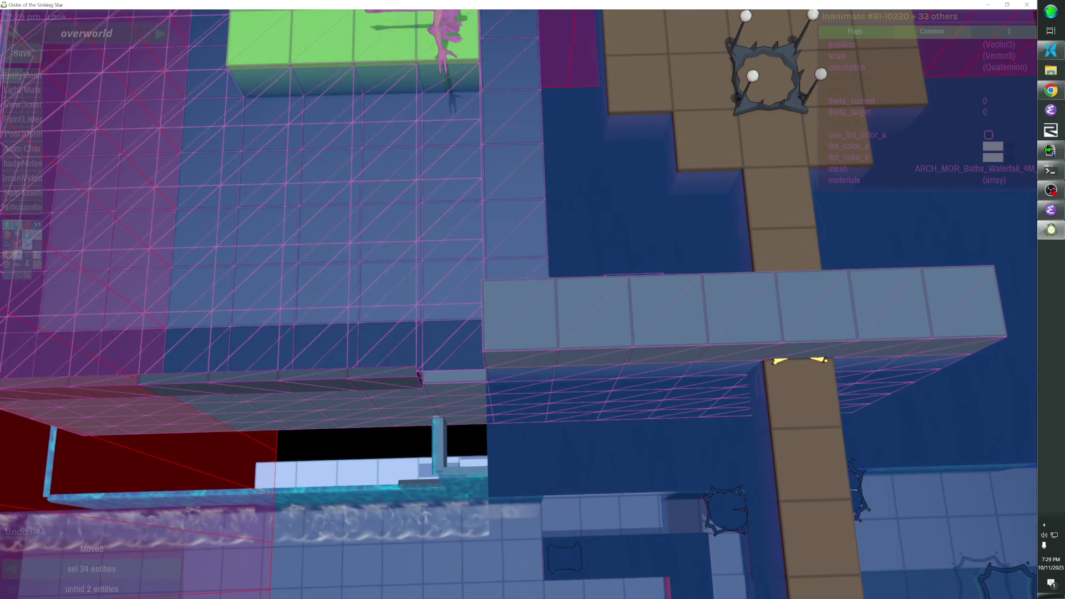
Nudge the green room building down two steps into alignment, then deselect it
{"action": "scroll", "coordinate": [516, 264], "scroll_direction": "down", "scroll_amount": 5}
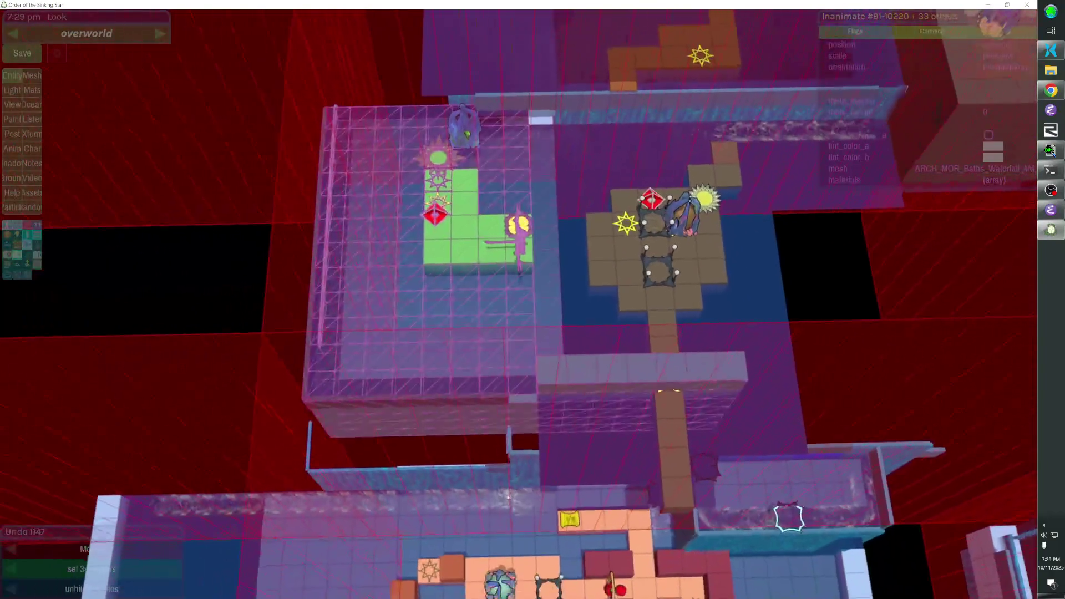
{"action": "scroll", "coordinate": [610, 277], "scroll_direction": "up", "scroll_amount": 5}
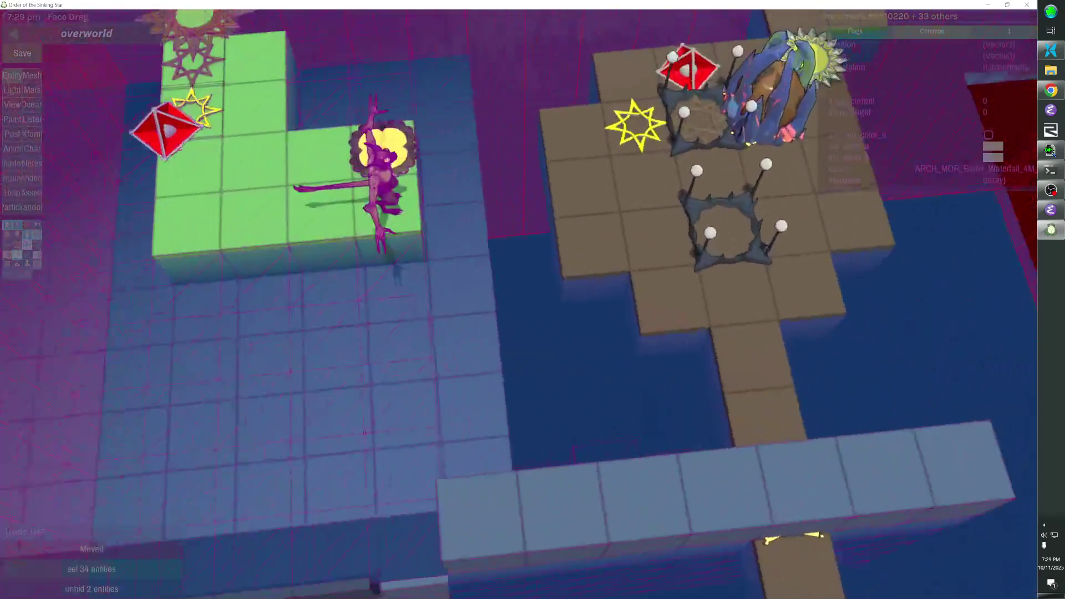
{"action": "scroll", "coordinate": [533, 299], "scroll_direction": "down", "scroll_amount": 5}
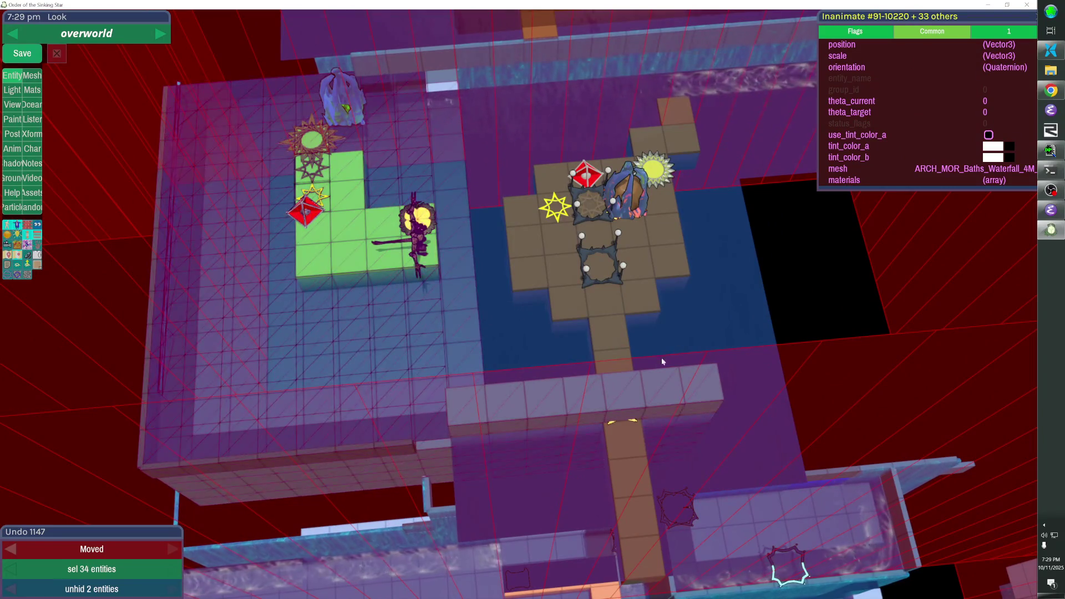
{"action": "mouse_move", "coordinate": [548, 242]}
{"action": "left_mouse_down"}
{"action": "mouse_move", "coordinate": [637, 238]}
{"action": "mouse_move", "coordinate": [715, 266]}
{"action": "mouse_move", "coordinate": [517, 303]}
{"action": "left_mouse_up"}
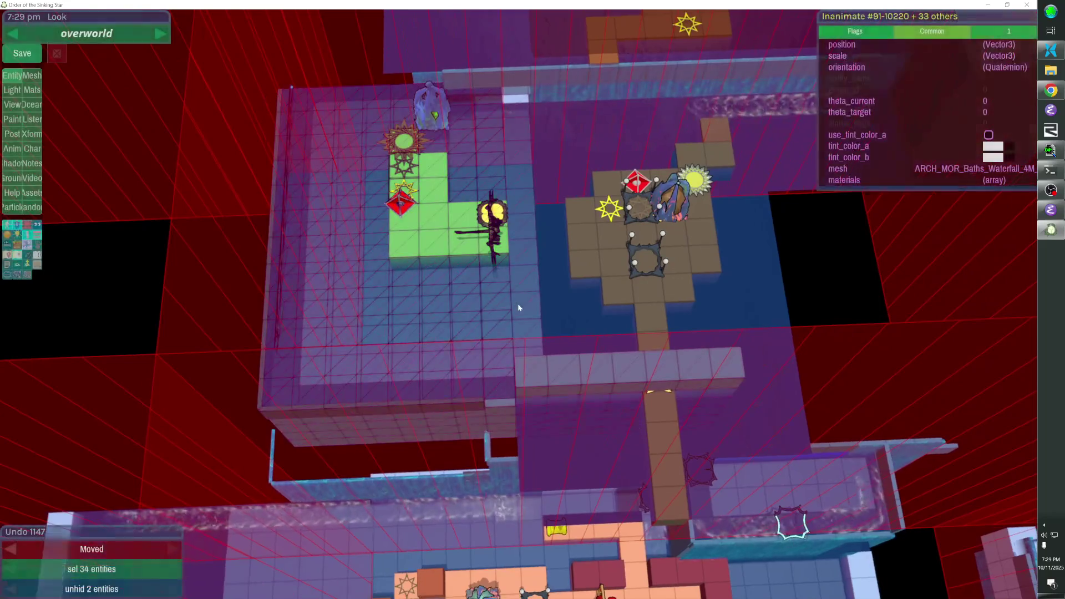
{"action": "key", "text": "Down"}
{"action": "key", "text": "Down"}
{"action": "key", "text": "Down"}
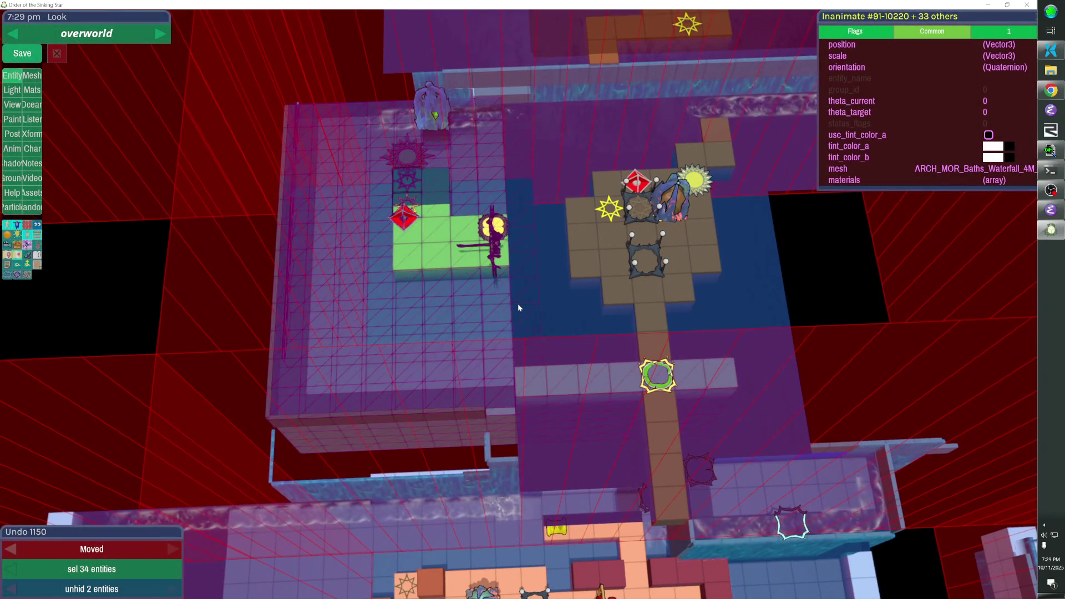
{"action": "key", "text": "shift+Down"}
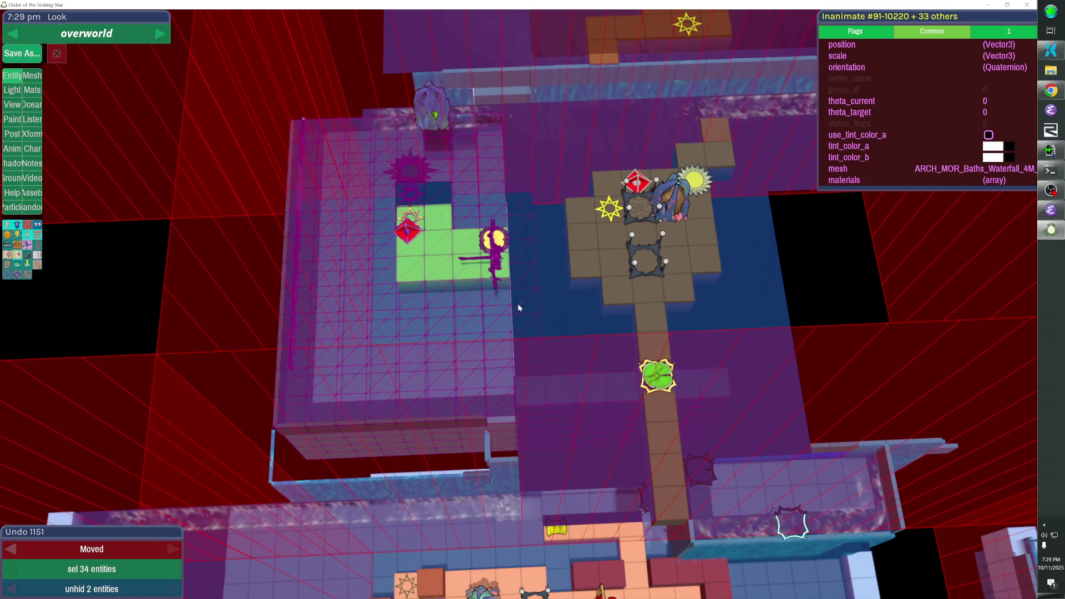
{"action": "key", "text": "Escape"}
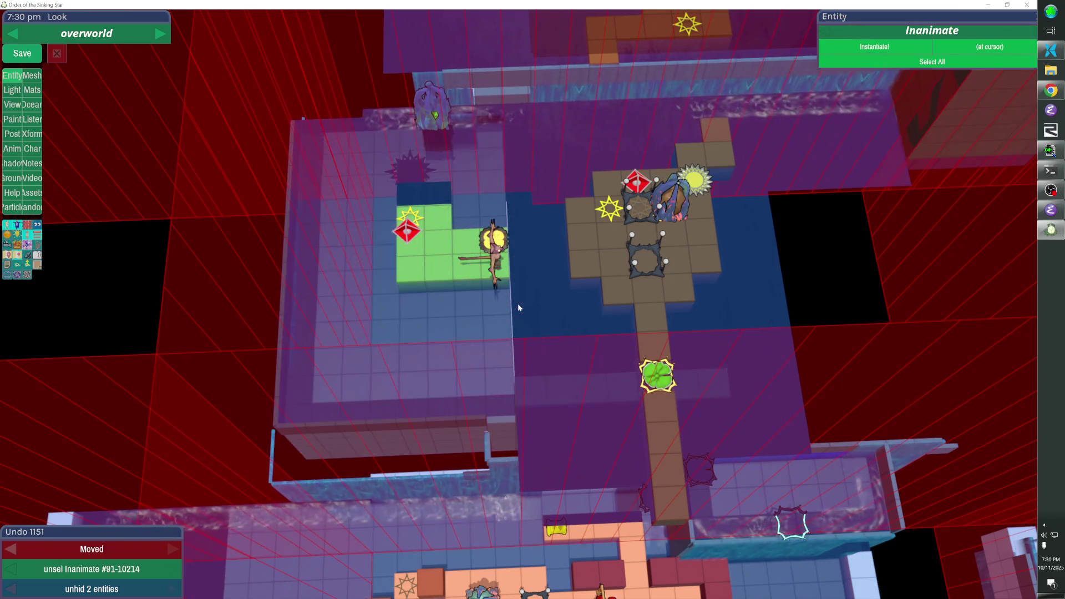
{"action": "key", "text": "Right"}
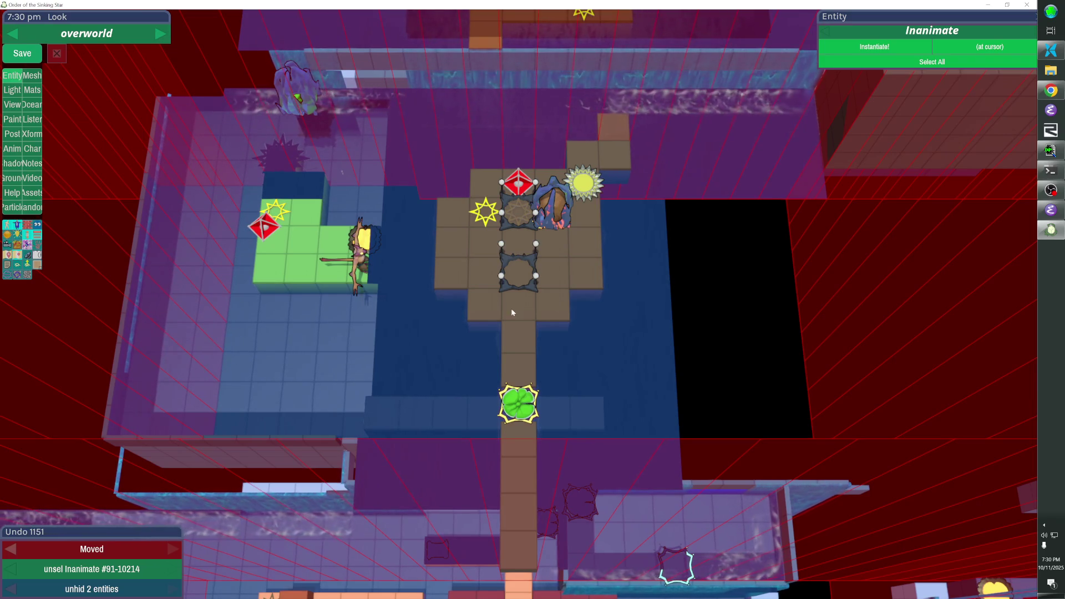
{"action": "left_click", "coordinate": [532, 260]}
Move the activator frame down the walkway with the arrow keys
{"action": "key", "text": "Left"}
{"action": "key", "text": "Down"}
{"action": "key", "text": "Right"}
{"action": "key", "text": "Right"}
{"action": "key", "text": "Down"}
{"action": "key", "text": "Down"}
{"action": "key", "text": "Left"}
Check the activator's linked spawner, then raise the frame one tile onto the island's bottom tile
{"action": "left_click", "coordinate": [1004, 26]}
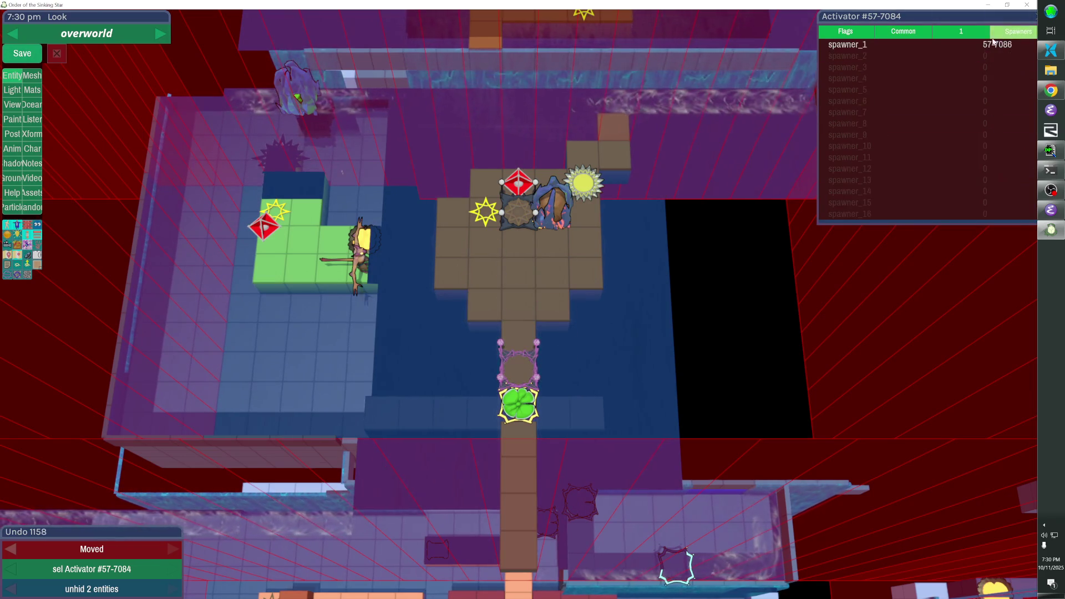
{"action": "right_click", "coordinate": [901, 41]}
{"action": "left_click", "coordinate": [967, 70]}
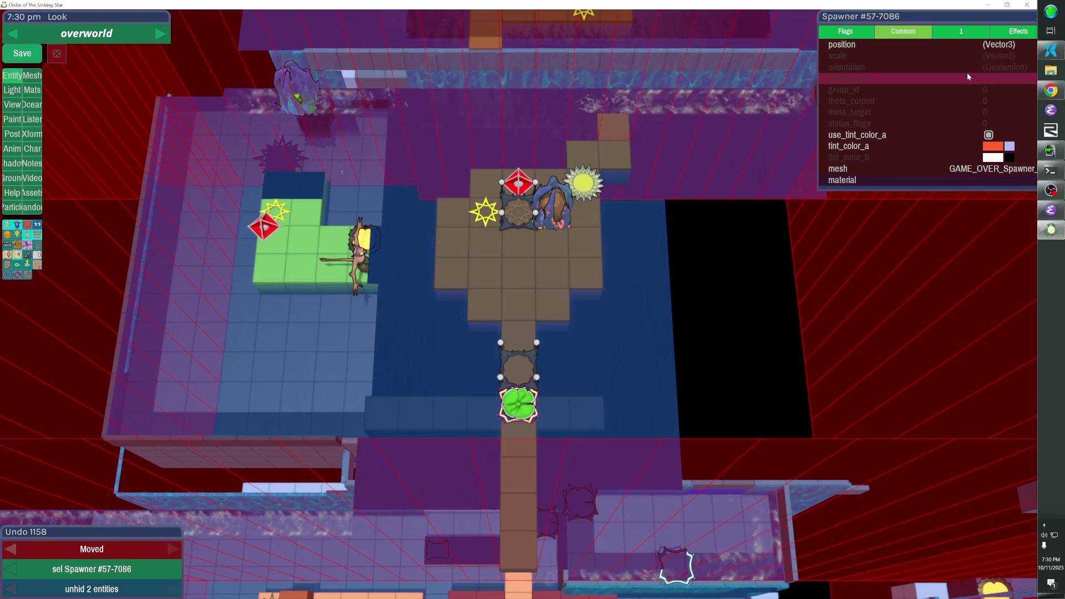
{"action": "left_click", "coordinate": [820, 104]}
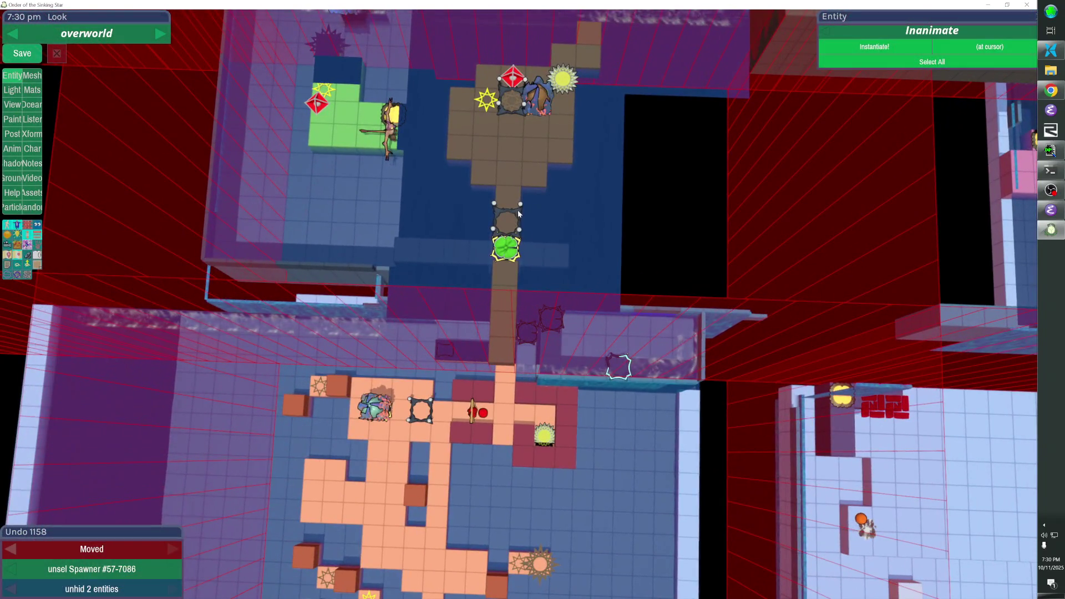
{"action": "left_click", "coordinate": [519, 212]}
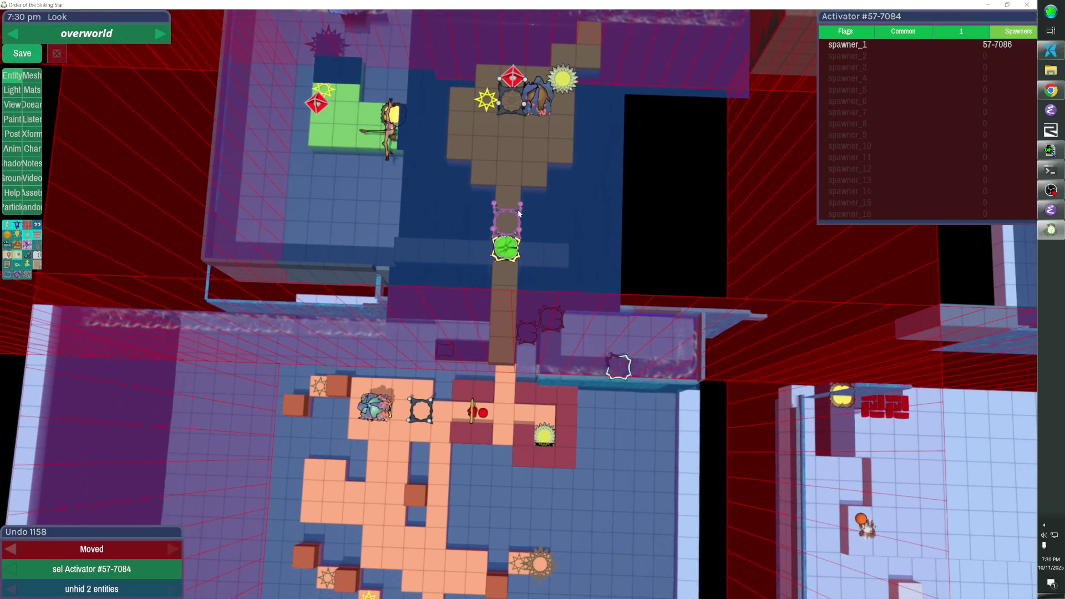
{"action": "key", "text": "Up"}
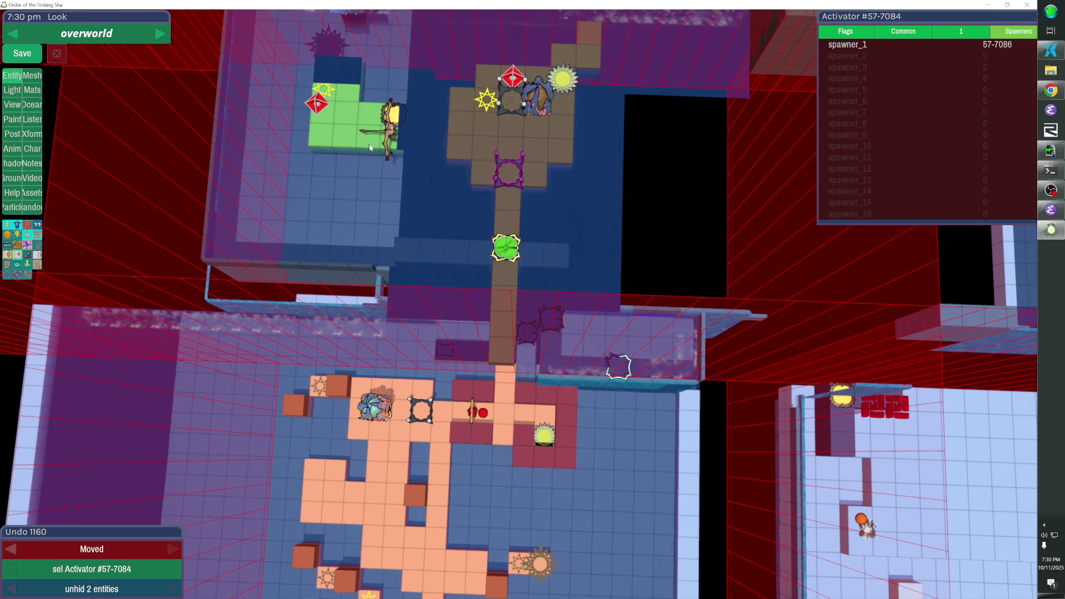
Select the whole green room building, then clear the selection
{"action": "left_click", "coordinate": [441, 148]}
{"action": "key", "text": "ctrl+z"}
{"action": "double_click", "coordinate": [441, 148]}
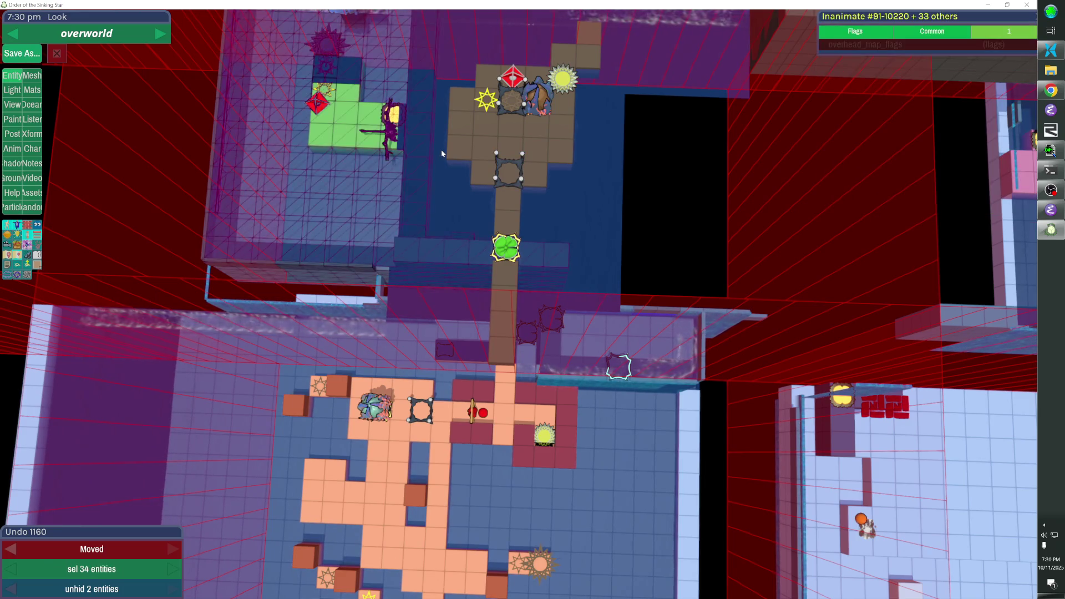
{"action": "left_click", "coordinate": [441, 148]}
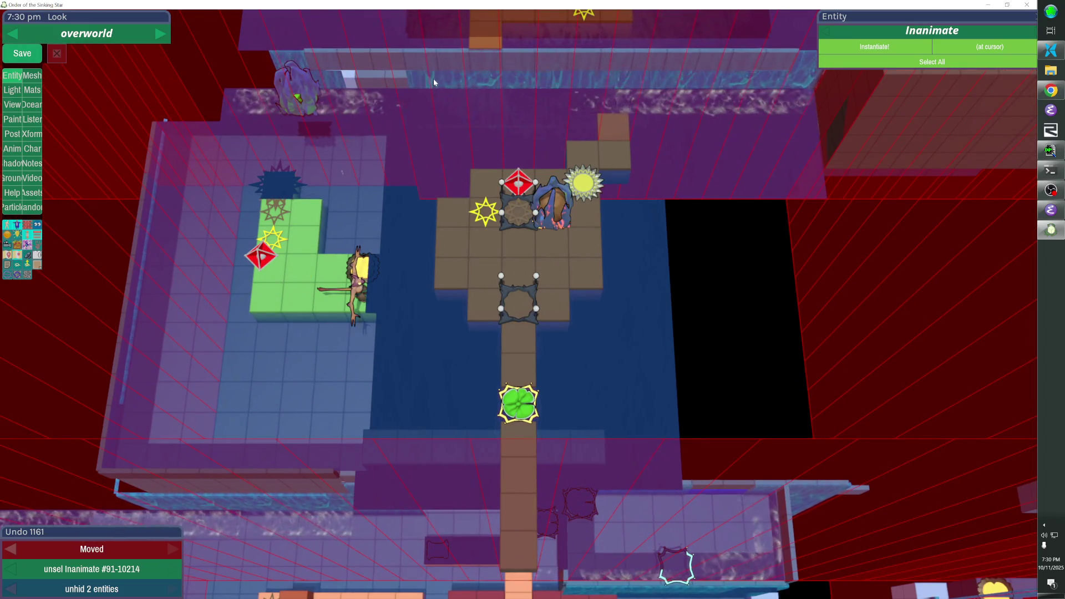
Select and place the waterfall at the green room's top edge
{"action": "key", "text": "shift"}
{"action": "left_click", "coordinate": [331, 83]}
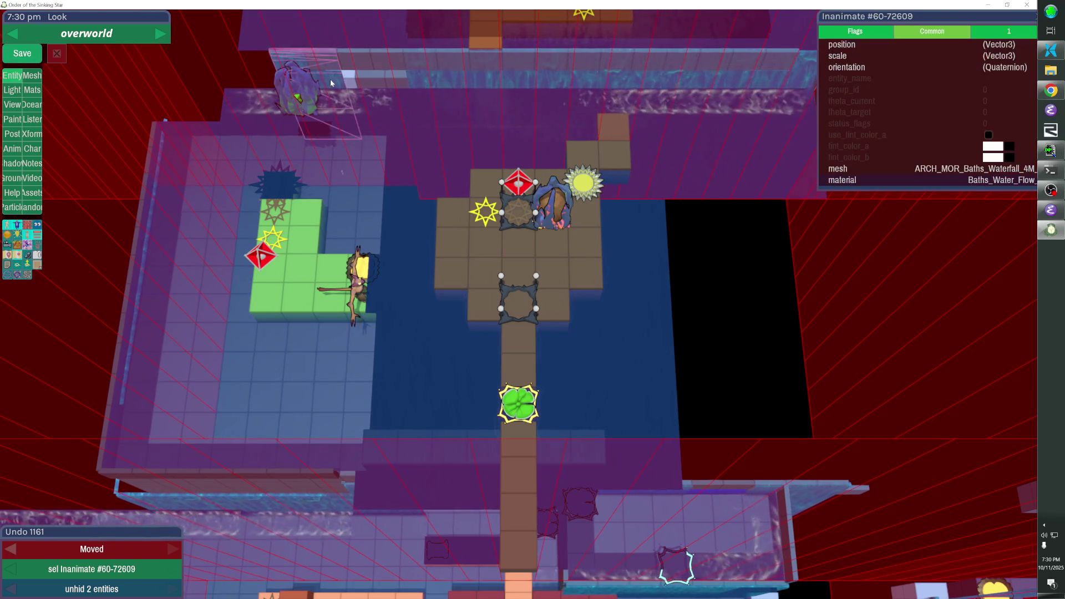
{"action": "left_click", "coordinate": [331, 83]}
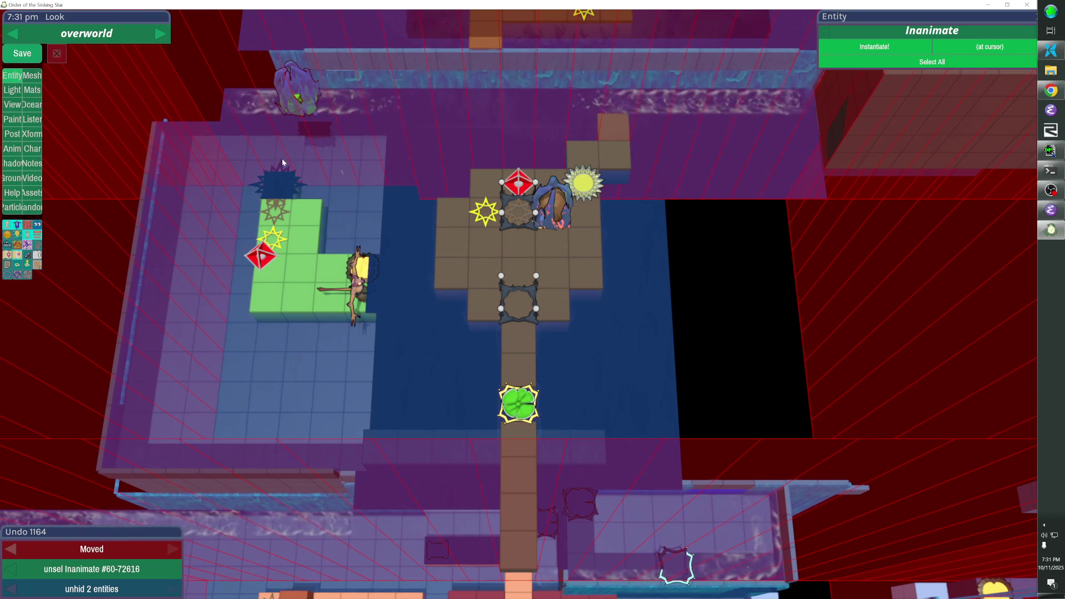
Select the green room's Ocean_Map #57-7026 and open its Ocean resizing controls
{"action": "left_click", "coordinate": [197, 226]}
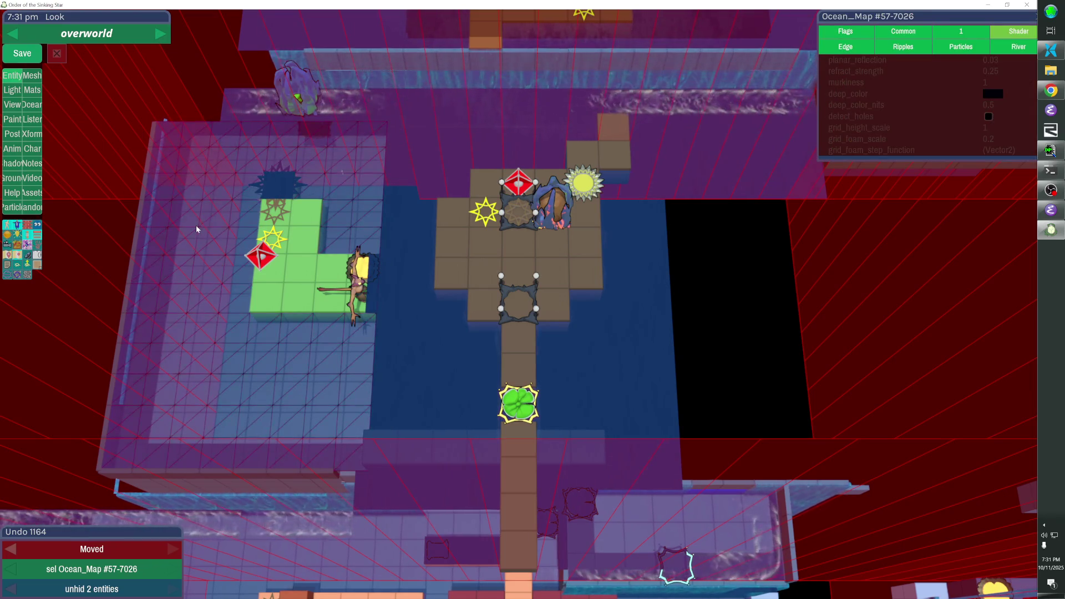
{"action": "key", "text": "Escape"}
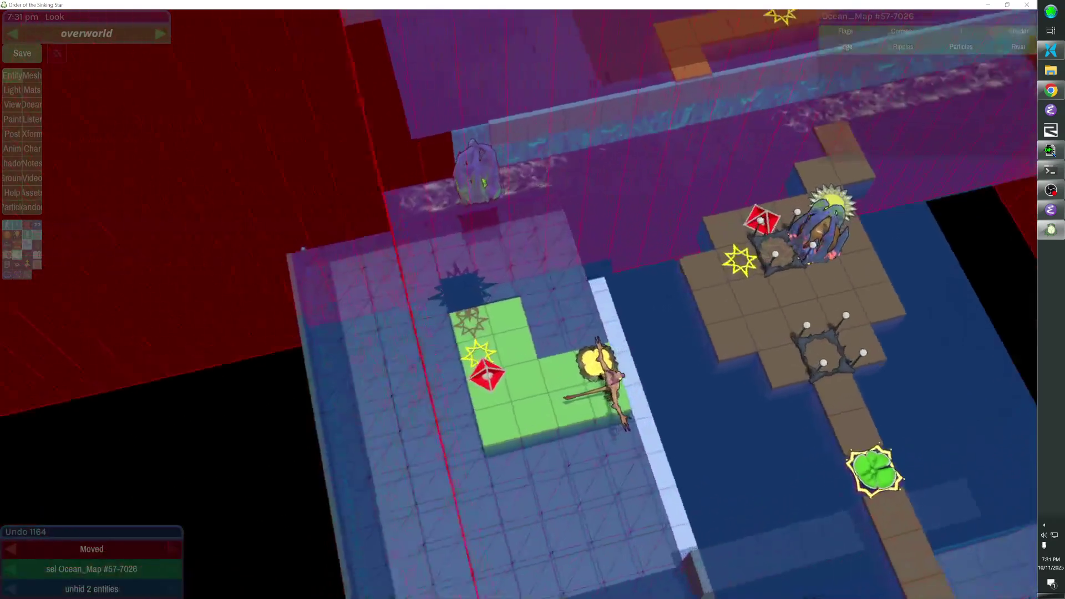
{"action": "key", "text": "Escape"}
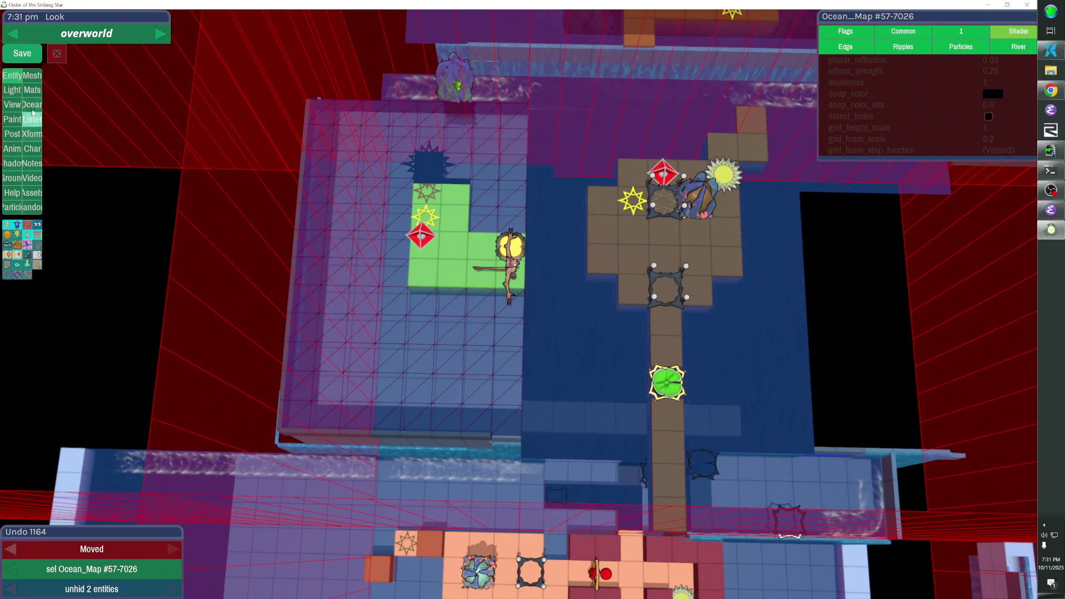
{"action": "left_click", "coordinate": [31, 104]}
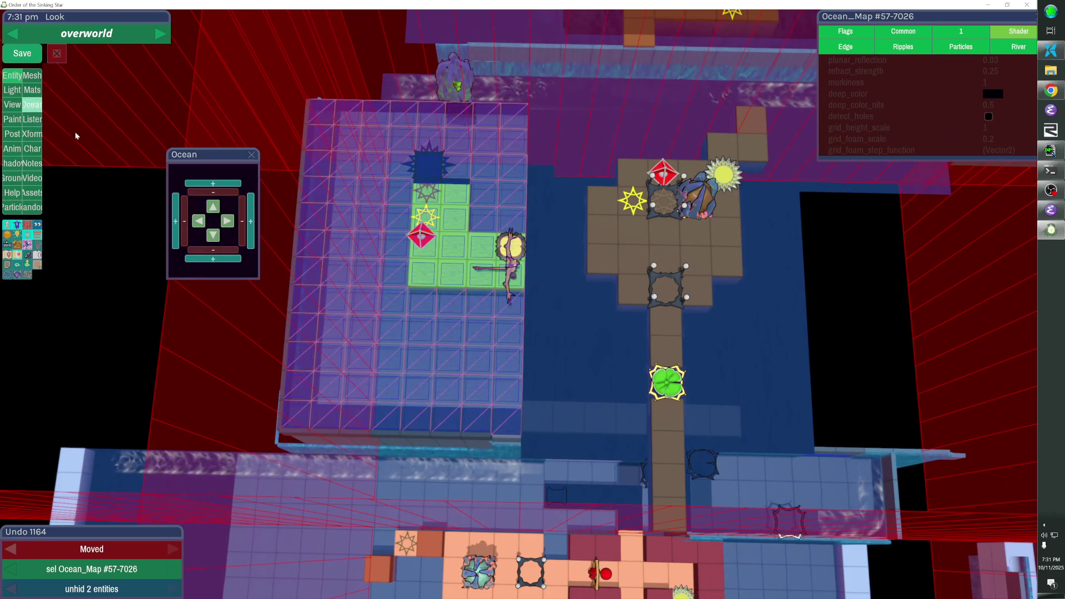
Remove top rows from Ocean_Map #57-7026 with the top minus button, then deselect
{"action": "left_click", "coordinate": [214, 192]}
{"action": "left_click", "coordinate": [214, 193]}
{"action": "left_click", "coordinate": [214, 192]}
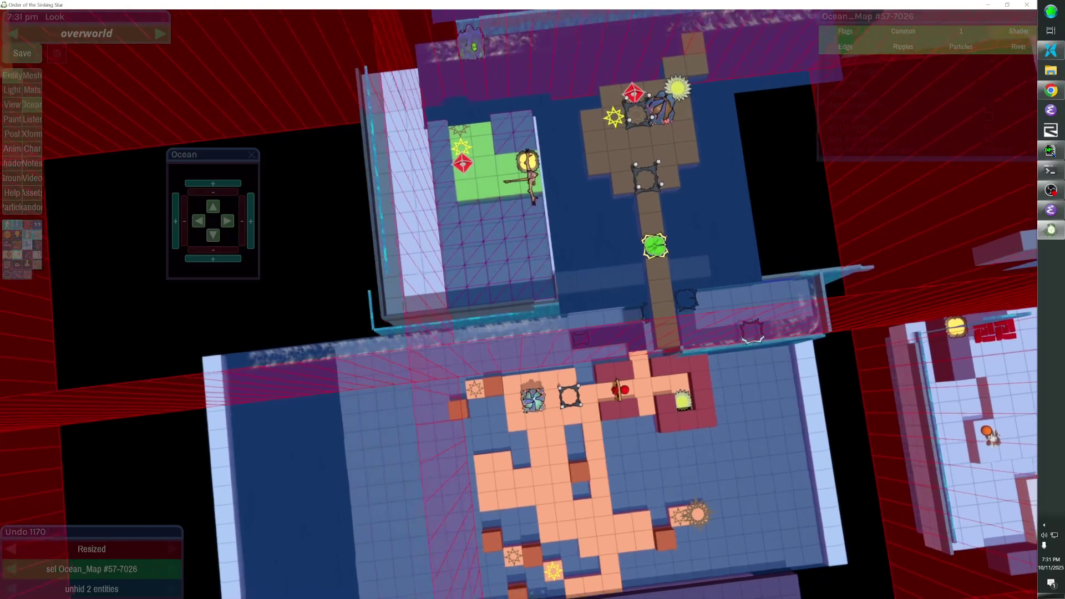
{"action": "left_click", "coordinate": [519, 102]}
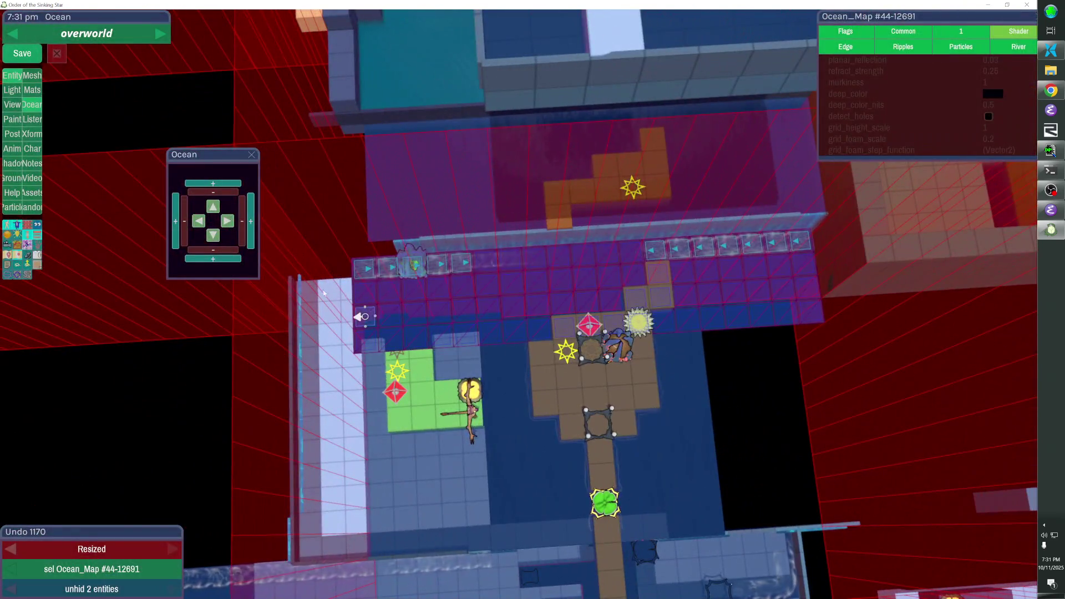
{"action": "left_click", "coordinate": [324, 293]}
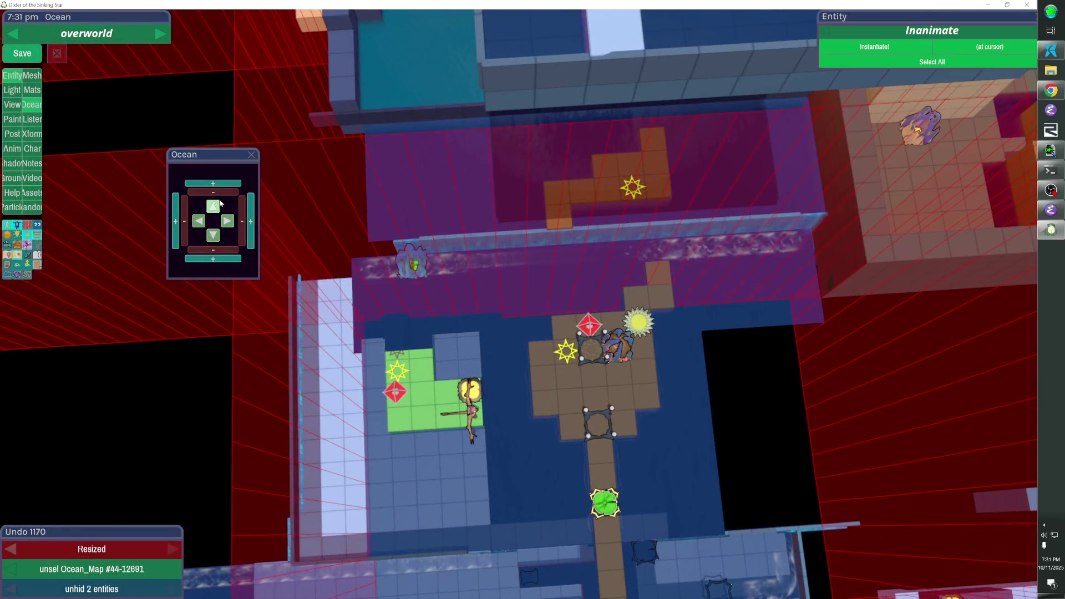
Extend Ocean_Map #60-72615 upward and remove the top row of pool #57-7026
{"action": "left_click", "coordinate": [398, 340]}
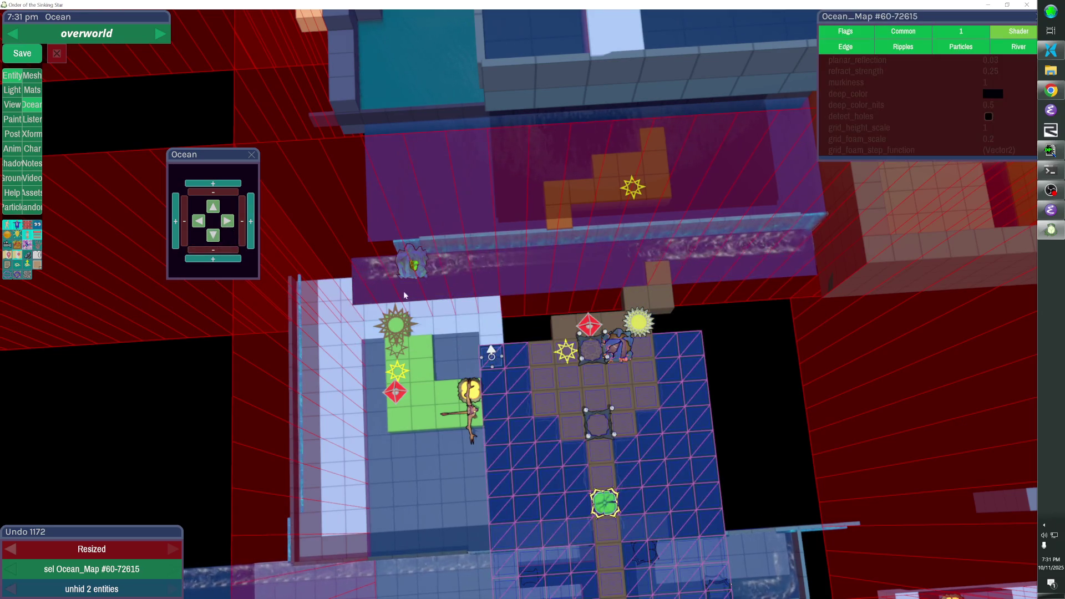
{"action": "left_click", "coordinate": [213, 182]}
{"action": "left_click", "coordinate": [324, 293]}
{"action": "left_click", "coordinate": [397, 355]}
{"action": "left_click", "coordinate": [227, 186]}
{"action": "left_click", "coordinate": [227, 186]}
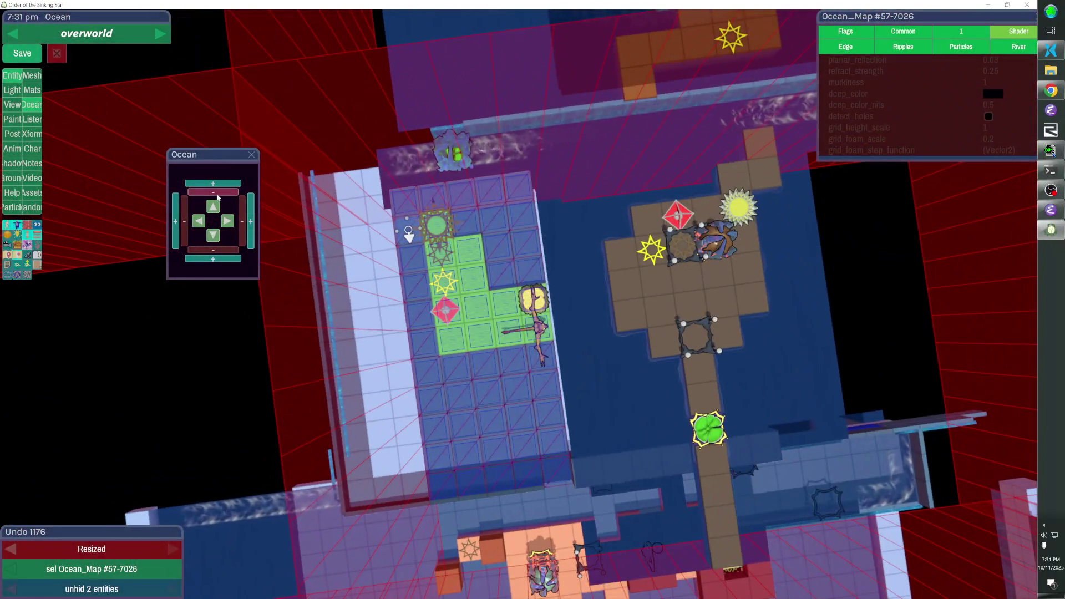
{"action": "left_click", "coordinate": [217, 193]}
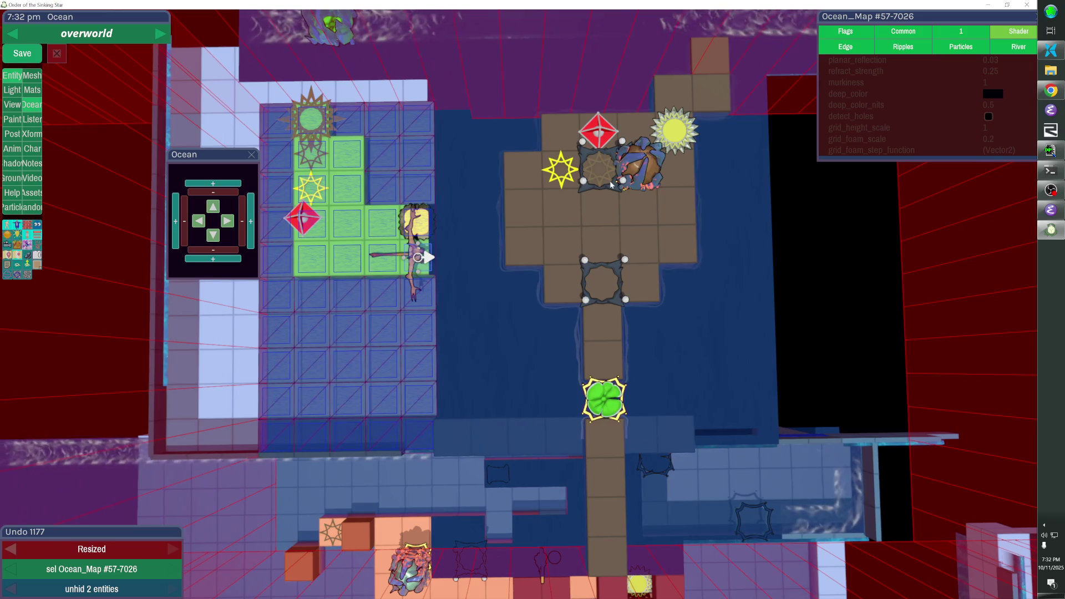
{"action": "left_click", "coordinate": [553, 224]}
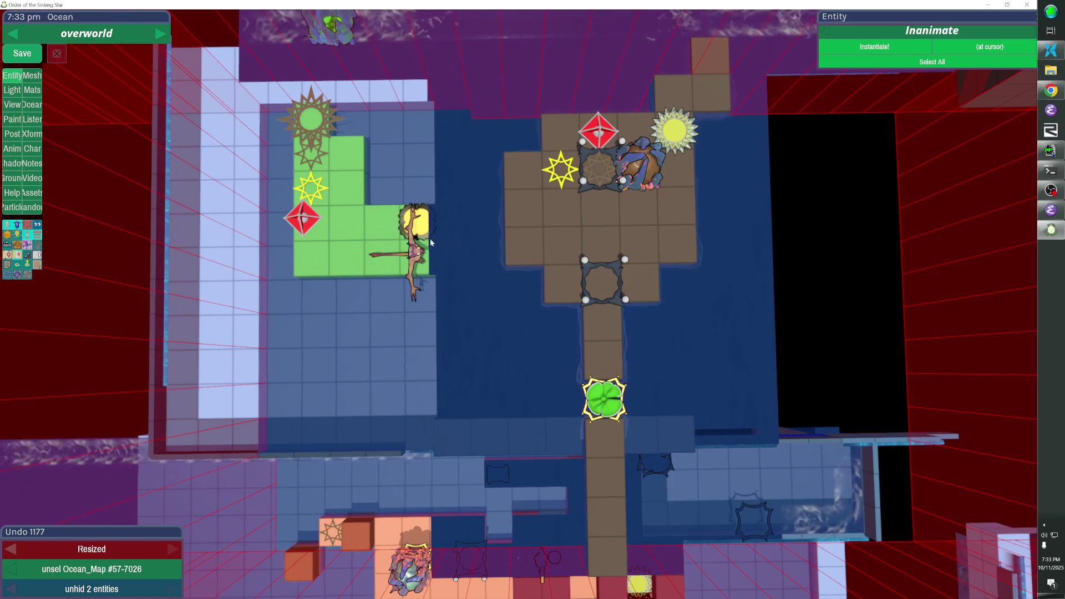
{"action": "key", "text": "e"}
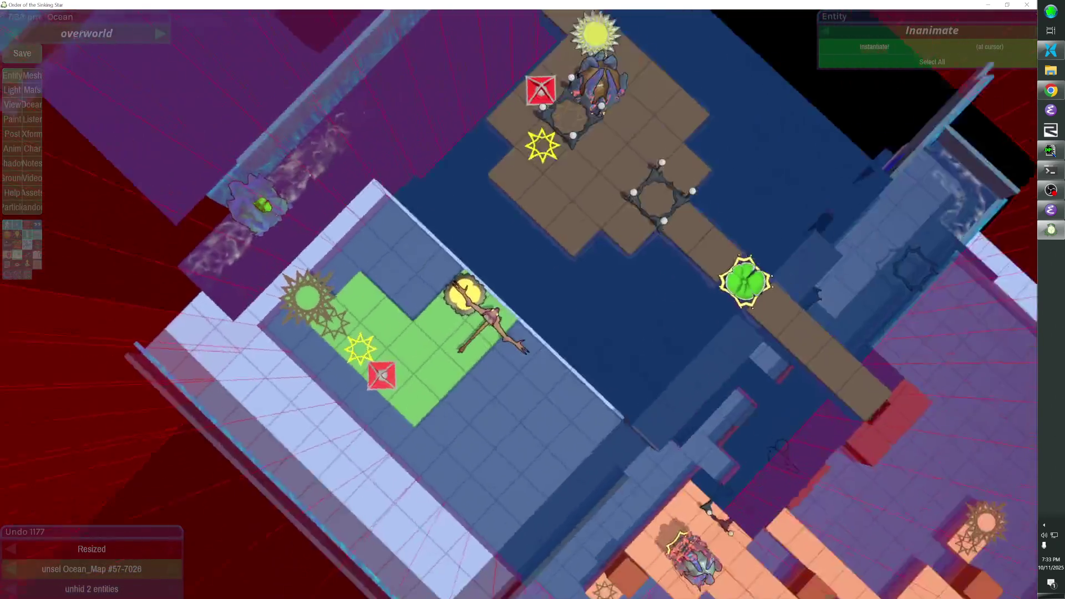
{"action": "left_click_drag", "start_coordinate": [584, 288], "coordinate": [647, 295]}
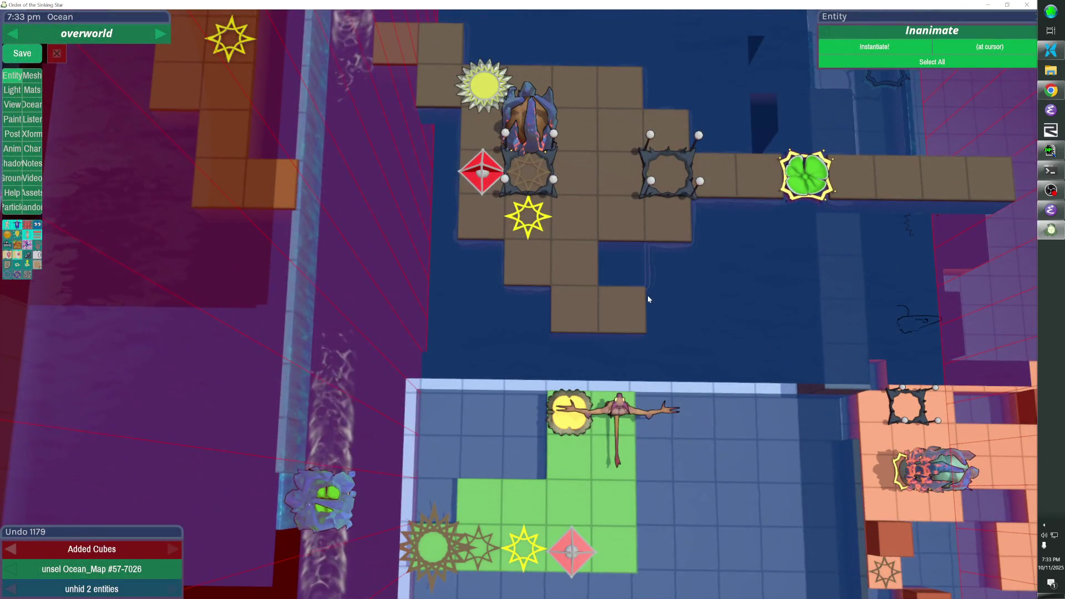
{"action": "key", "text": "q"}
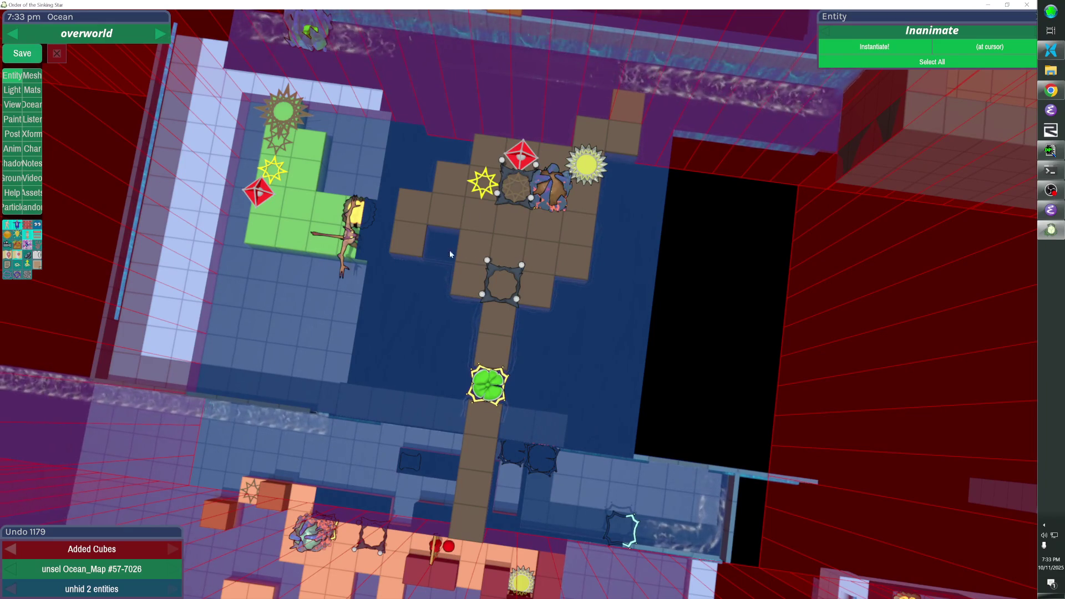
{"action": "key", "text": "ctrl+z"}
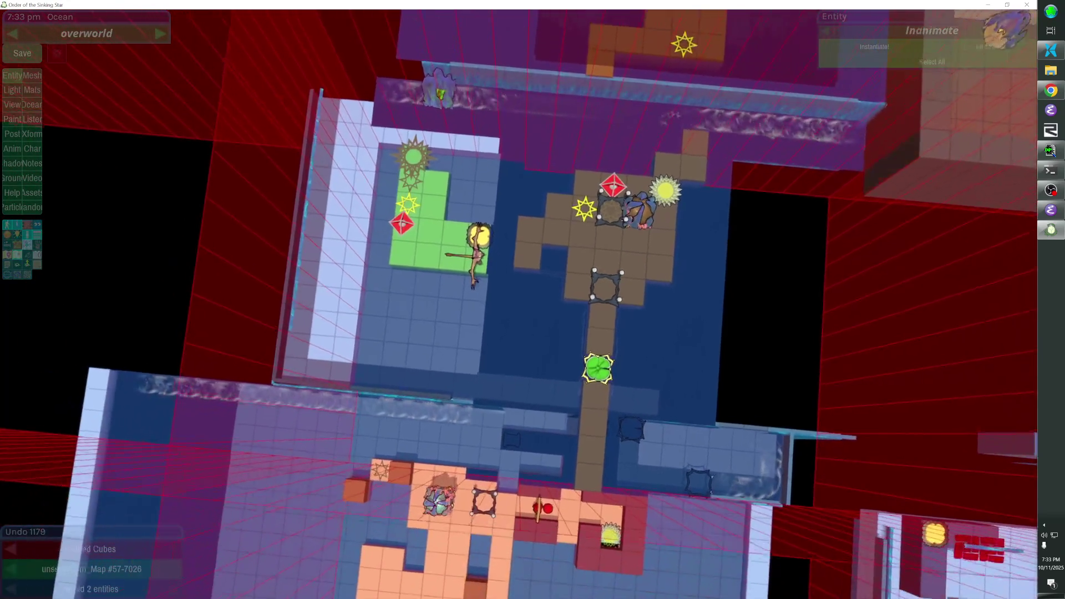
{"action": "key", "text": "ctrl+z"}
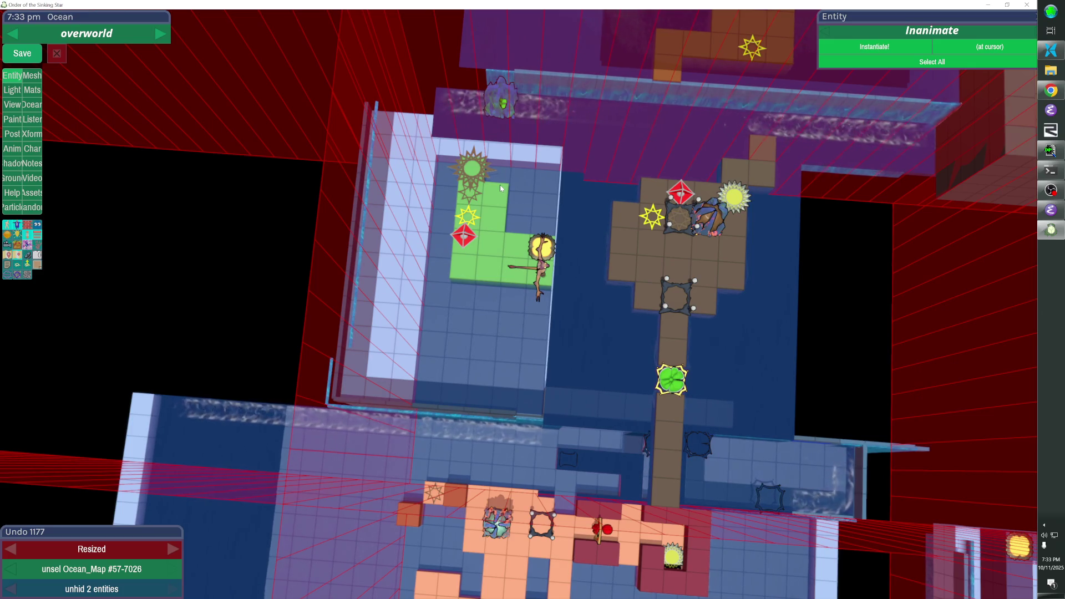
{"action": "left_click", "coordinate": [546, 260]}
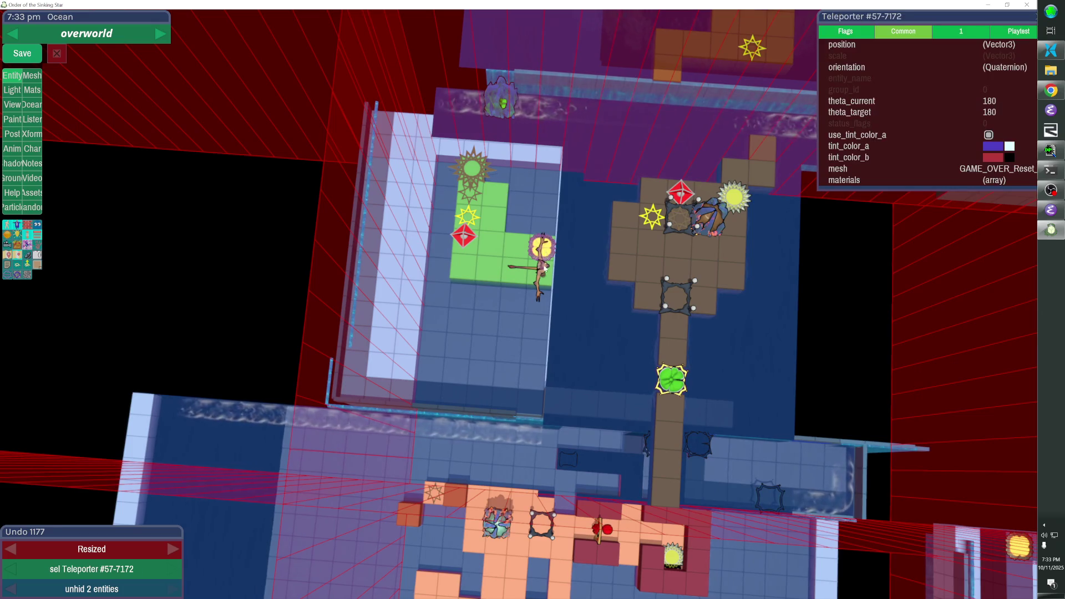
Trim a green island column, move pool #57-7026 left, and grow #60-72615 one column left
{"action": "key", "text": "Left"}
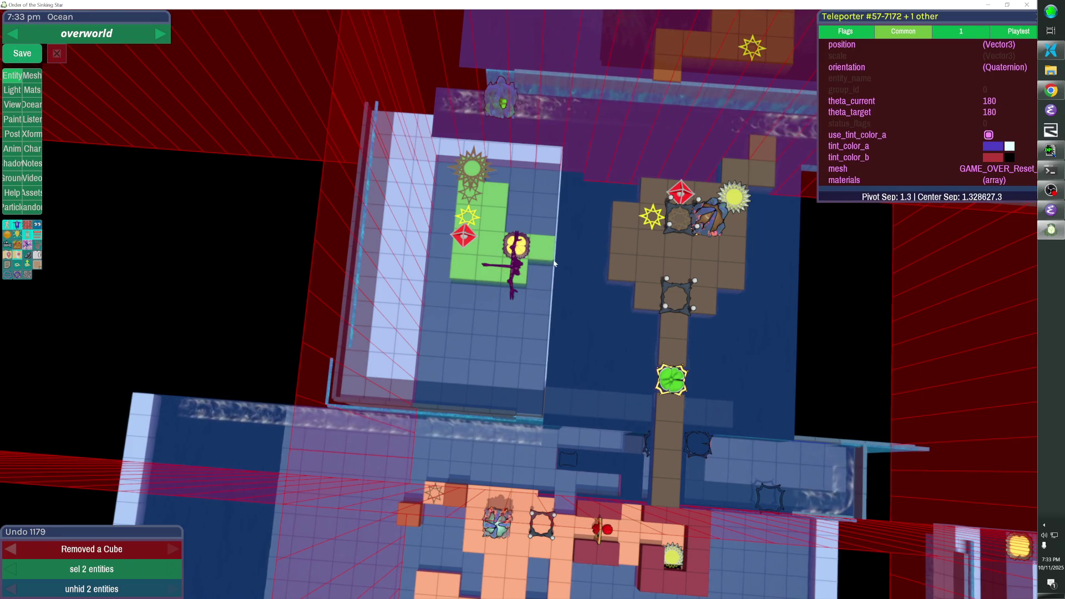
{"action": "left_click", "coordinate": [538, 250]}
{"action": "key", "text": "Left"}
{"action": "left_click", "coordinate": [565, 288]}
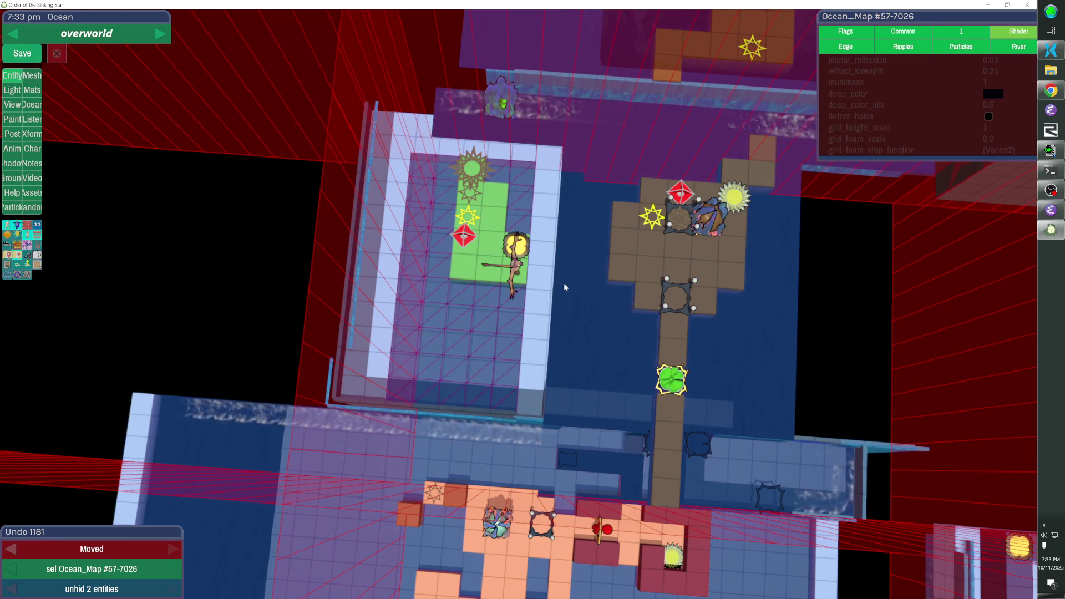
{"action": "left_click", "coordinate": [32, 104]}
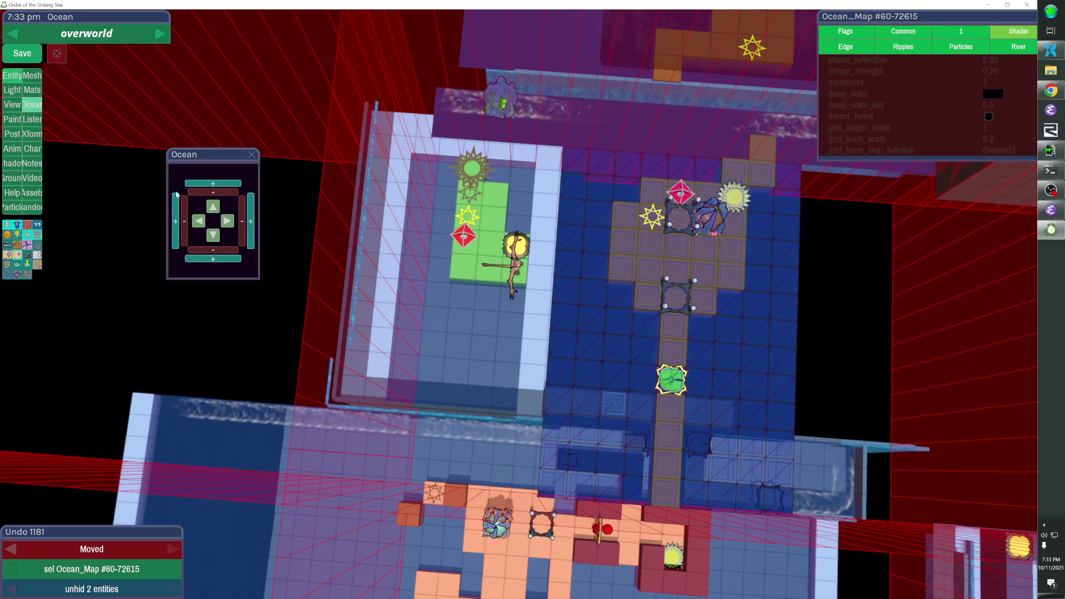
{"action": "left_click", "coordinate": [175, 215]}
{"action": "key", "text": "Escape"}
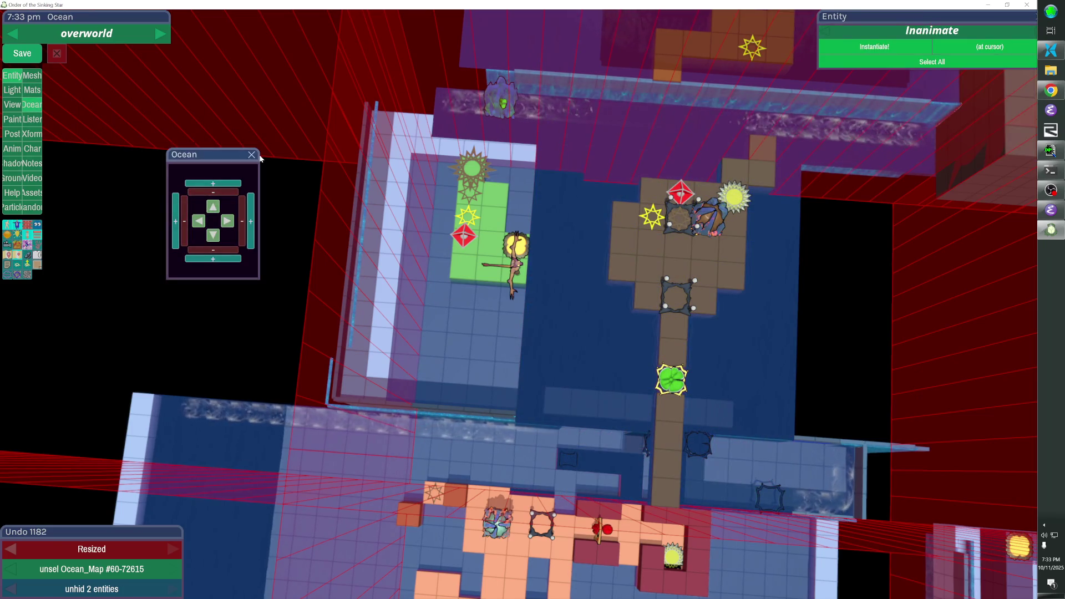
{"action": "left_click", "coordinate": [252, 156]}
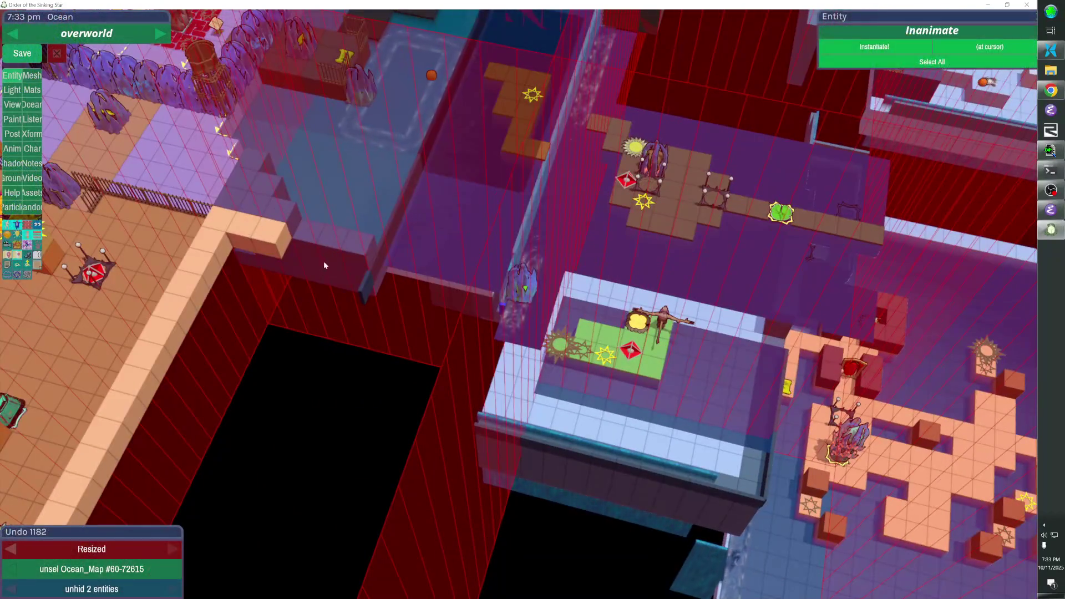
Paste and place a copy of the wall set, deleting the extra duplicate
{"action": "key", "text": "ctrl+v"}
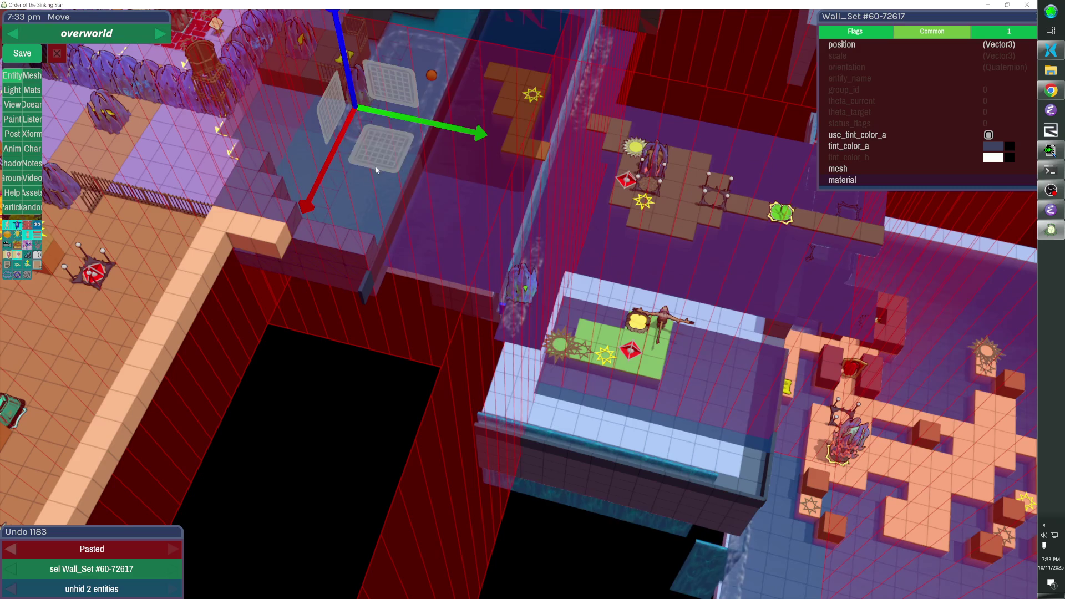
{"action": "left_click", "coordinate": [652, 289]}
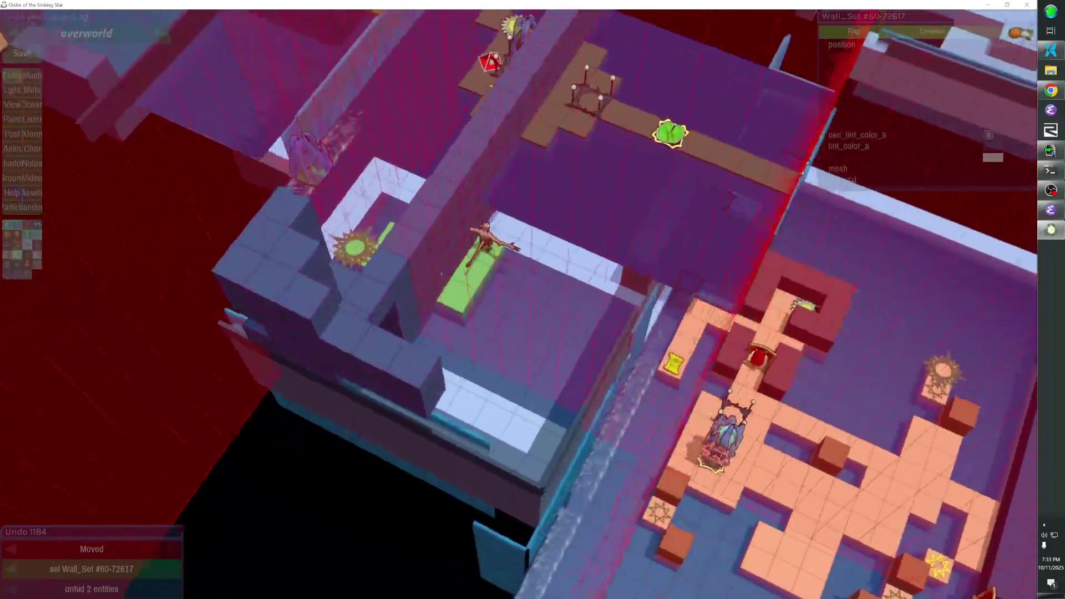
{"action": "key", "text": "ctrl+d"}
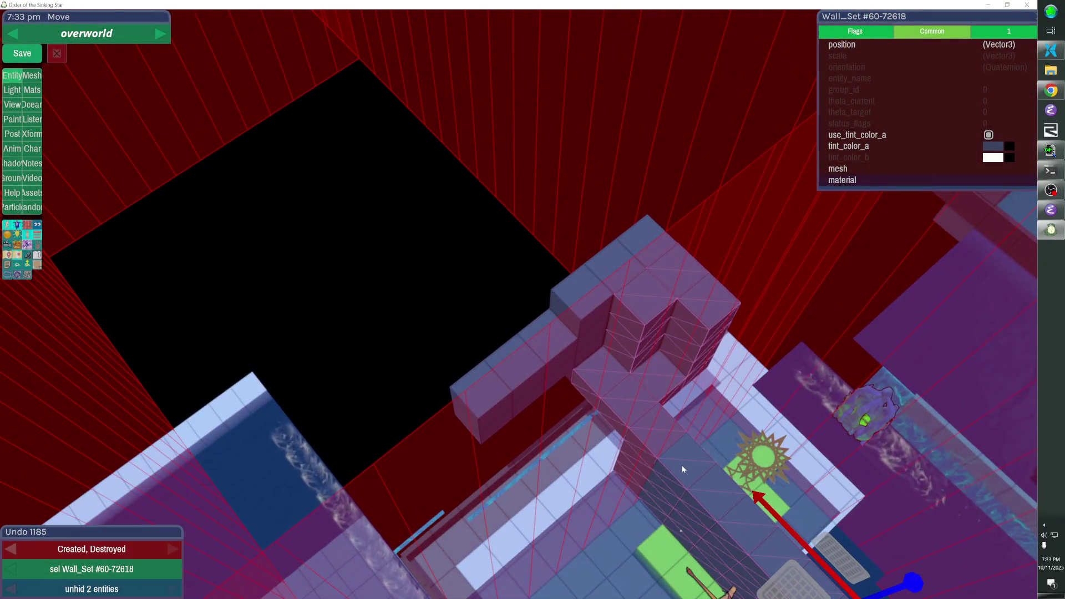
{"action": "key", "text": "Delete"}
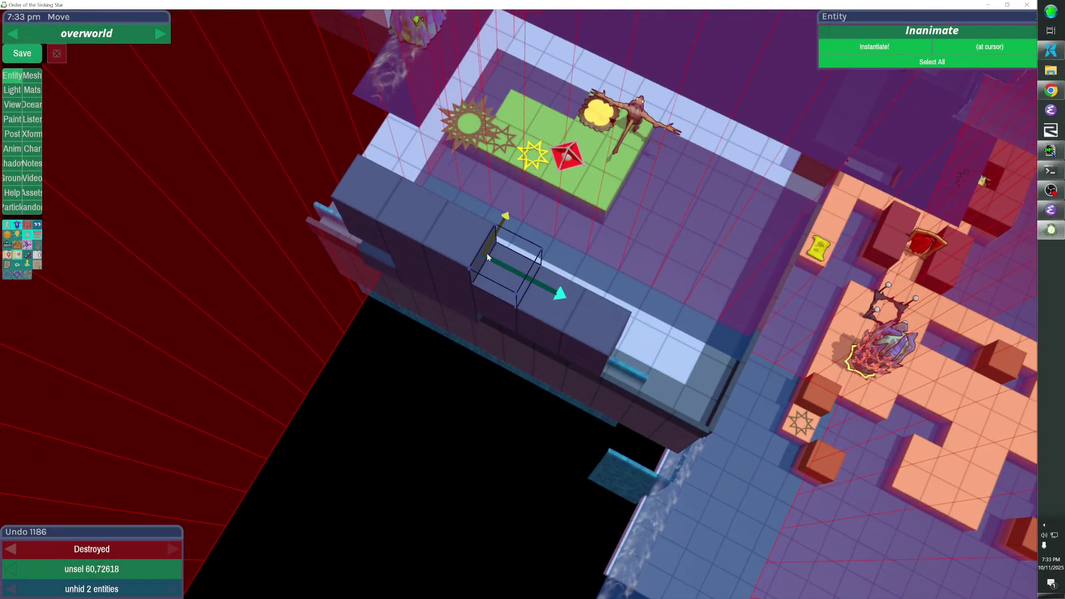
Add a box of wall cubes and remove three dark wall blocks
{"action": "left_click", "coordinate": [488, 254]}
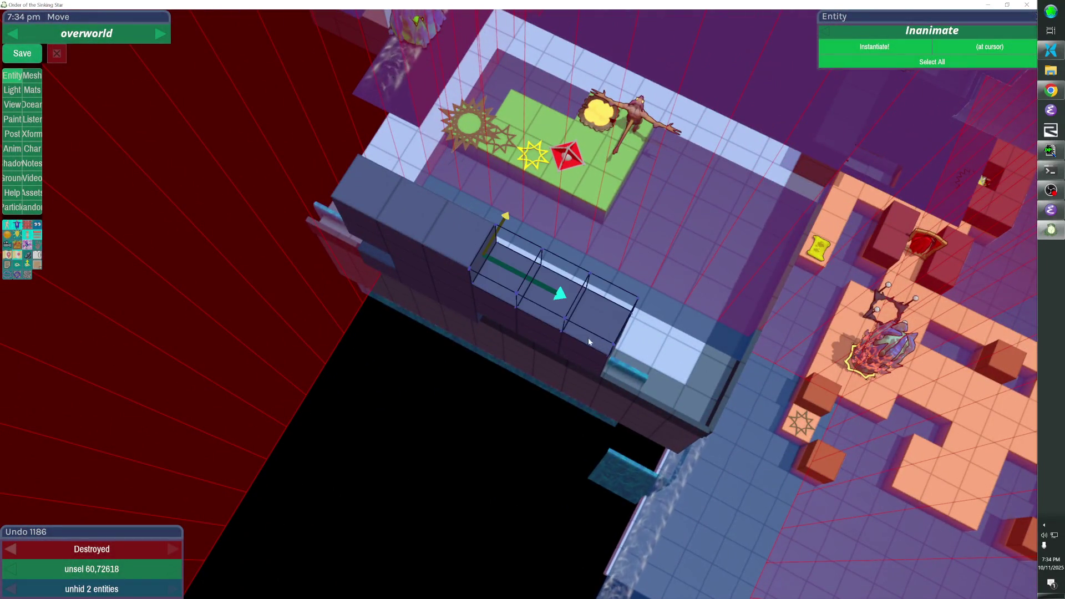
{"action": "left_click", "coordinate": [377, 250]}
{"action": "left_click", "coordinate": [367, 247]}
{"action": "left_click", "coordinate": [380, 214]}
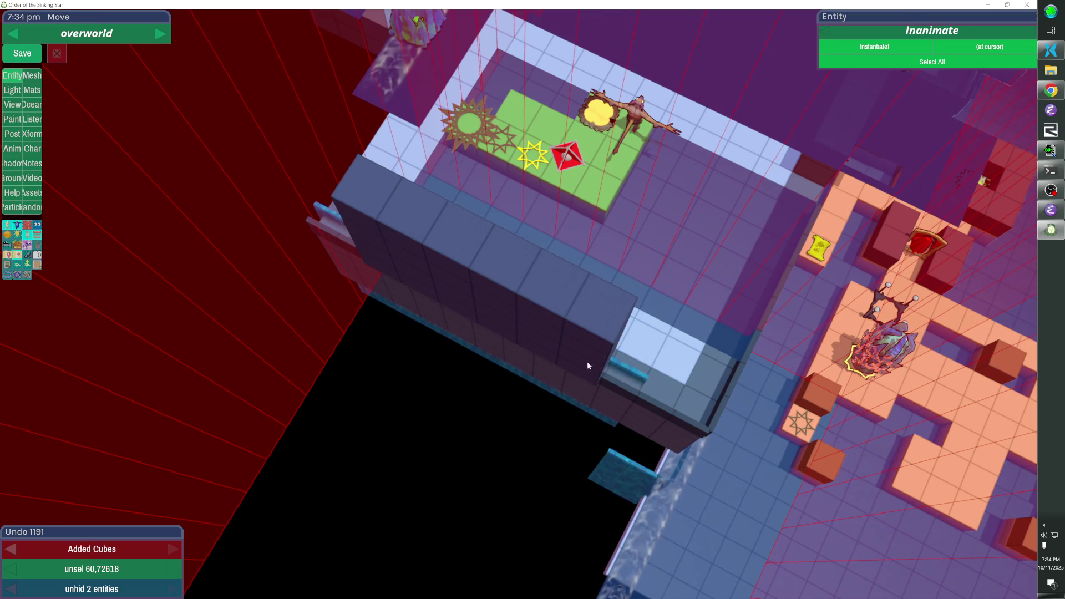
Nudge Wall_Set #60-72619 into position and fill the white strip with wall cubes
{"action": "left_click", "coordinate": [577, 328]}
{"action": "key", "text": "Page_Down"}
{"action": "key", "text": "Page_Up"}
{"action": "key", "text": "Page_Up"}
{"action": "key", "text": "Page_Down"}
{"action": "key", "text": "Page_Down"}
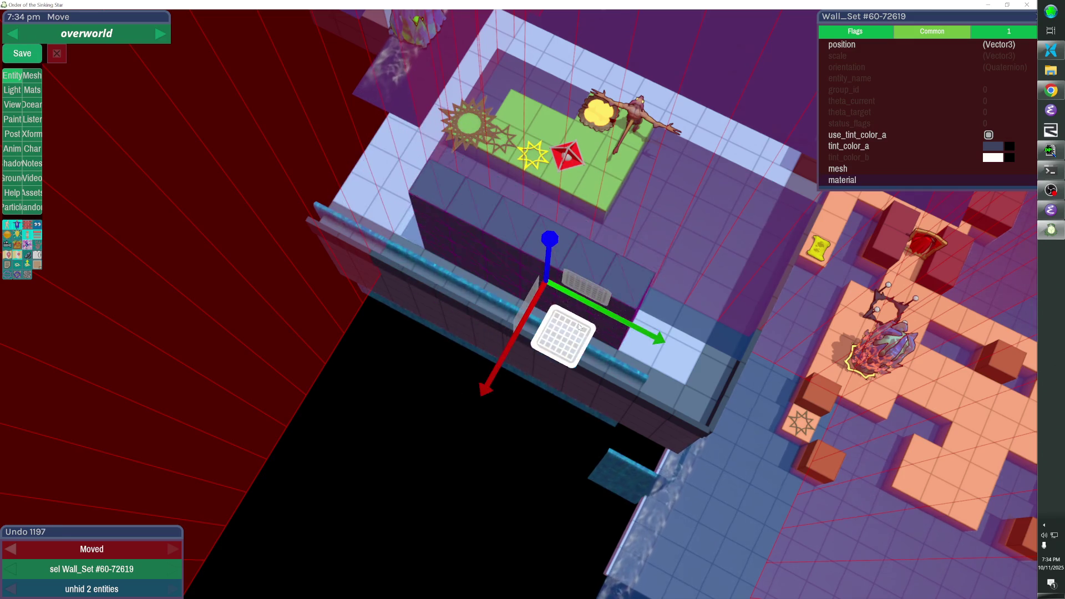
{"action": "key", "text": "Up"}
{"action": "key", "text": "Up"}
{"action": "key", "text": "Up"}
{"action": "key", "text": "Page_Down"}
{"action": "key", "text": "Page_Down"}
{"action": "key", "text": "Down"}
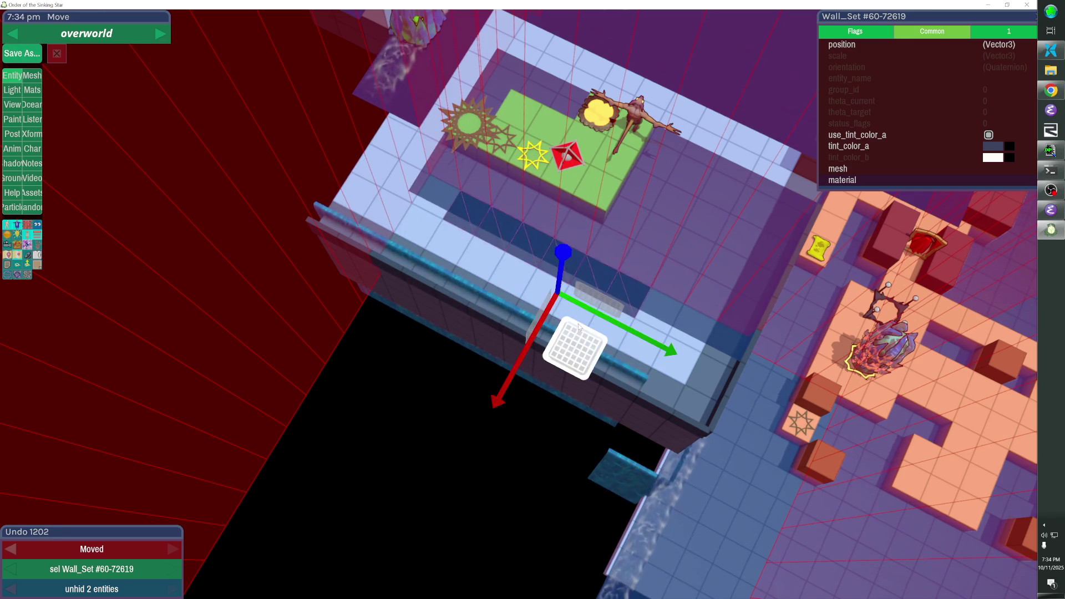
{"action": "key", "text": "Up"}
{"action": "key", "text": "Up"}
{"action": "key", "text": "Left"}
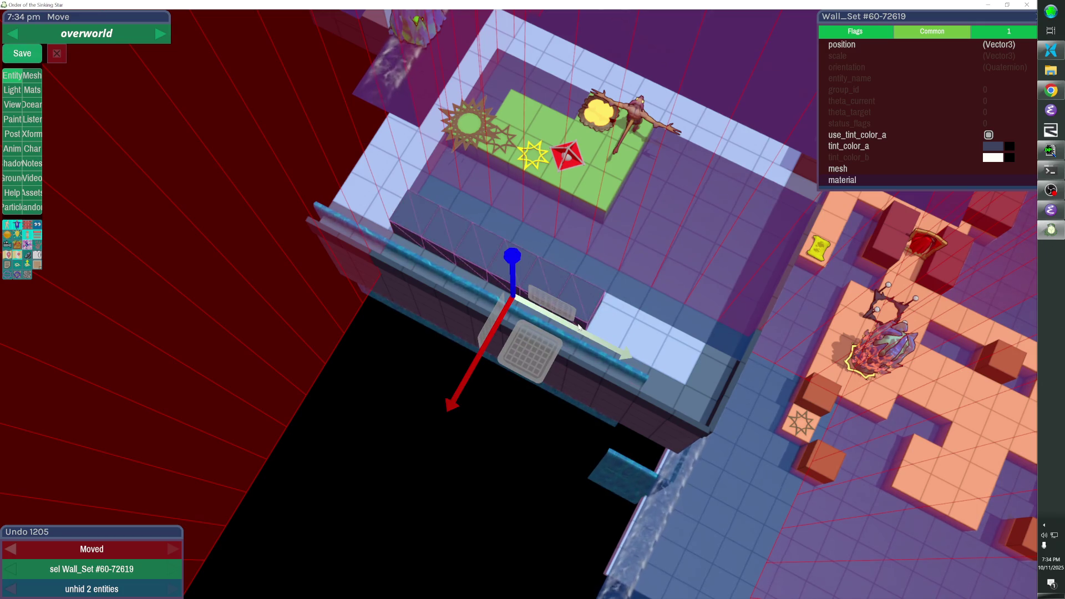
{"action": "mouse_move", "coordinate": [578, 327]}
{"action": "left_mouse_down"}
{"action": "mouse_move", "coordinate": [654, 355]}
{"action": "mouse_move", "coordinate": [463, 362]}
{"action": "left_mouse_up"}
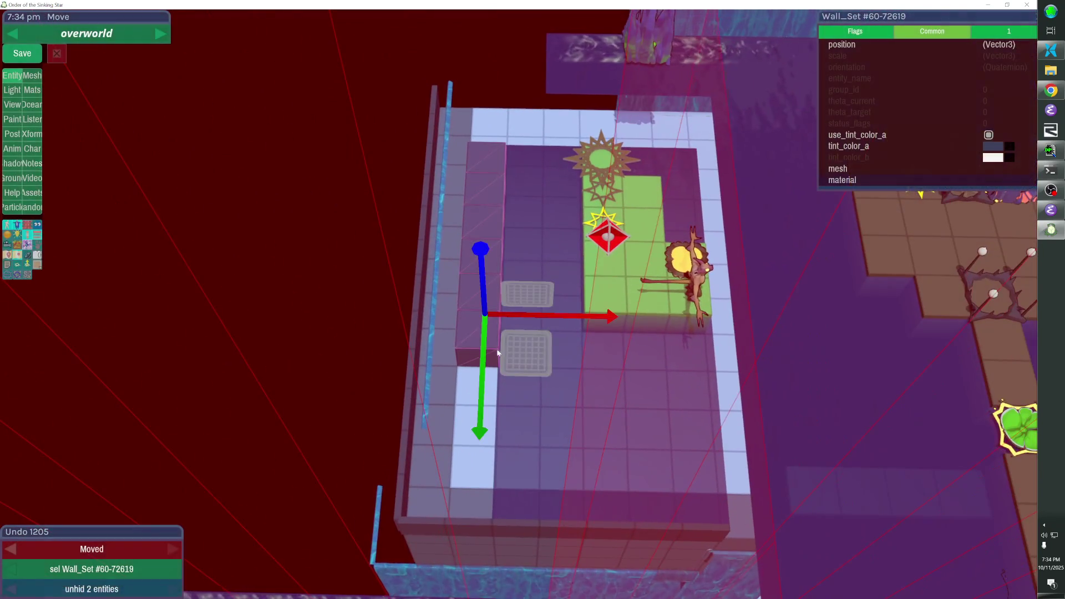
{"action": "mouse_move", "coordinate": [463, 516]}
{"action": "left_mouse_down"}
{"action": "mouse_move", "coordinate": [474, 439]}
{"action": "mouse_move", "coordinate": [461, 421]}
{"action": "mouse_move", "coordinate": [605, 383]}
{"action": "left_mouse_up"}
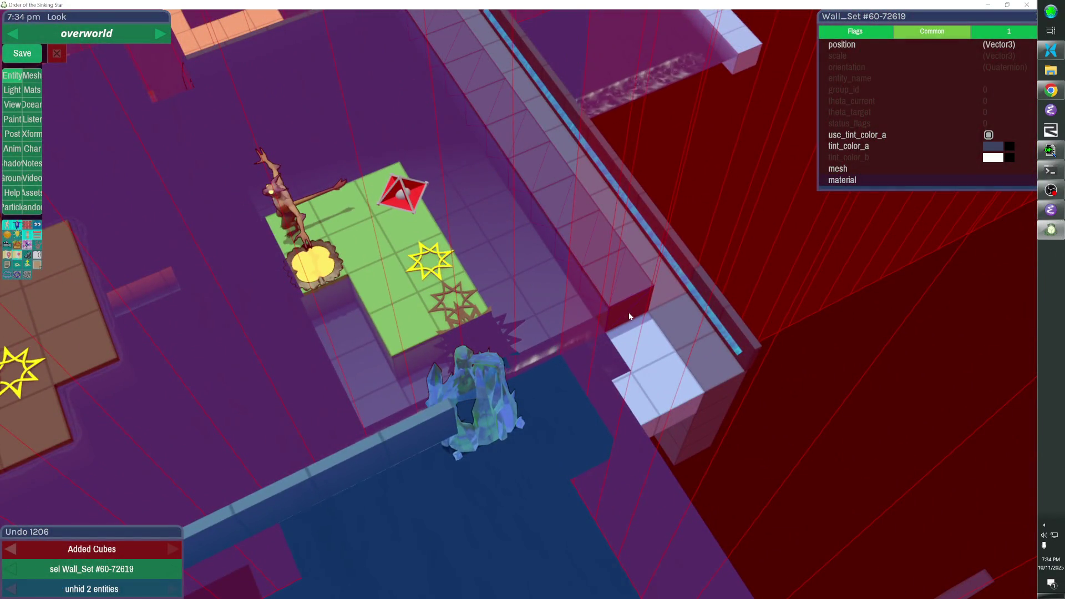